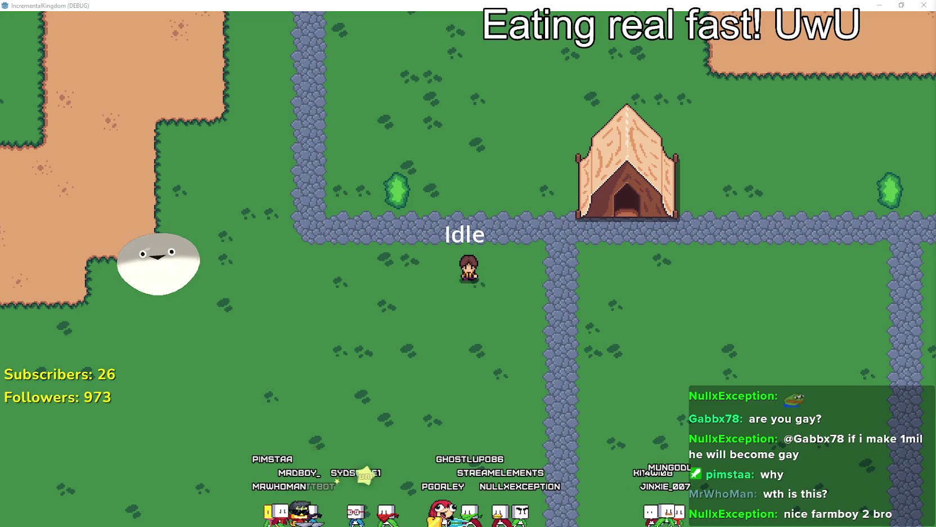
Stop the running IncrementalKingdom game with F8 to get back to the editor.
key(F8)
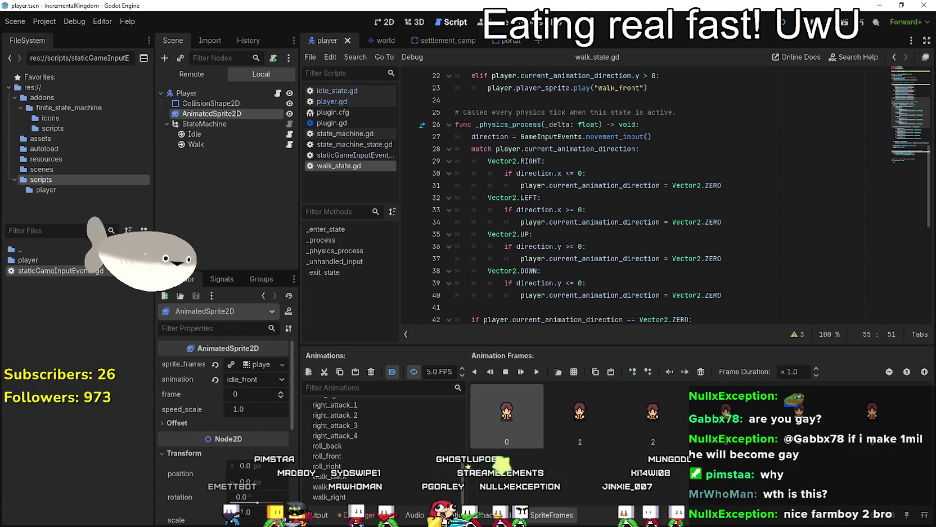
Open idle_state.gd and look through its _enter_state, _process, _unhandled_input and _exit_state functions.
click(289, 134)
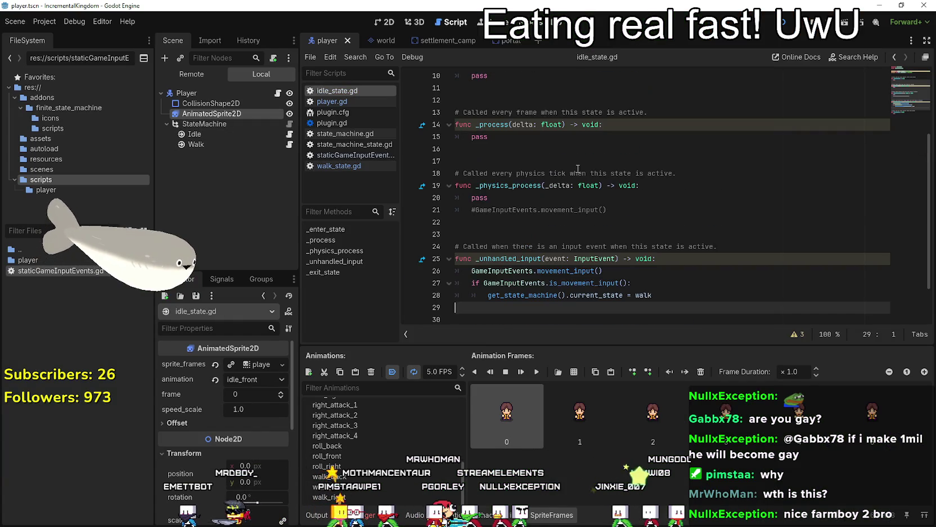
scroll(577, 157, up, 1)
click(576, 186)
scroll(647, 208, down, 4)
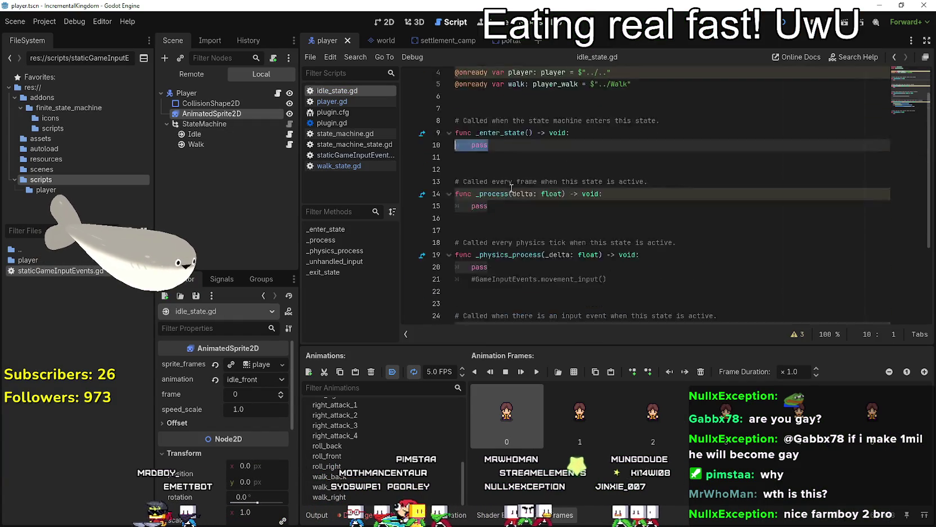
scroll(696, 214, down, 1)
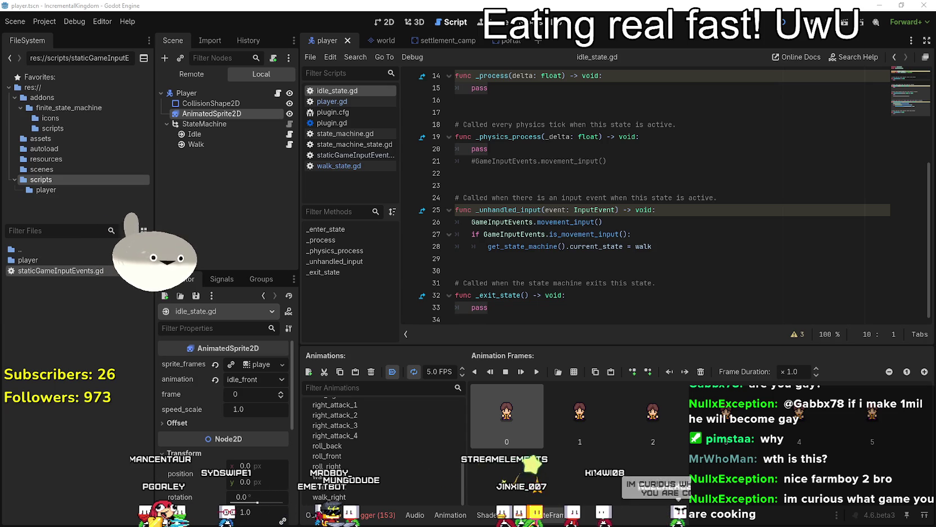
click(494, 307)
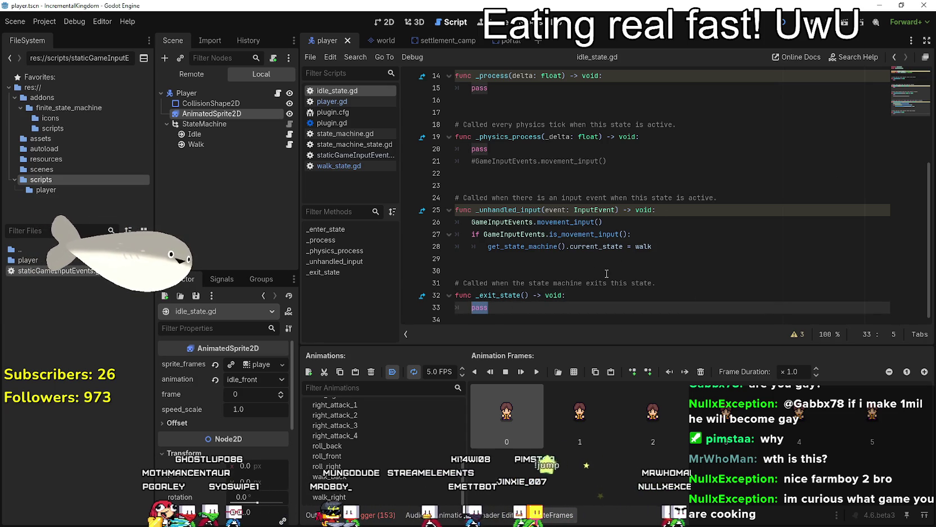
scroll(607, 273, up, 5)
Replace pass in _exit_state with player.player_sprite using autocomplete.
double_click(509, 112)
key(ctrl+c)
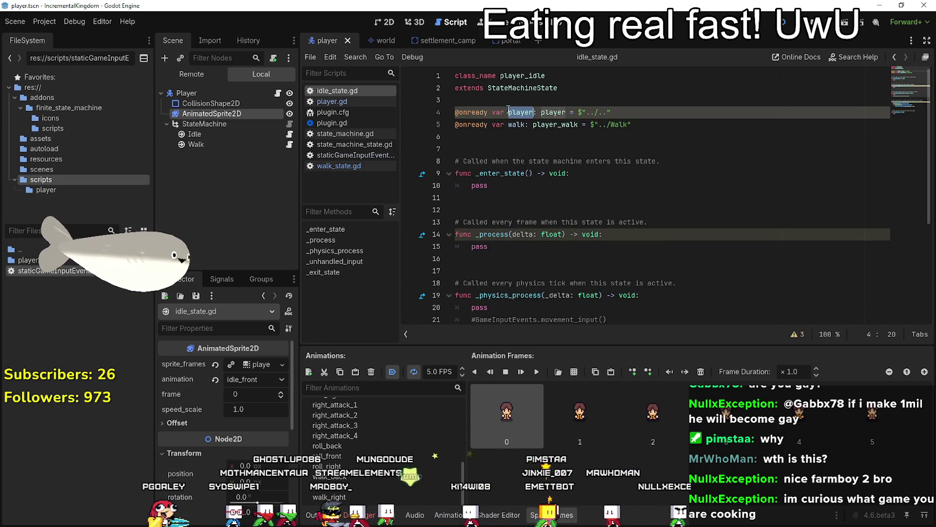
scroll(547, 152, down, 5)
double_click(480, 307)
key(ctrl+v)
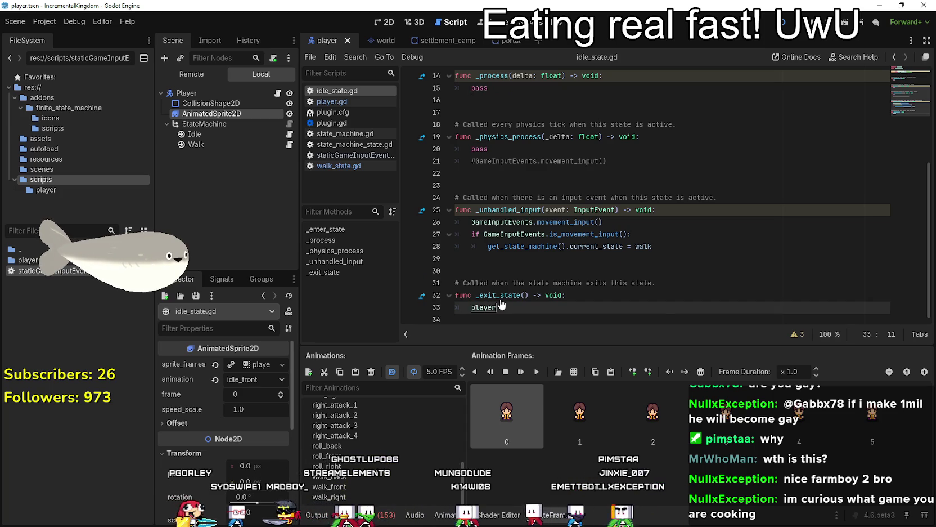
text(.)
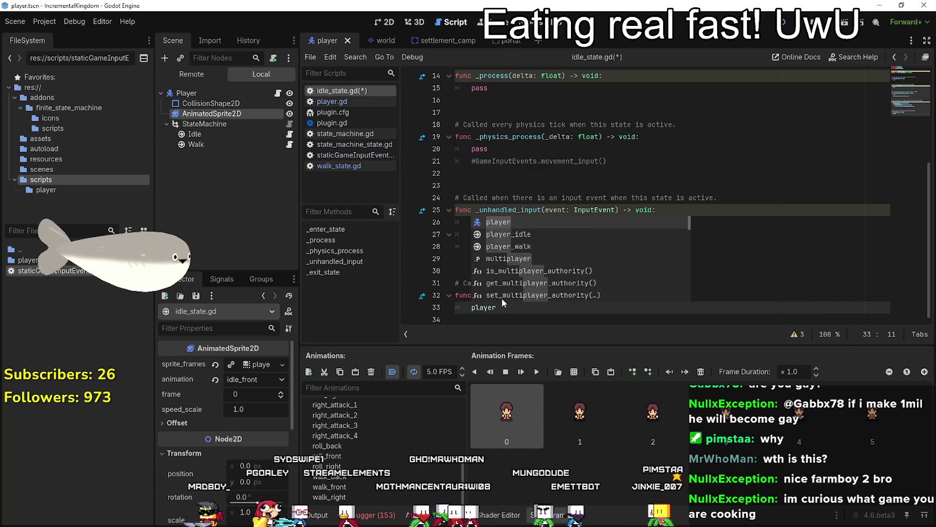
text(anima)
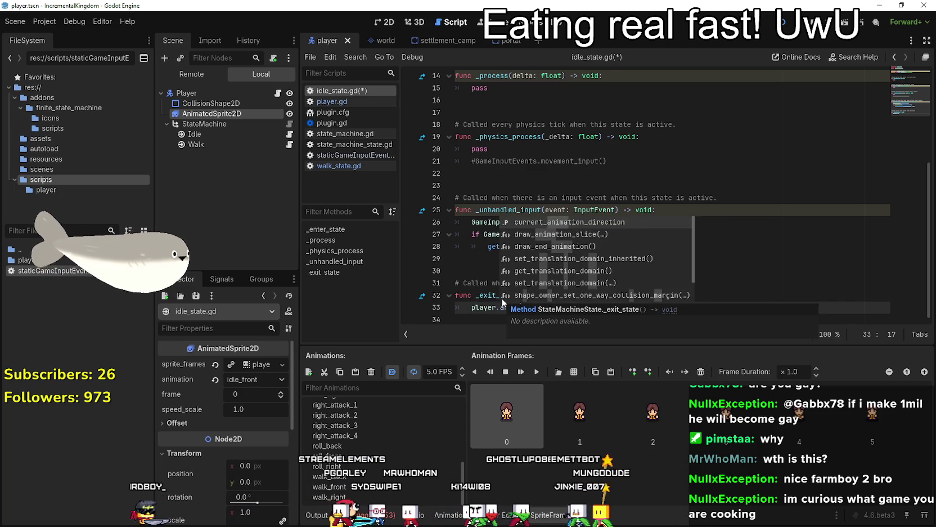
key(BackSpace)
key(BackSpace)
key(BackSpace)
text(spri)
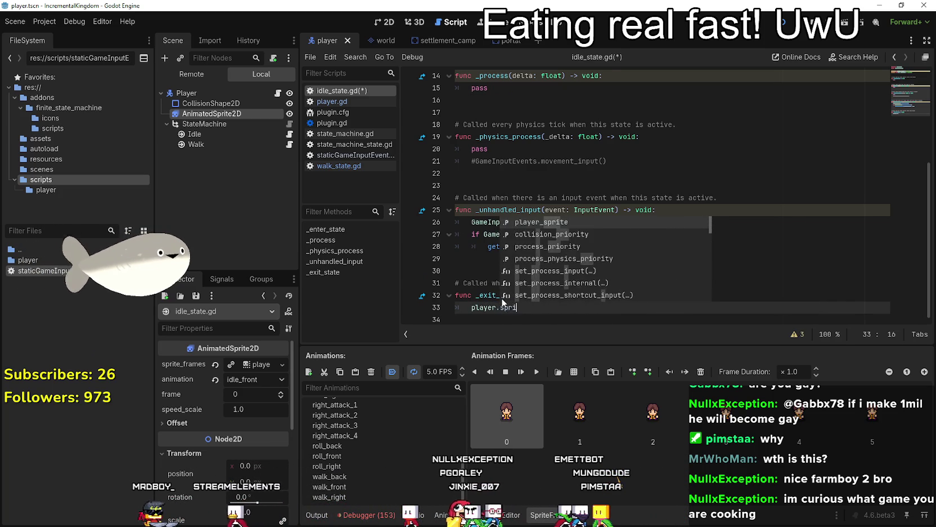
key(Return)
Finish the line as player.player_sprite.stop() and save idle_state.gd.
text(.)
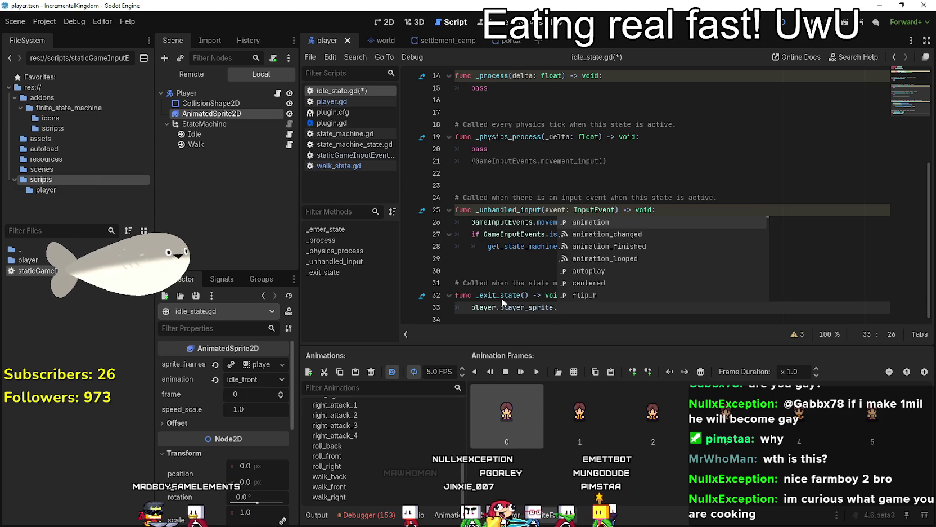
text(s)
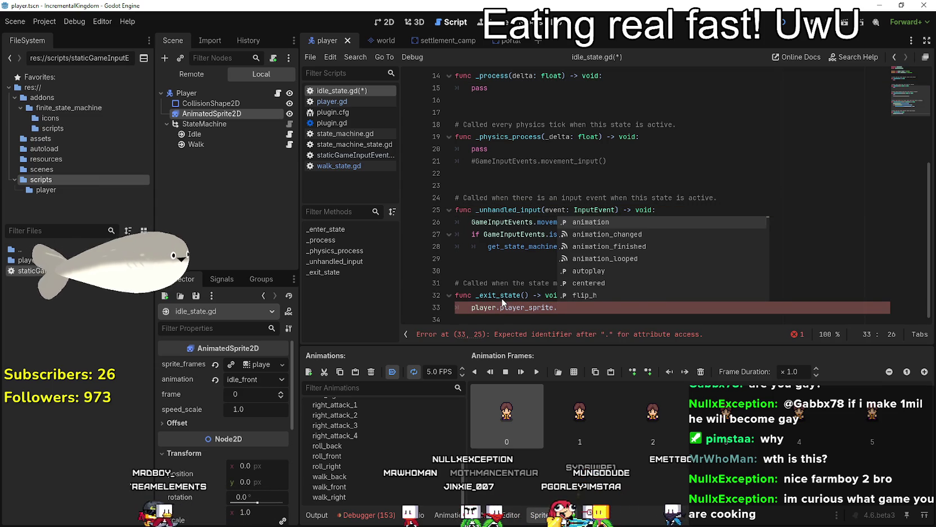
text(t)
key(Return)
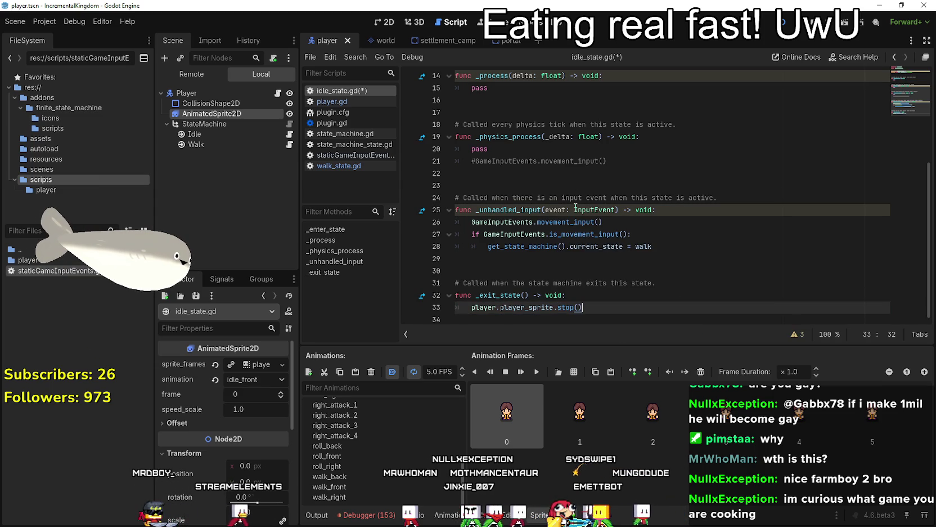
click(577, 291)
key(ctrl+s)
scroll(577, 291, up, 4)
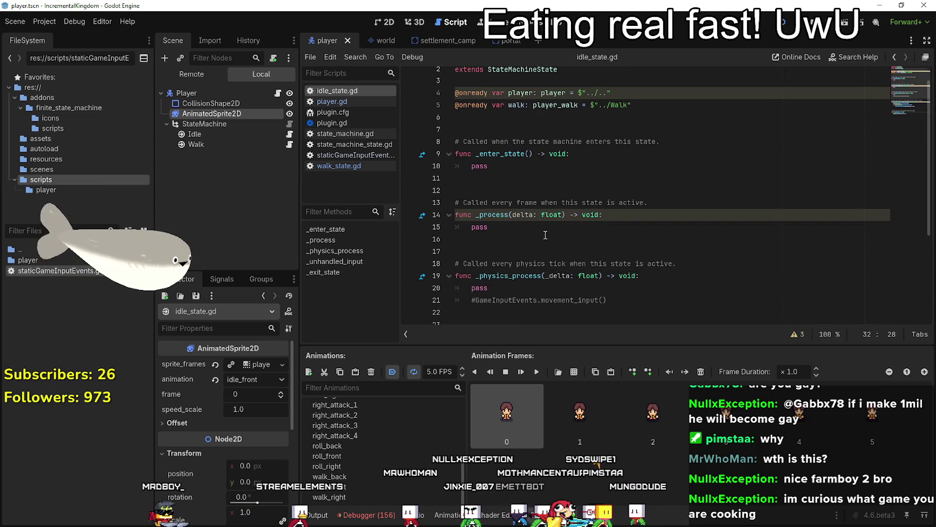
Check the pass lines in the idle _process and _enter_state, then open walk_state.gd.
click(501, 228)
key(shift+Home)
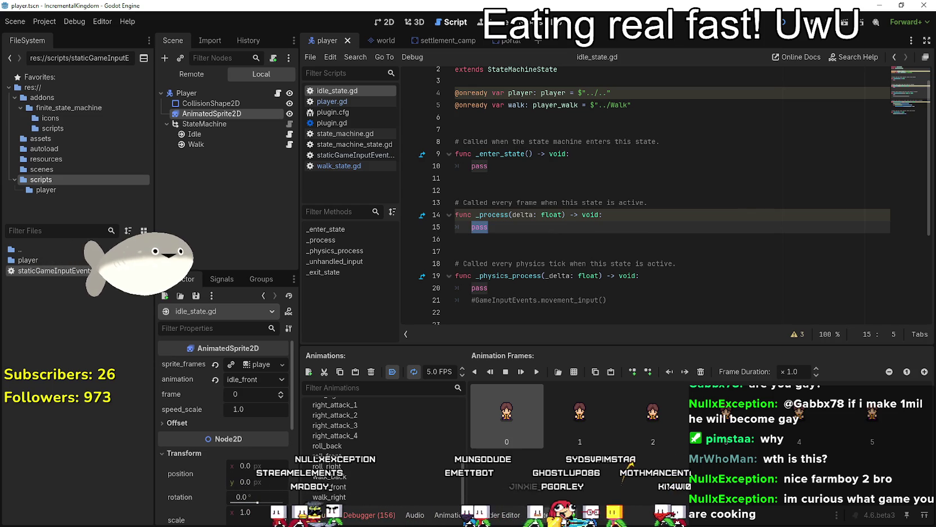
click(476, 166)
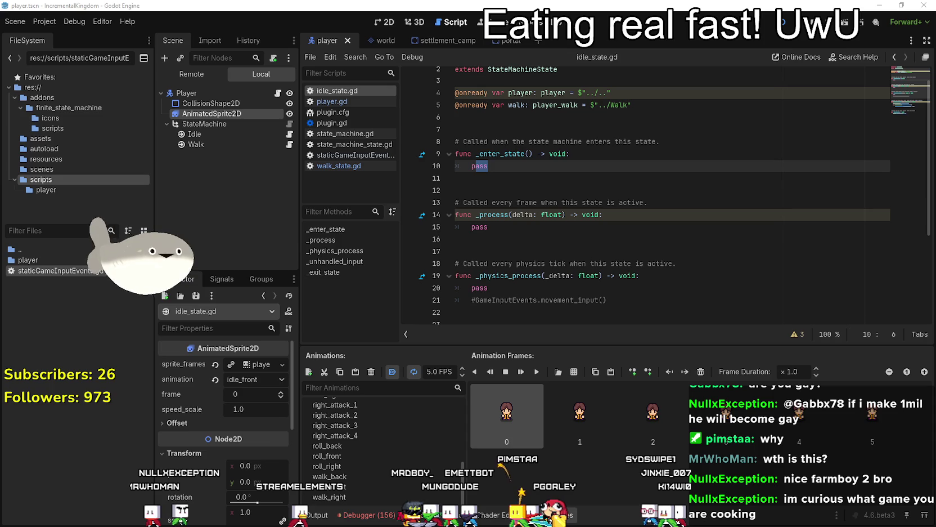
click(500, 202)
scroll(501, 202, down, 3)
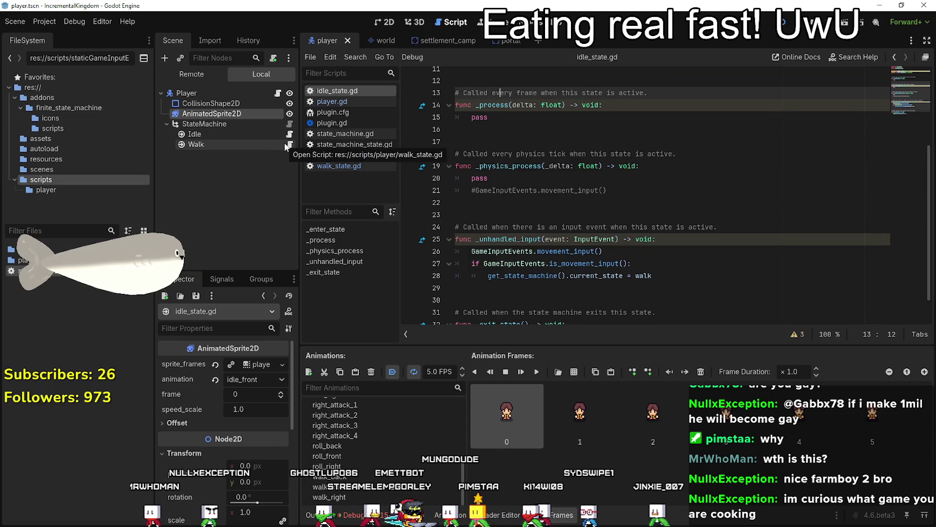
click(285, 144)
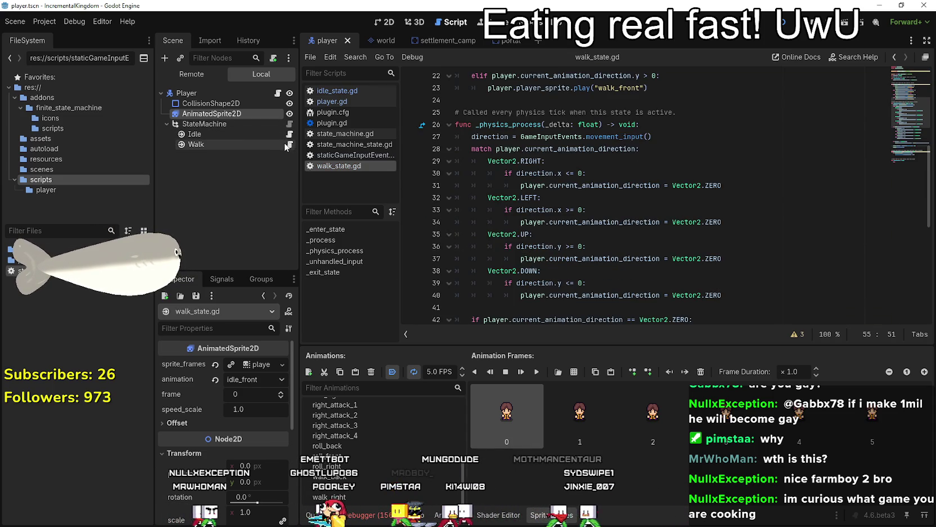
Scroll through walk_state.gd's animation and movement code.
scroll(622, 181, down, 4)
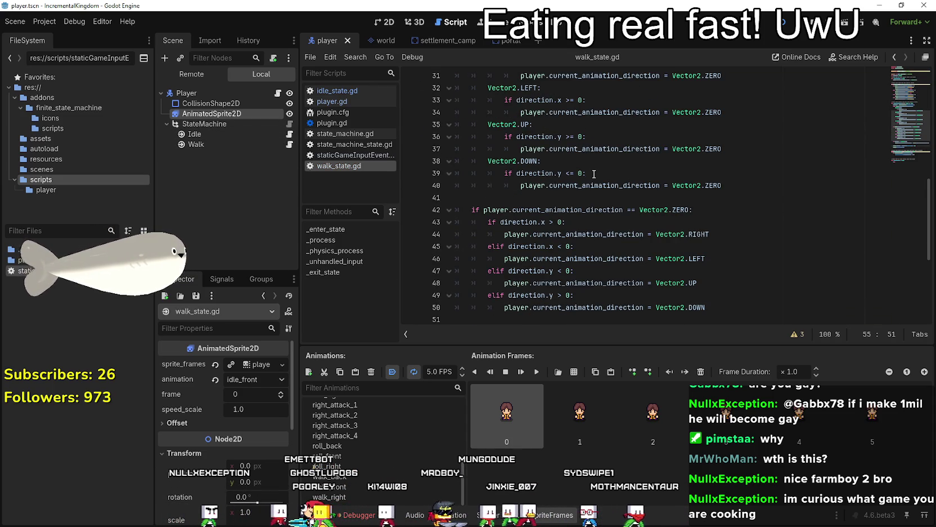
scroll(594, 174, down, 3)
scroll(594, 174, up, 10)
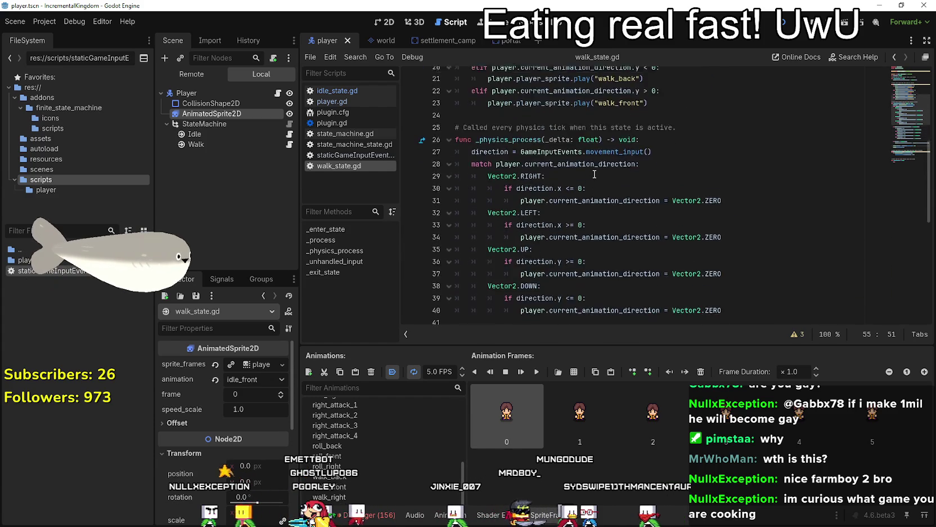
scroll(594, 174, up, 2)
scroll(654, 198, down, 3)
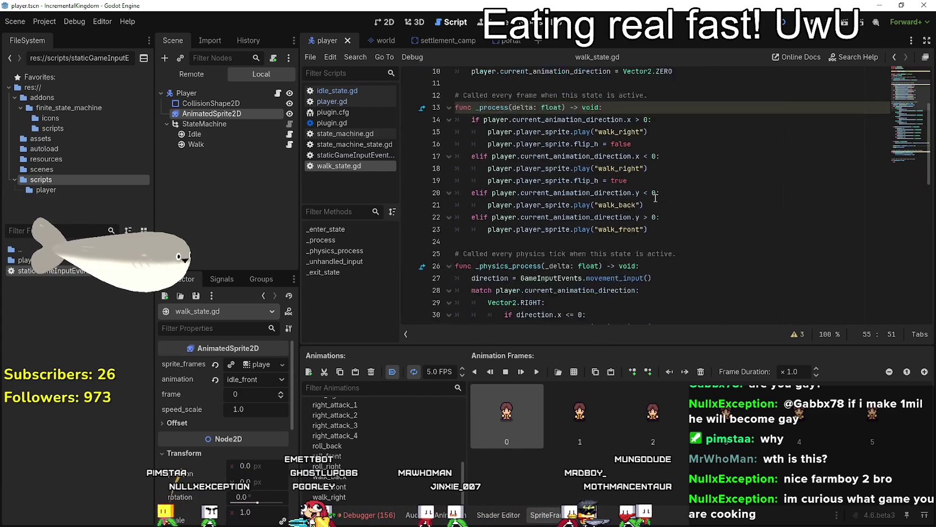
scroll(654, 196, up, 3)
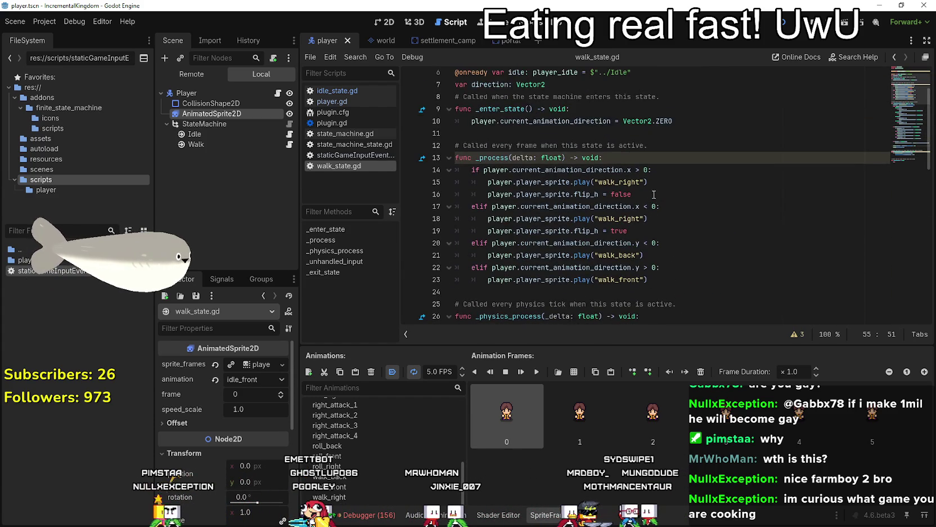
scroll(509, 210, down, 10)
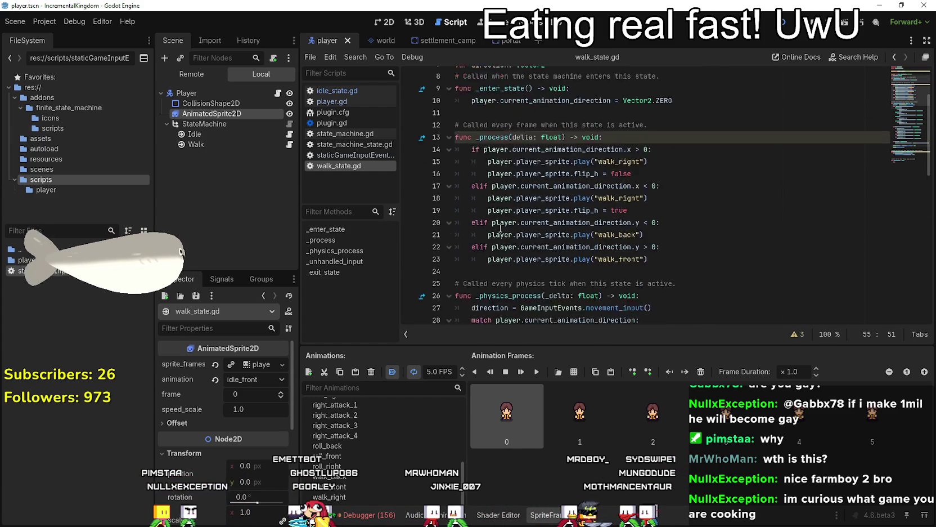
scroll(508, 210, down, 3)
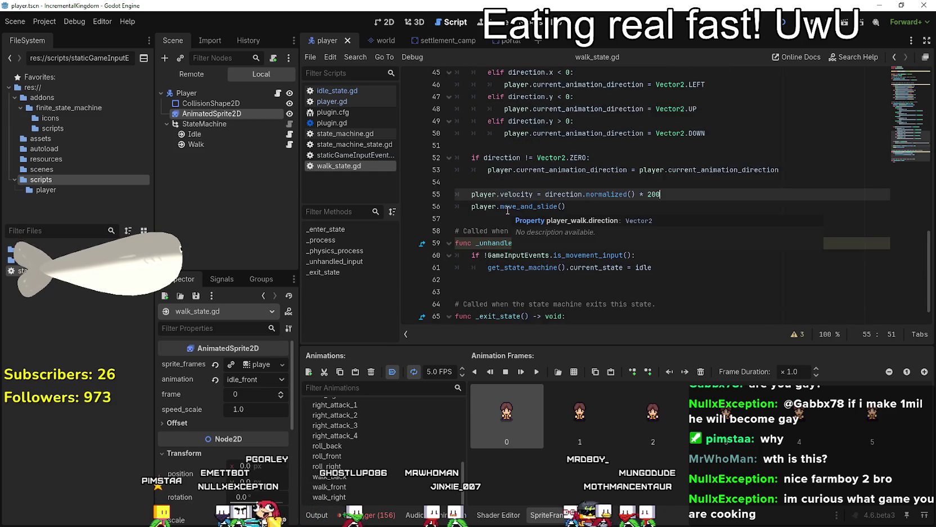
scroll(509, 211, up, 4)
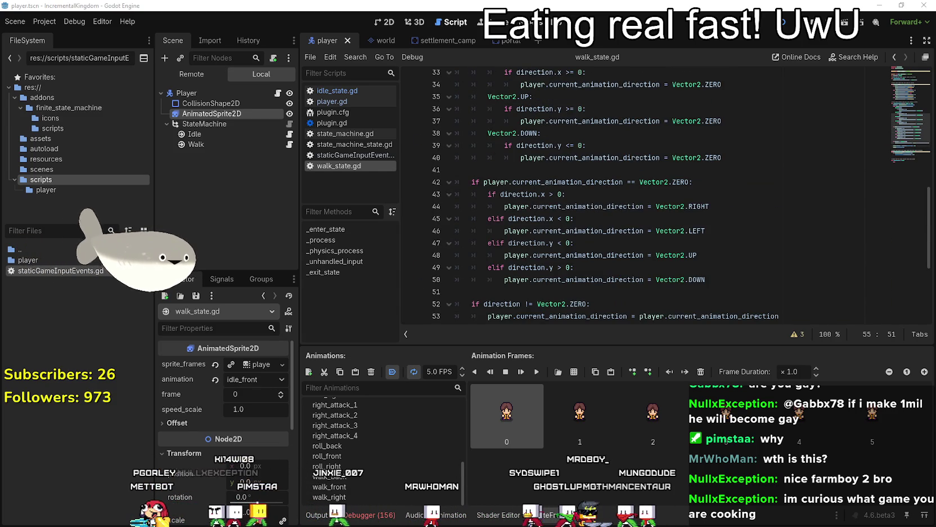
Return to idle_state.gd and select pass in _enter_state.
click(289, 134)
scroll(506, 169, up, 2)
drag(488, 137, 456, 133)
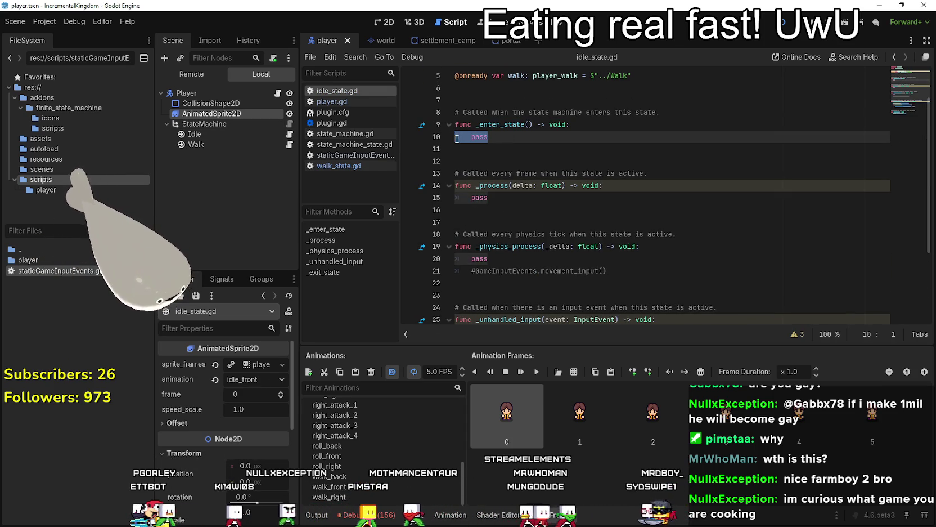
Paste the direction-based idle animation block into _enter_state and unindent it one level.
text(if player.player_direction == Vector2.UP: 			animated_sprite_2d.play("idle_back") 		elif player.player_direction == Vector2.RIGHT: 			animated_sprite_2d.play("idle_right") 		elif player.player_direction == Vector2.DOWN: 			animated_sprite_2d.play("idle_front") 		elif player.player_direction == Vector2.LEFT: 			animated_sprite_2d.play("idle_right") 		else: 			animated_sprite_2d.play("idle_front"))
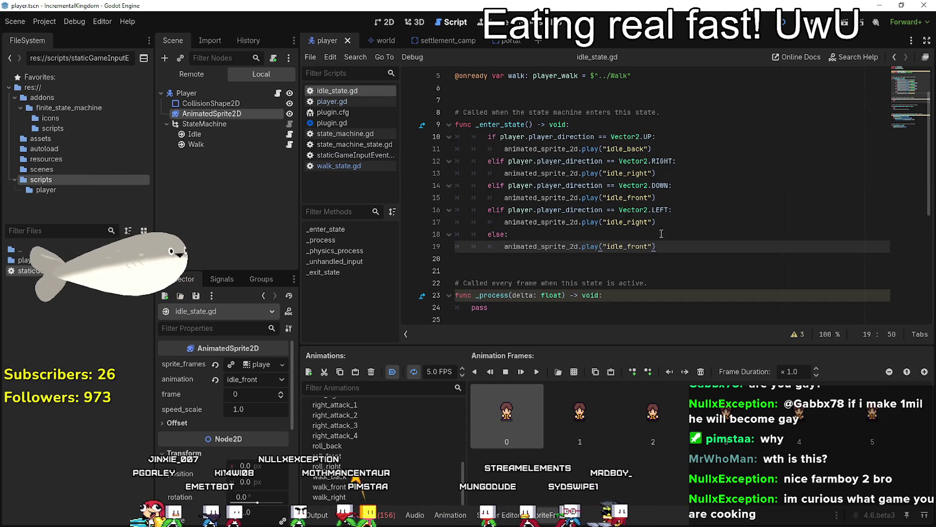
key(shift+Up)
key(shift+Up)
key(shift+Up)
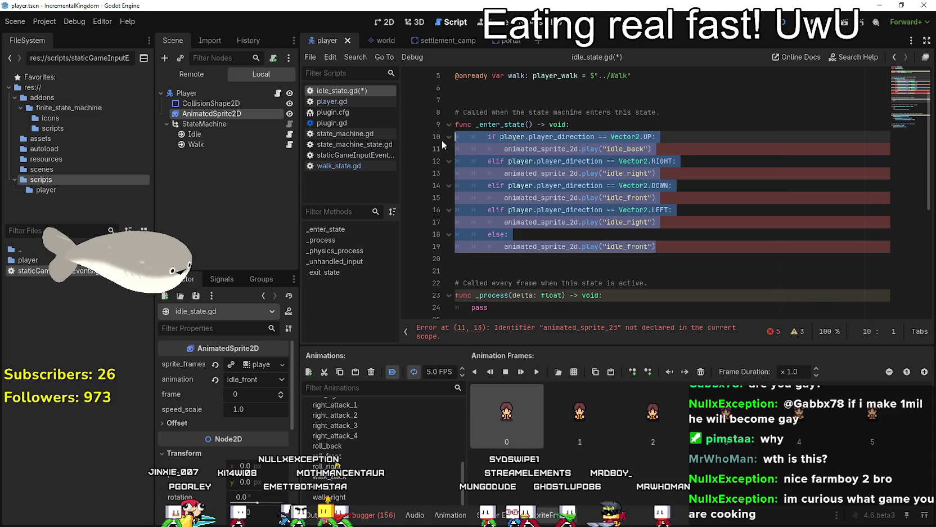
key(shift+Tab)
click(650, 186)
Select player_sprite in the exit code, then select player_direction on line 10.
scroll(537, 278, down, 6)
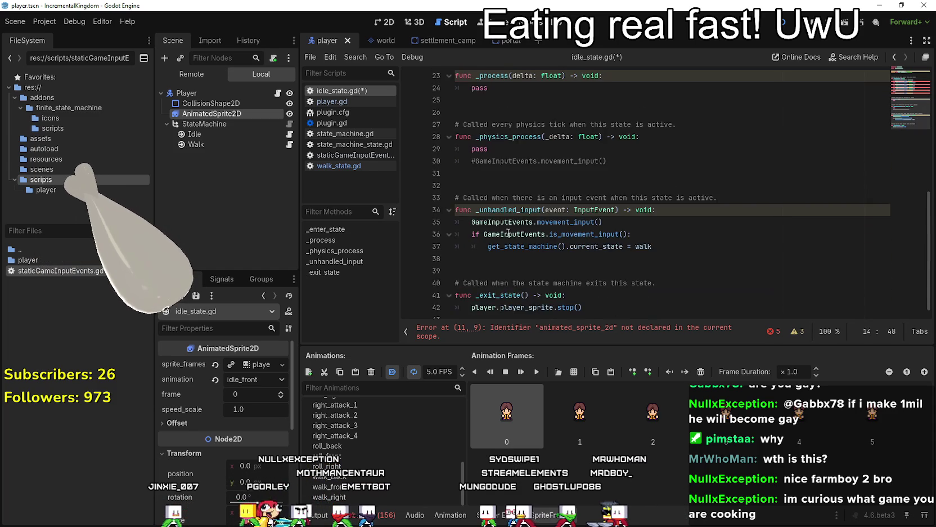
double_click(520, 299)
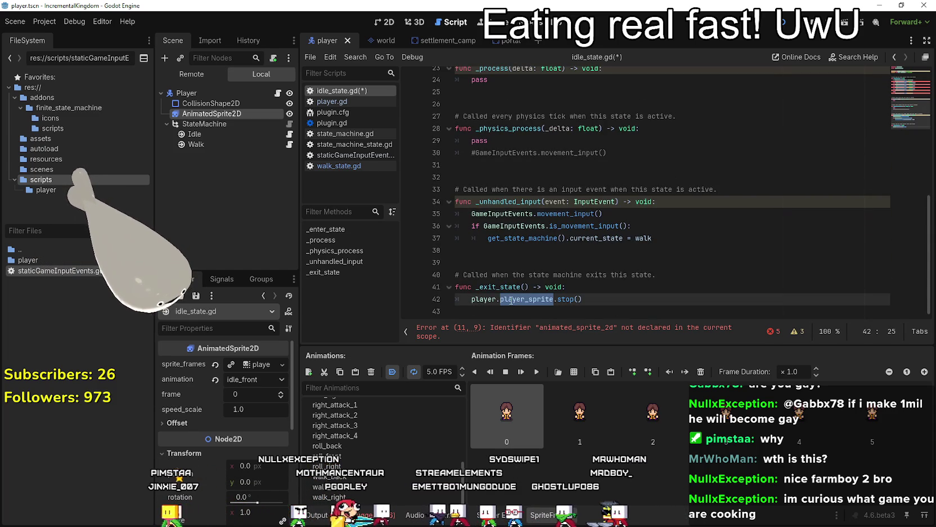
scroll(510, 224, up, 6)
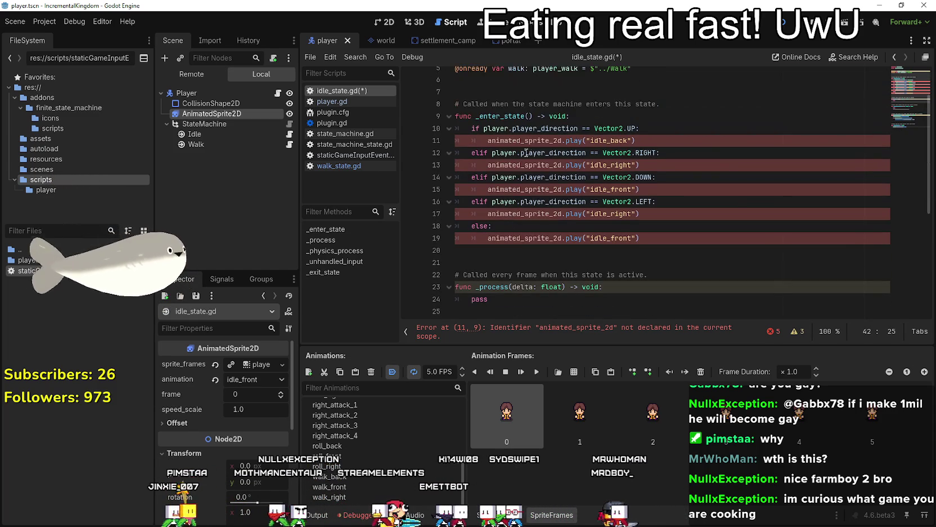
double_click(514, 128)
Change line 10 to current_animation_direction and line 11 to player.player_sprite.
text(current_animation_direction)
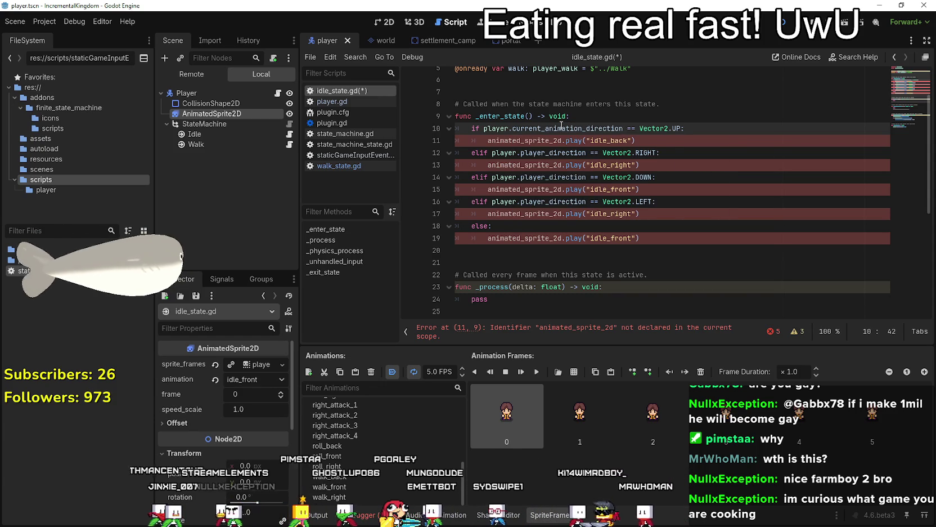
double_click(496, 128)
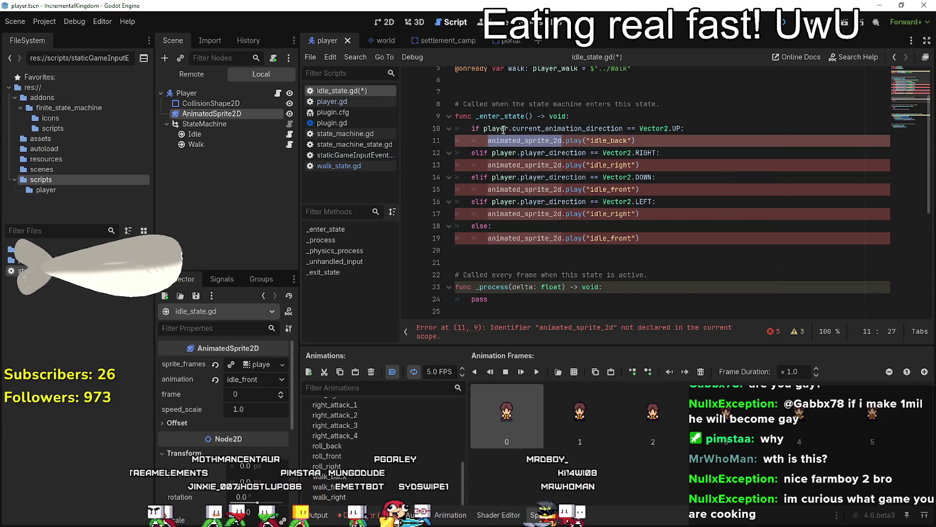
double_click(509, 140)
text(player)
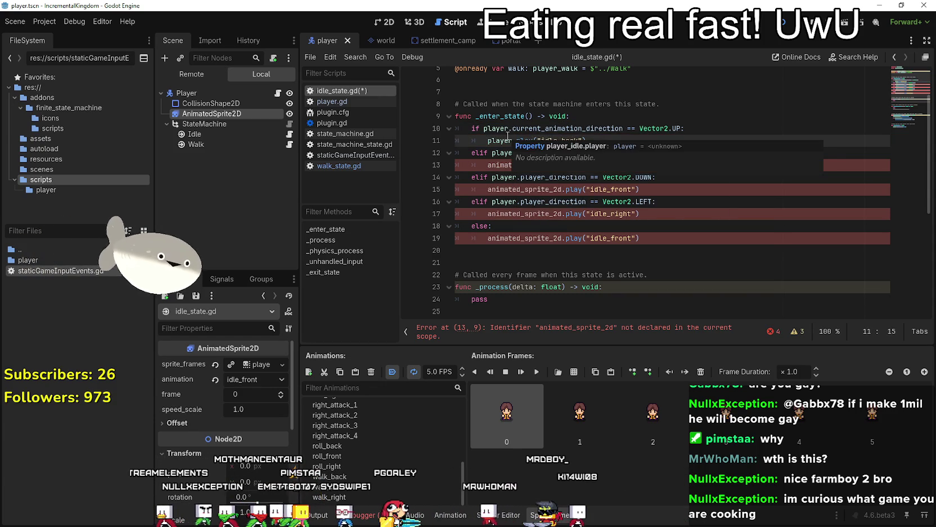
text(.spri)
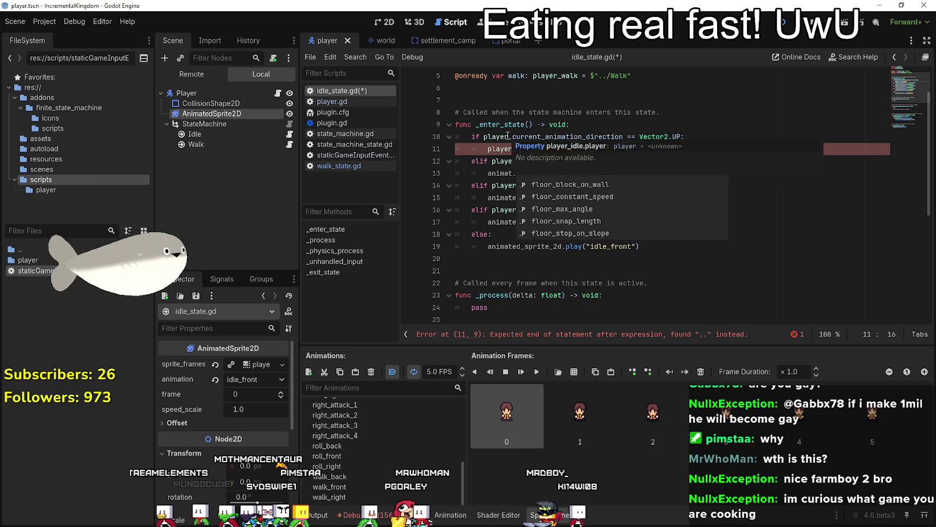
key(Return)
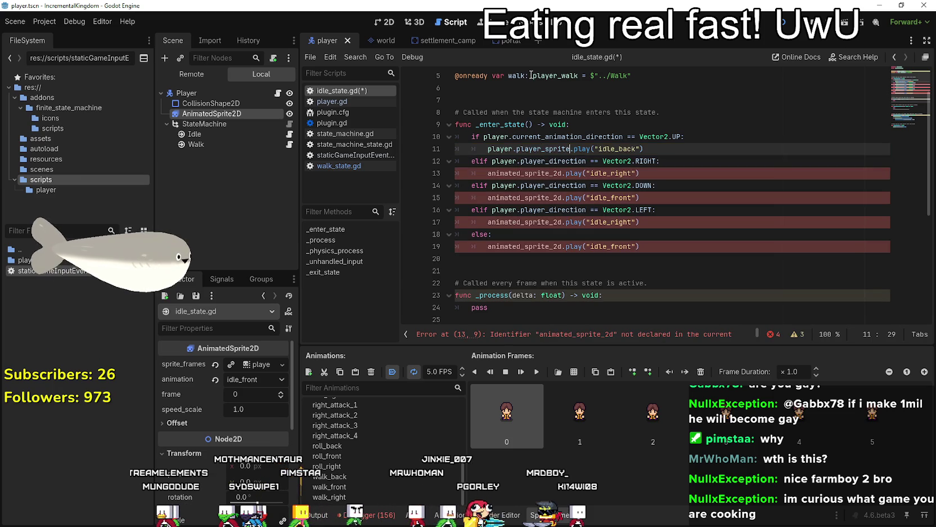
Replace animated_sprite_2d with player.player_sprite on lines 13, 15, 17 and 19.
double_click(518, 173)
text(player.player_sprite)
double_click(521, 198)
text(player.player_sprite)
double_click(523, 222)
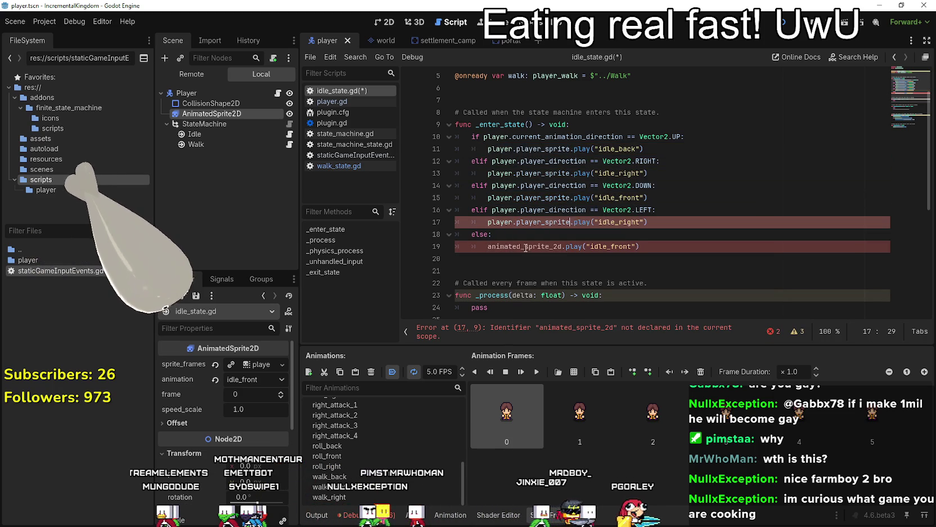
text(player.player_sprite)
double_click(526, 246)
text(player.player_sprite)
key(Up)
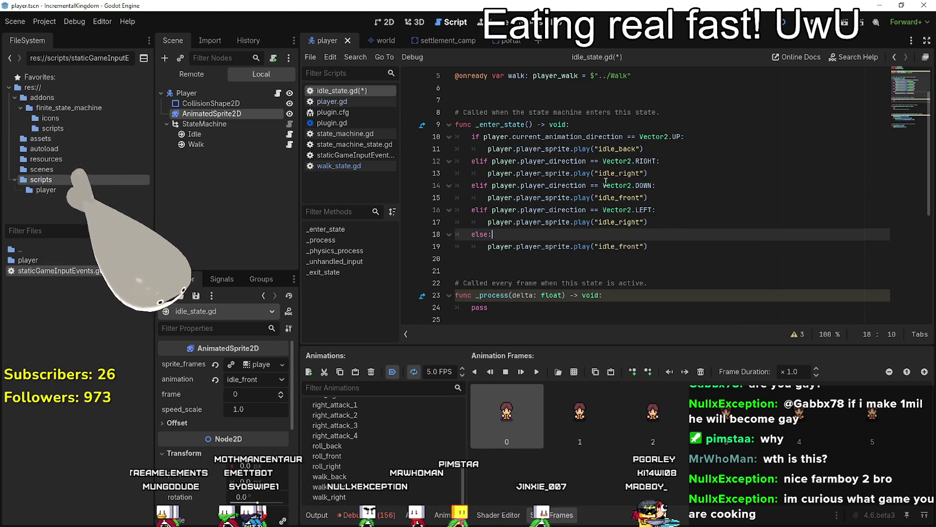
Replace player_direction with current_animation_direction on lines 12, 14 and 16, then save and run.
double_click(543, 137)
key(ctrl+c)
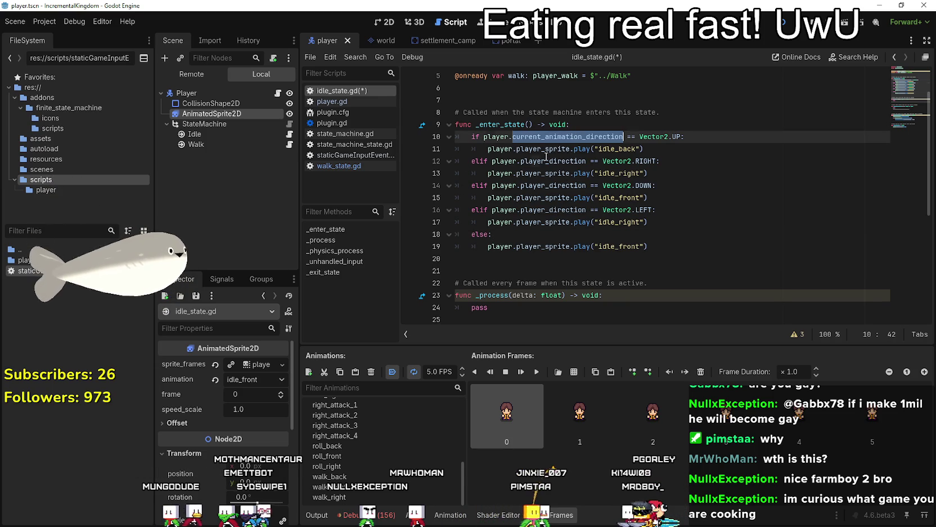
double_click(546, 160)
key(ctrl+v)
double_click(549, 185)
key(ctrl+v)
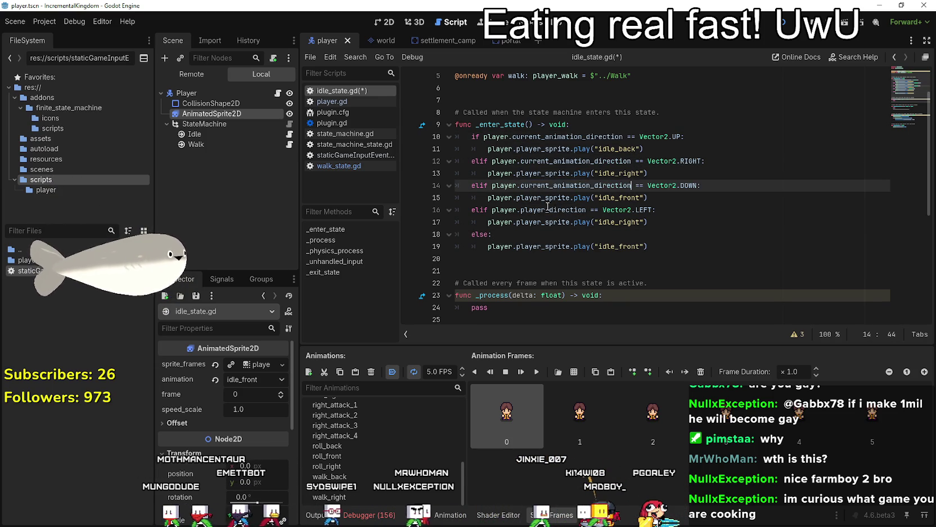
double_click(554, 210)
key(ctrl+v)
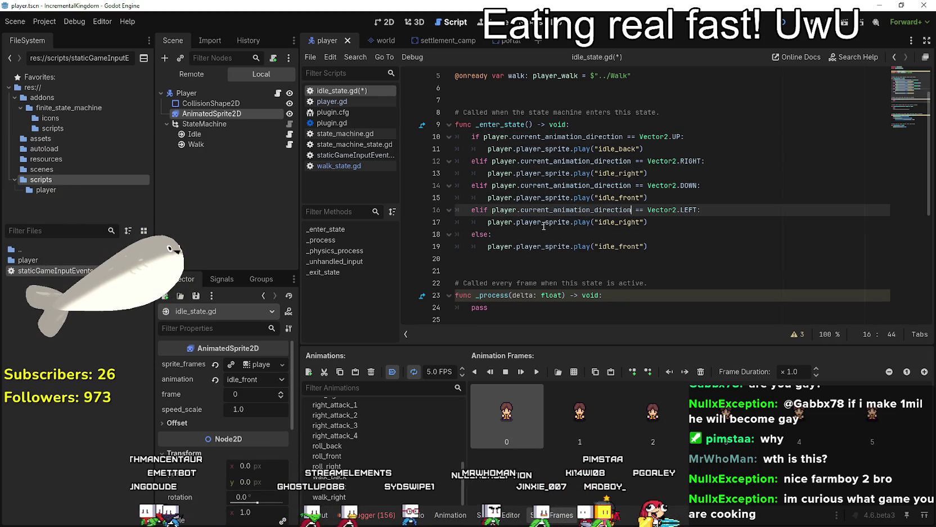
key(F5)
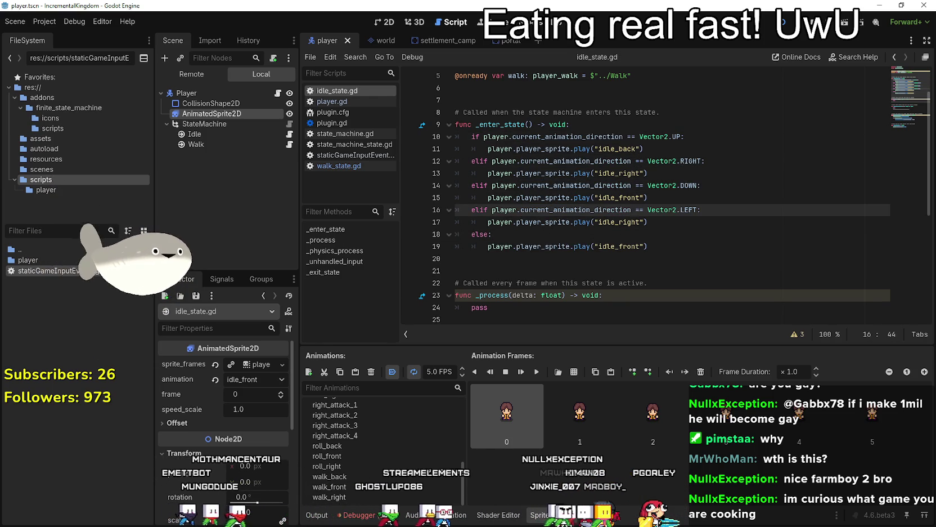
Walk the player left, right, up and down to watch Idle/Walk switch, then close the game.
key(Left)
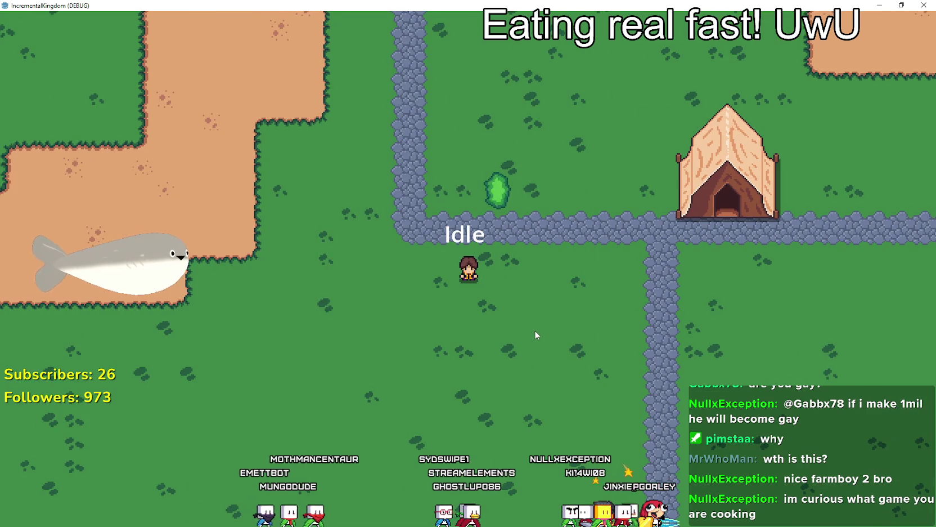
key(Right)
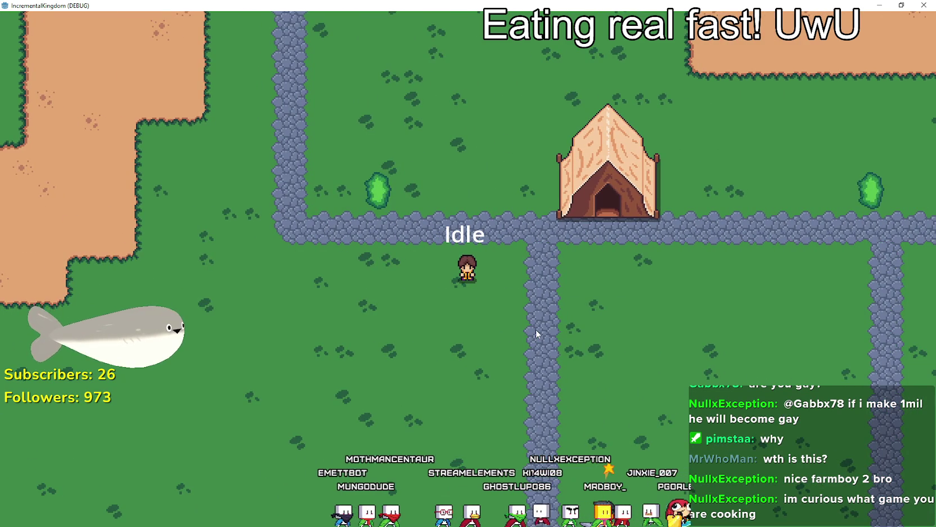
key(Down)
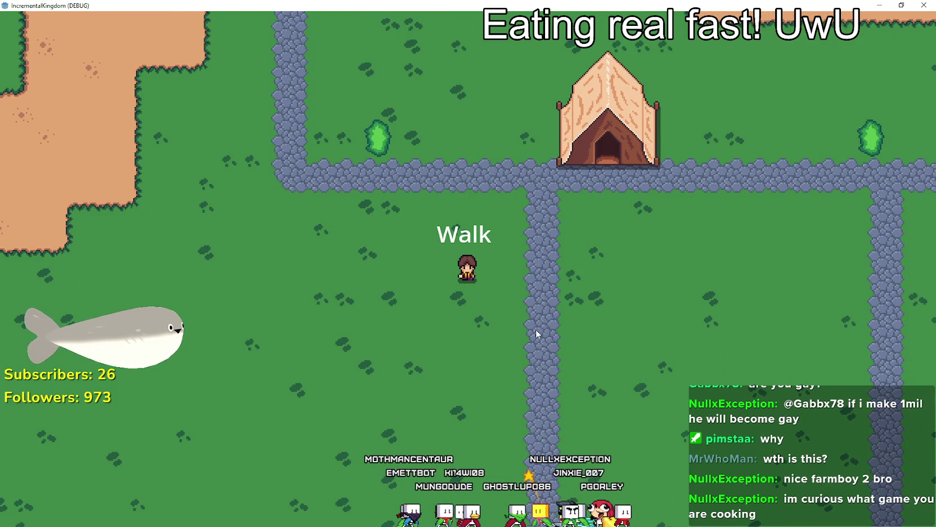
key(Right)
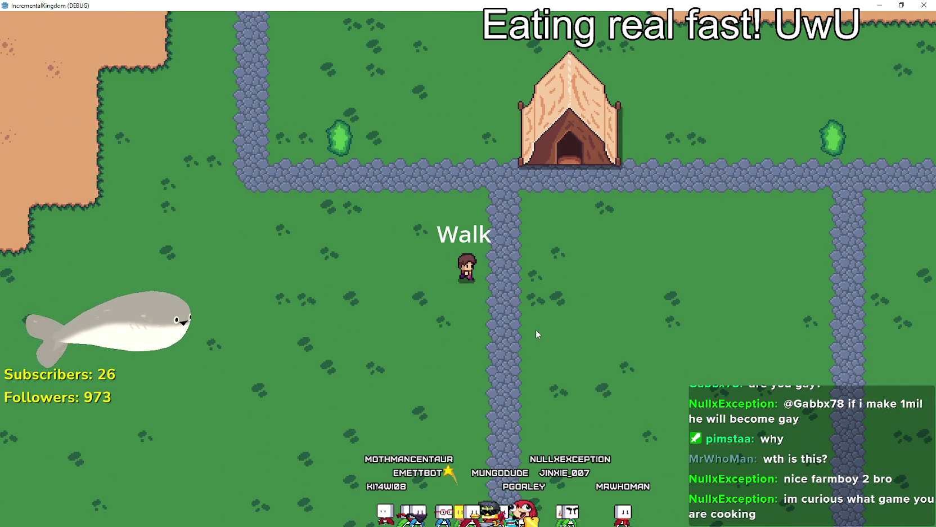
key(Up)
key(Left)
key(Up)
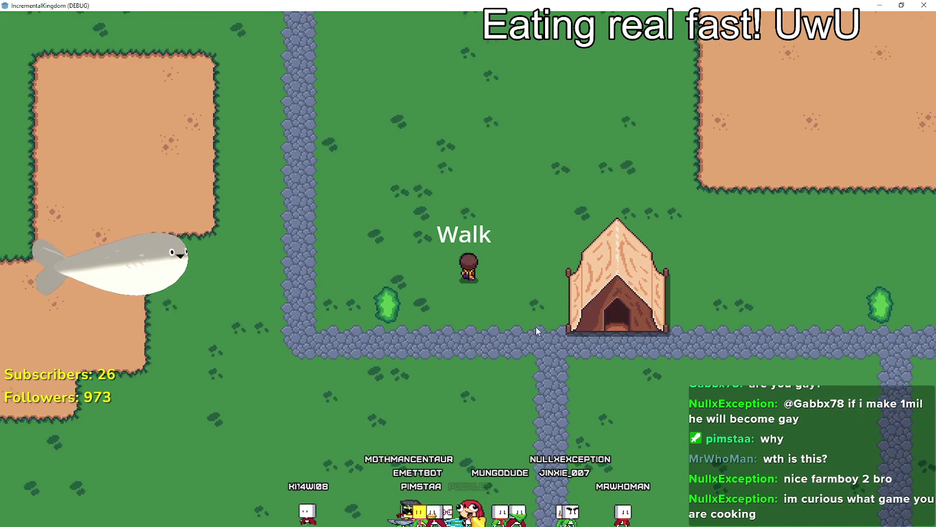
key(Down)
key(Right)
key(Up)
key(Down)
key(alt+F4)
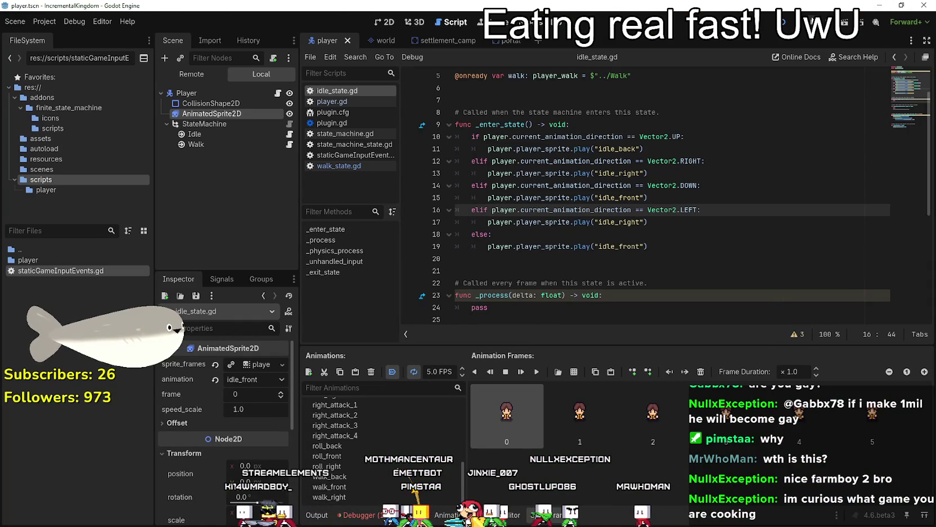
Relaunch the game and return to the editor to see the null 'play' error at line 19.
click(550, 125)
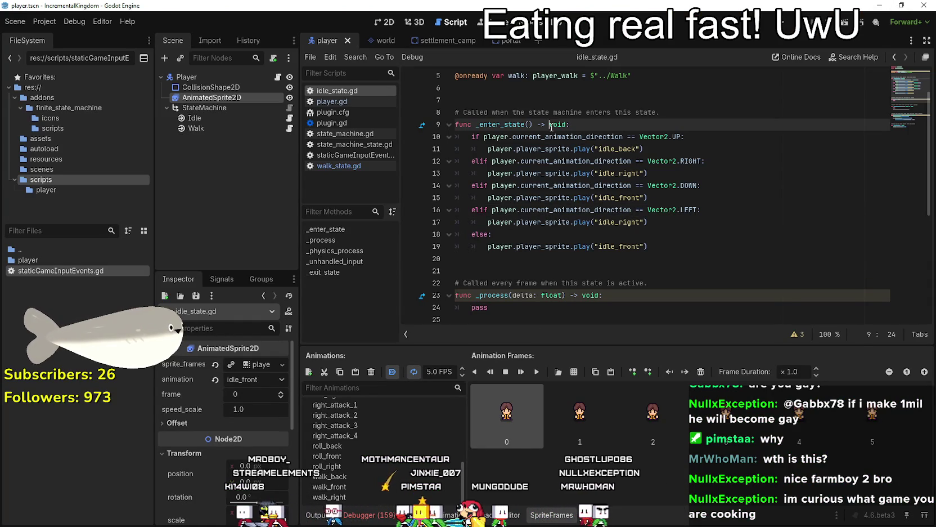
click(641, 258)
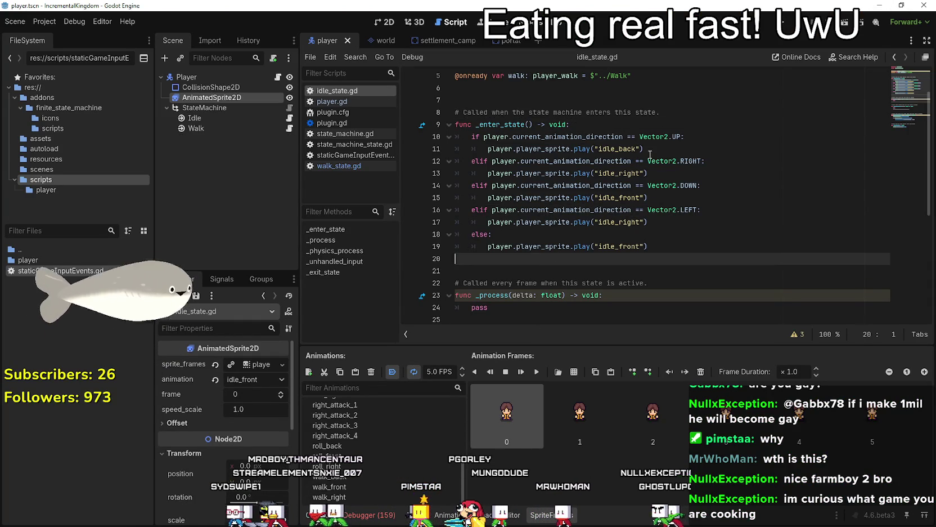
click(764, 27)
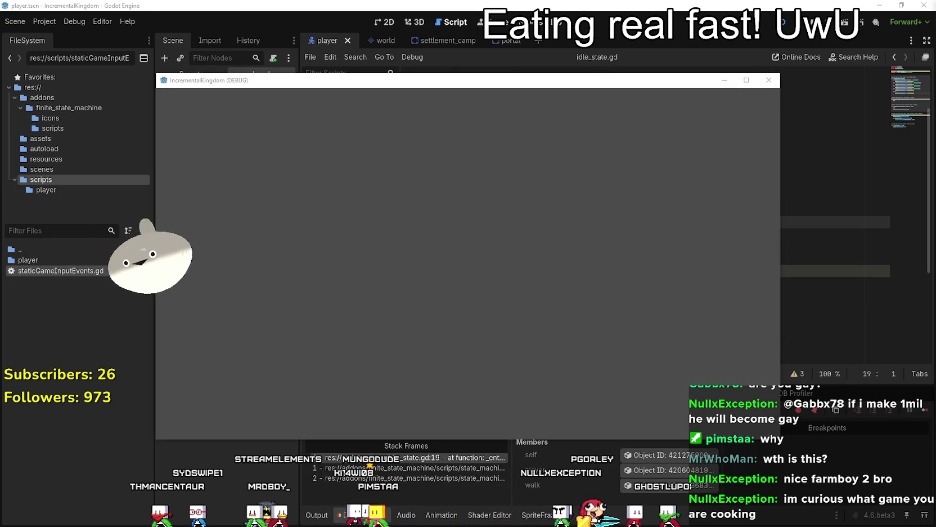
click(788, 365)
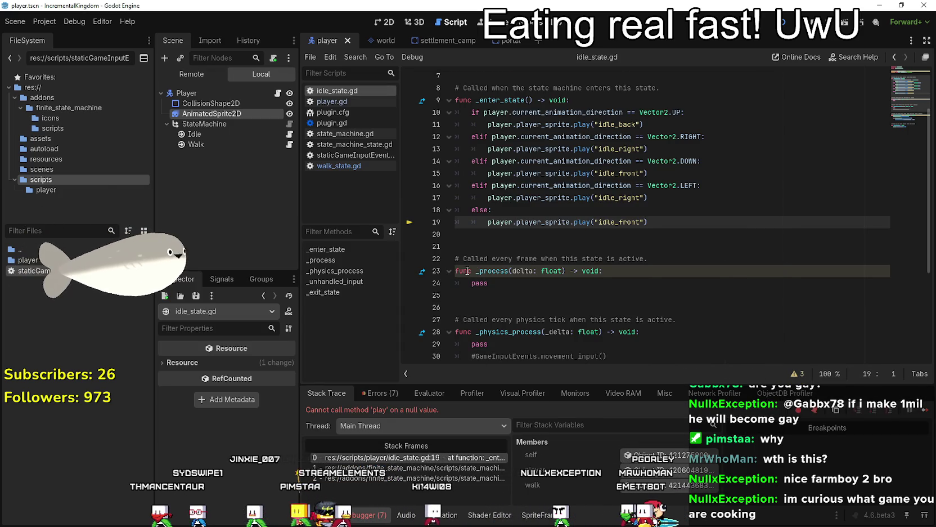
Inspect player_sprite on line 19 and check the Player node's player.gd script.
click(513, 283)
double_click(538, 223)
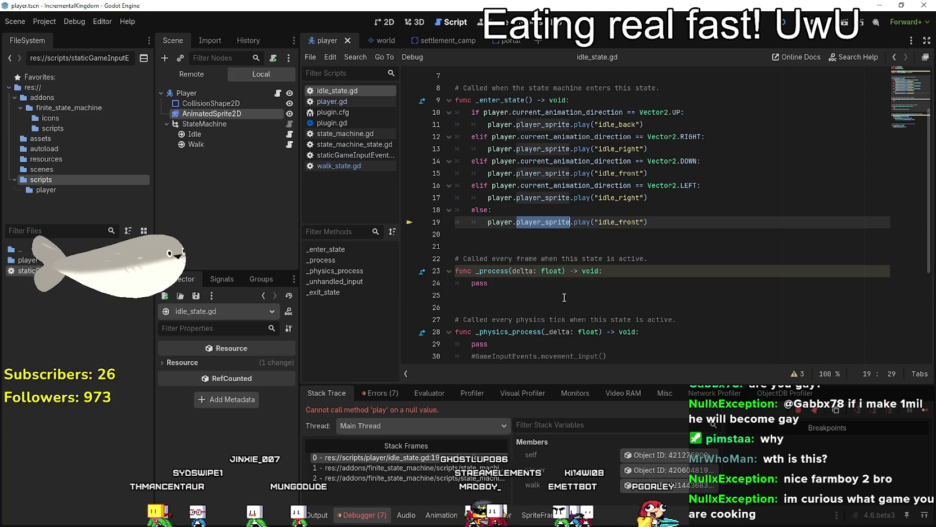
mouse_move(554, 221)
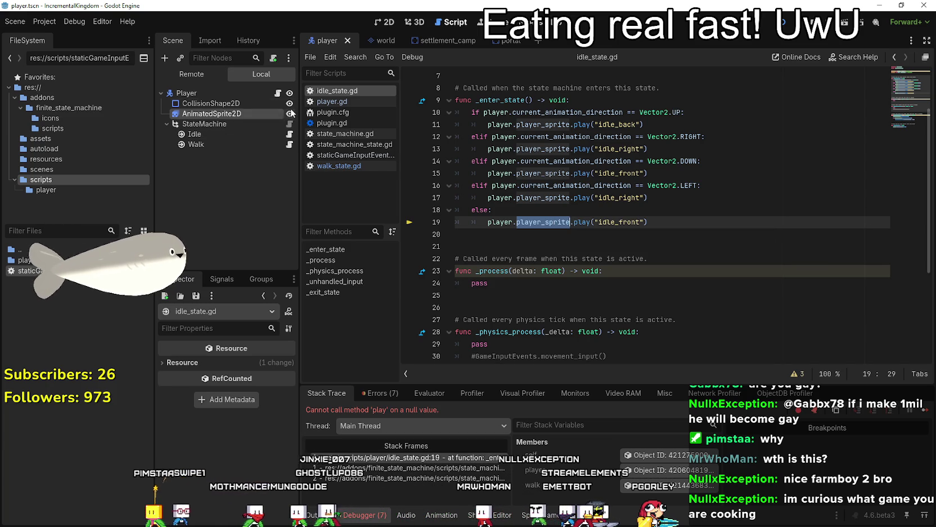
click(278, 92)
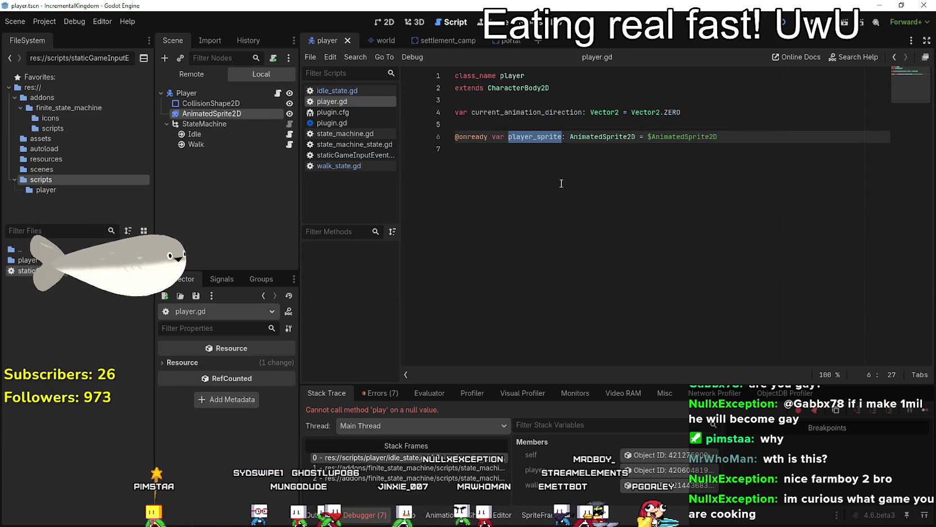
click(598, 258)
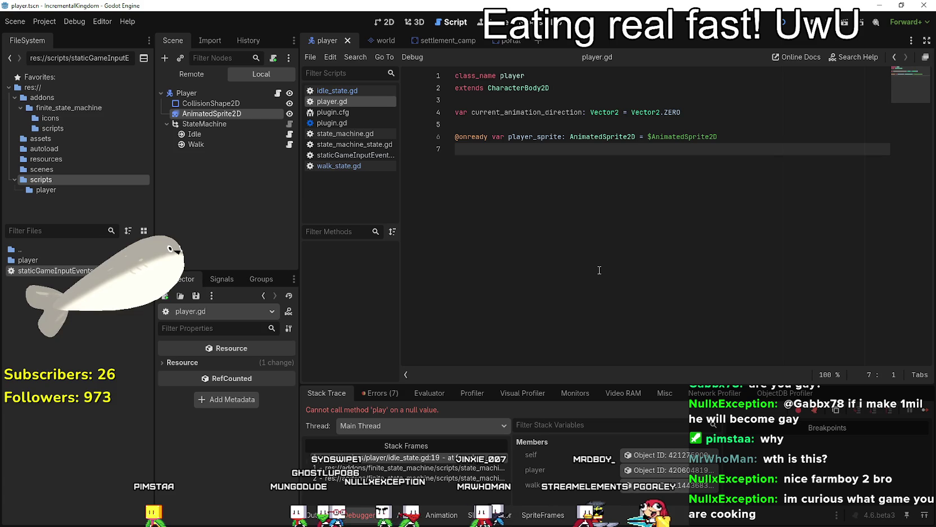
Follow the stack frames back to idle_state.gd line 19, then stop the debug session.
click(434, 468)
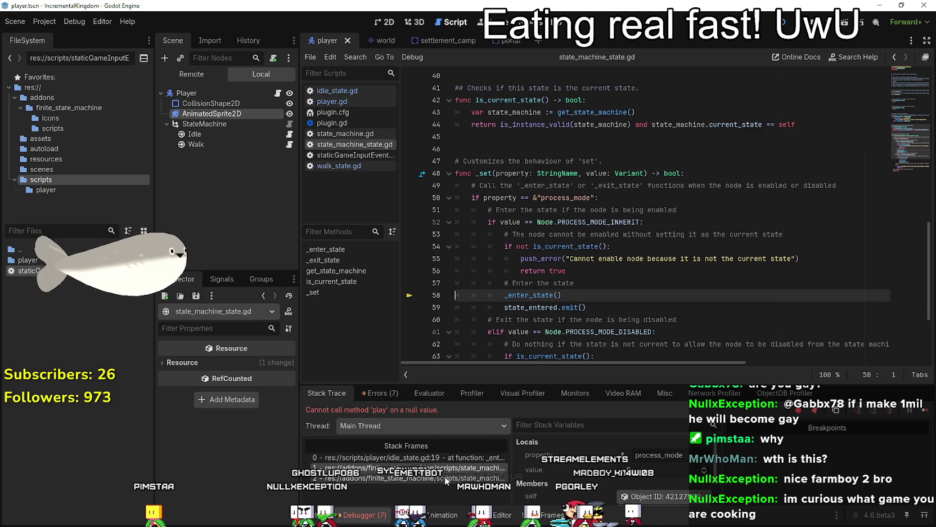
click(425, 457)
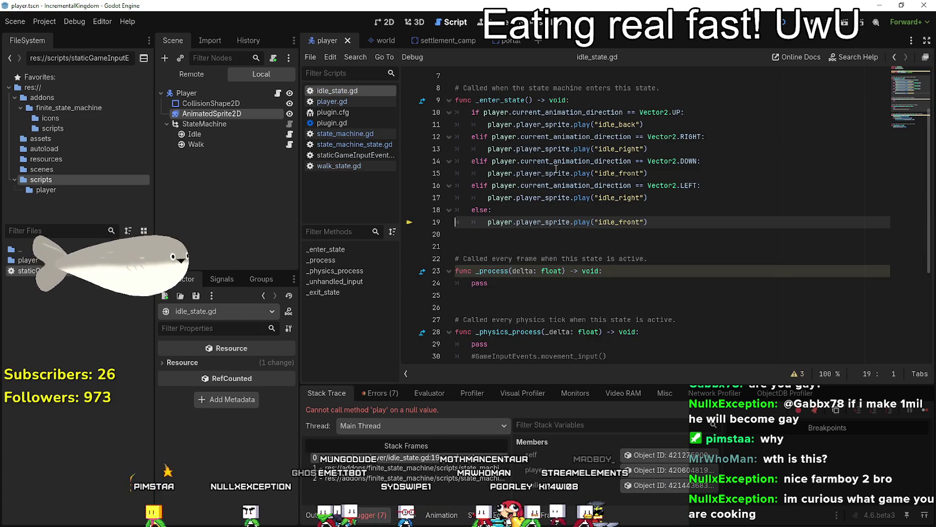
double_click(549, 221)
scroll(551, 272, up, 2)
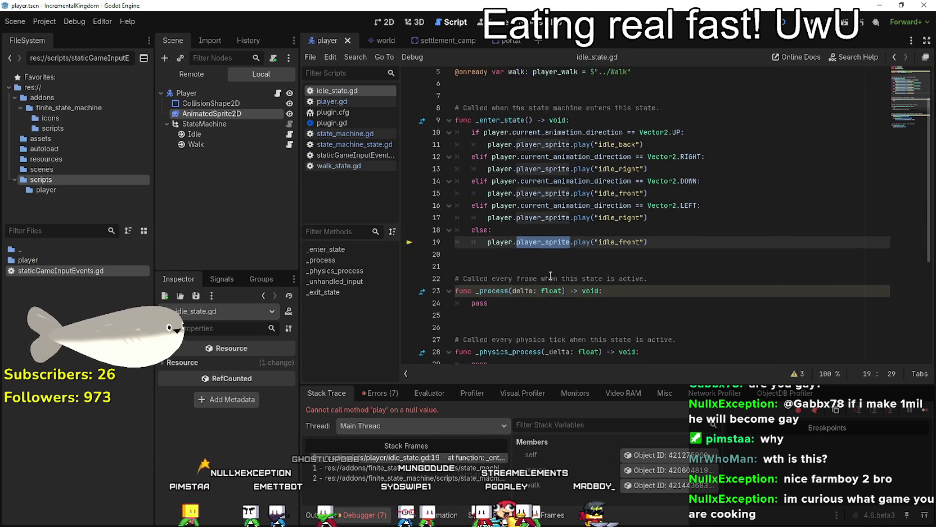
double_click(521, 112)
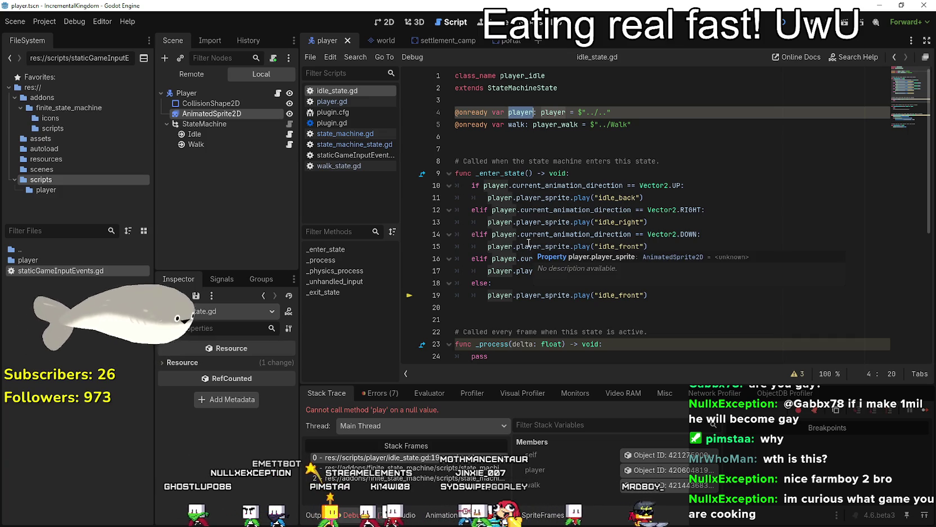
scroll(528, 239, down, 5)
scroll(527, 227, up, 5)
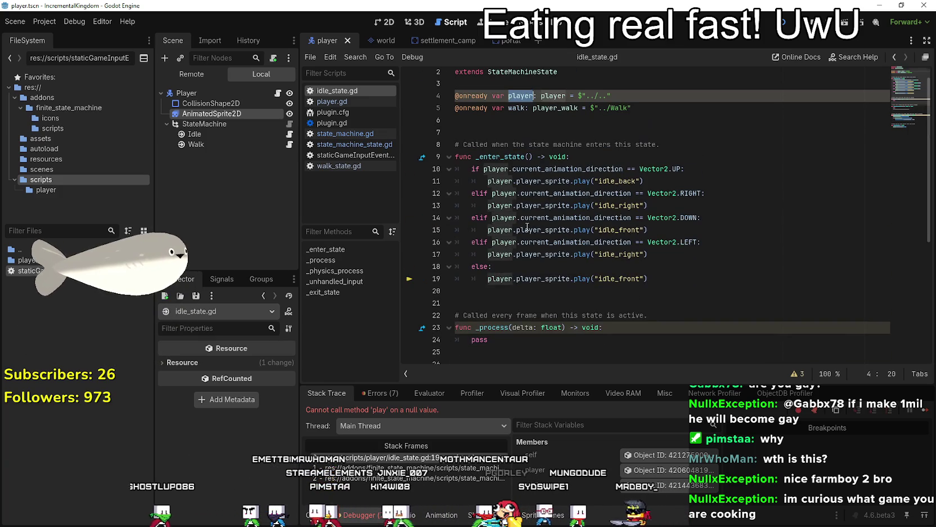
click(843, 25)
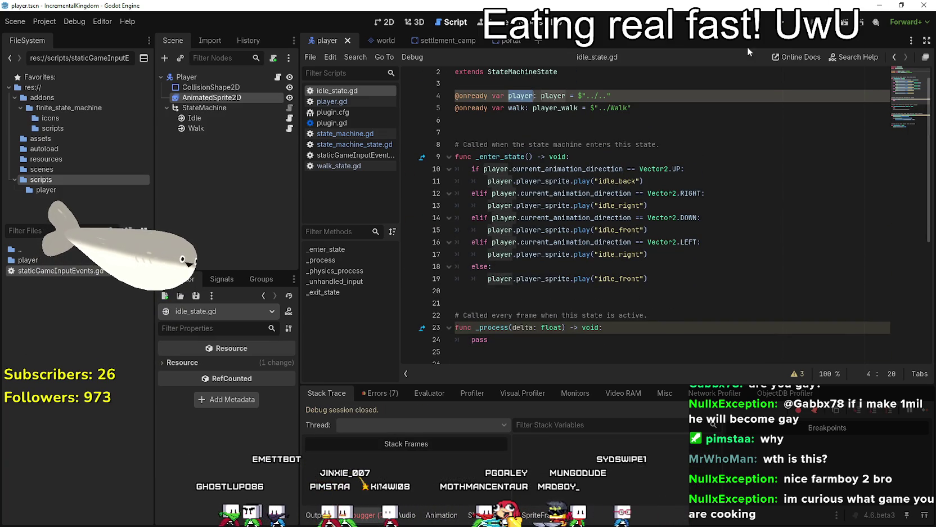
click(557, 121)
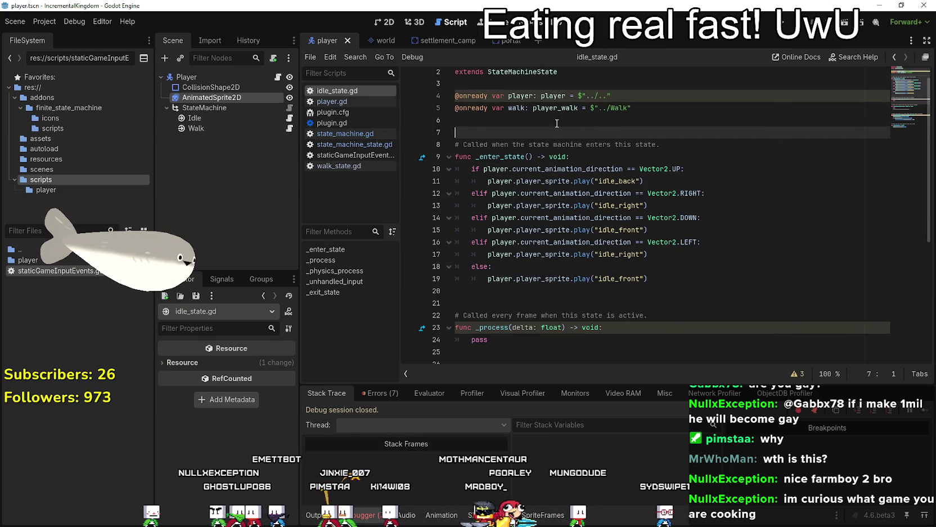
drag(631, 95, 454, 96)
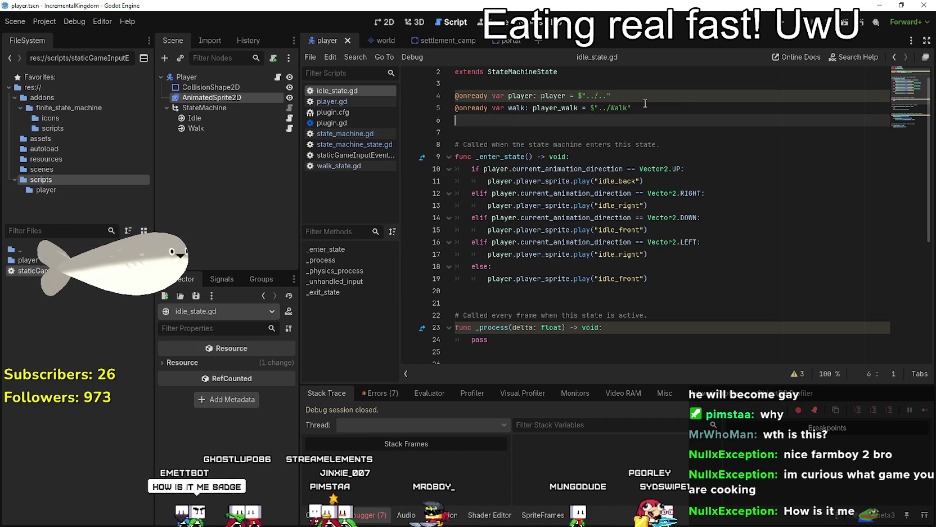
drag(611, 96, 574, 96)
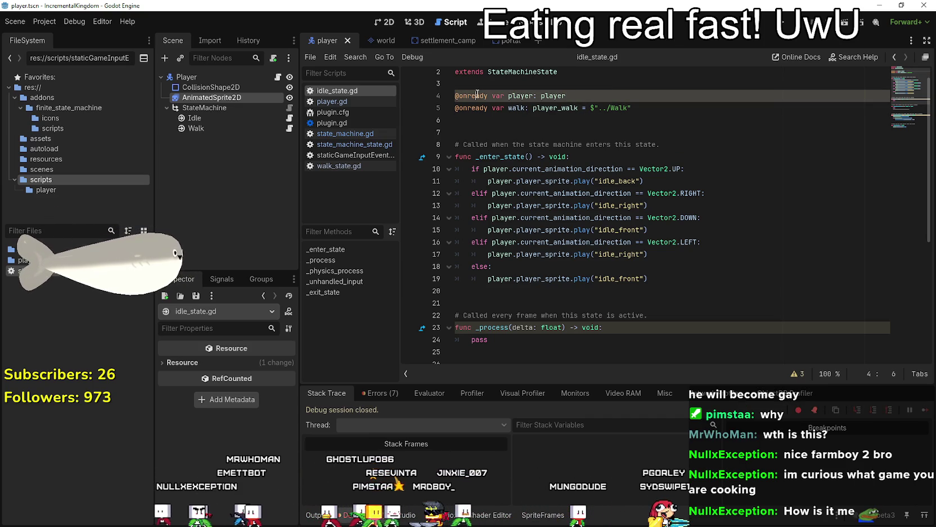
key(BackSpace)
text(port)
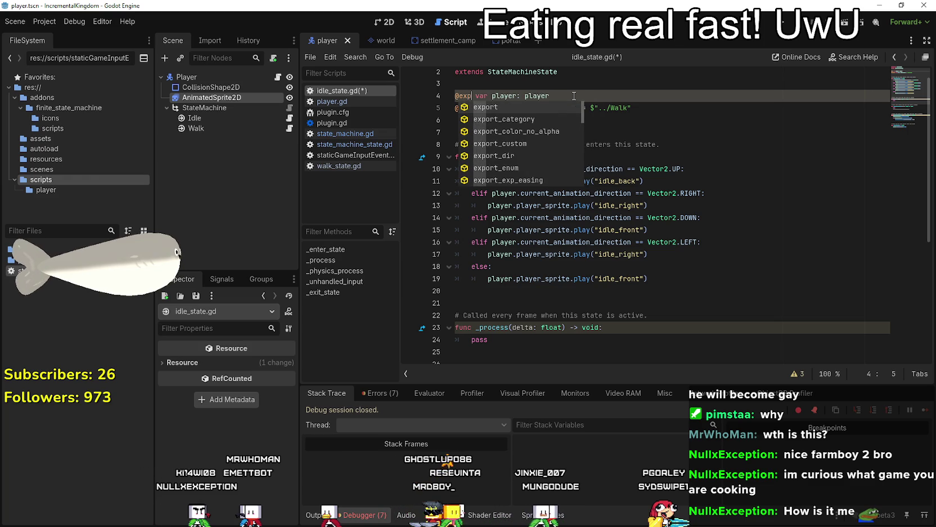
key(Escape)
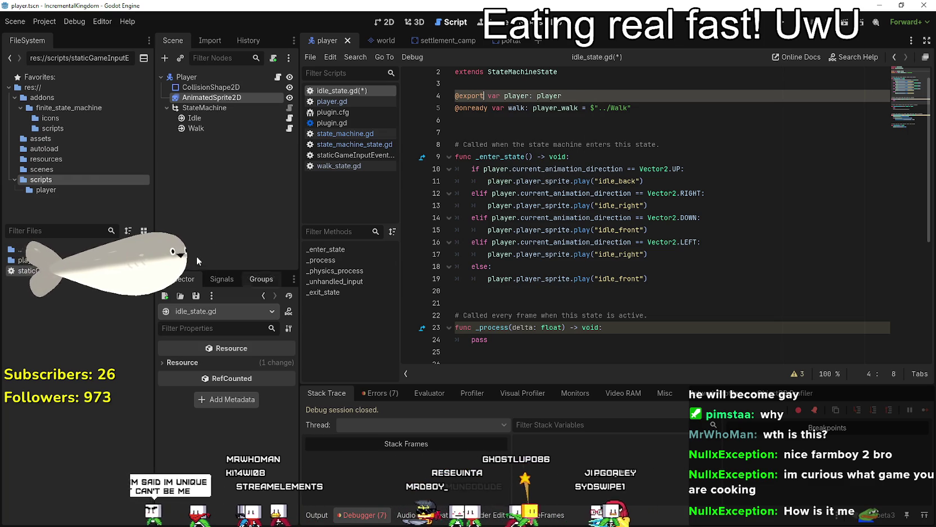
Assign the Player node to the Idle node's player property, save the script, and run the game.
click(212, 117)
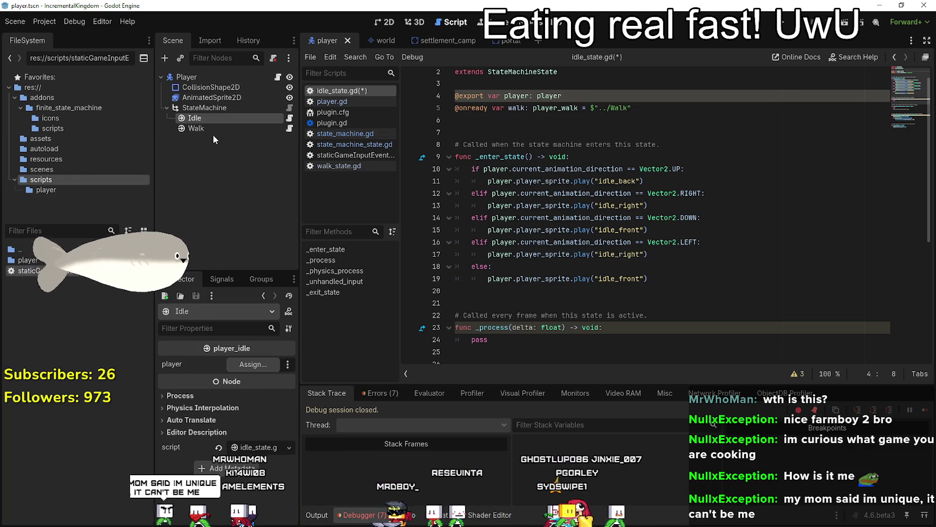
click(241, 364)
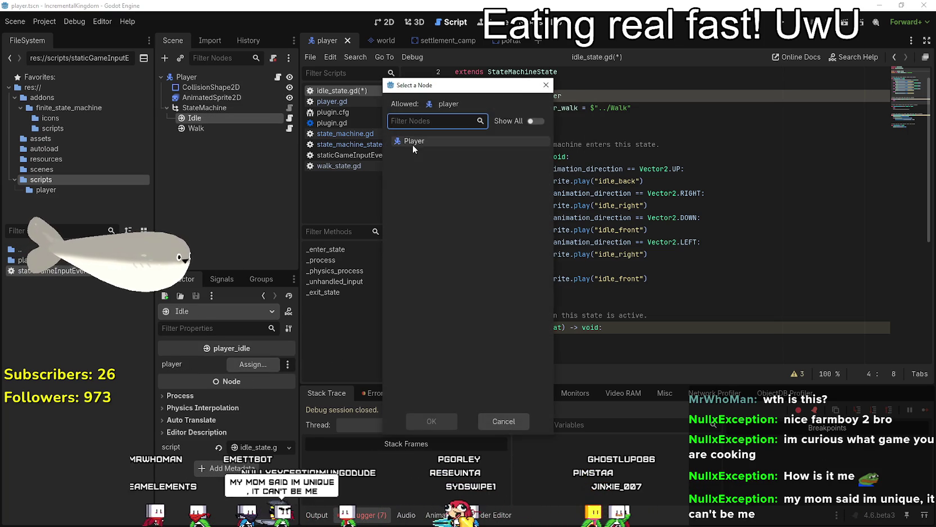
double_click(412, 148)
click(574, 136)
key(ctrl+s)
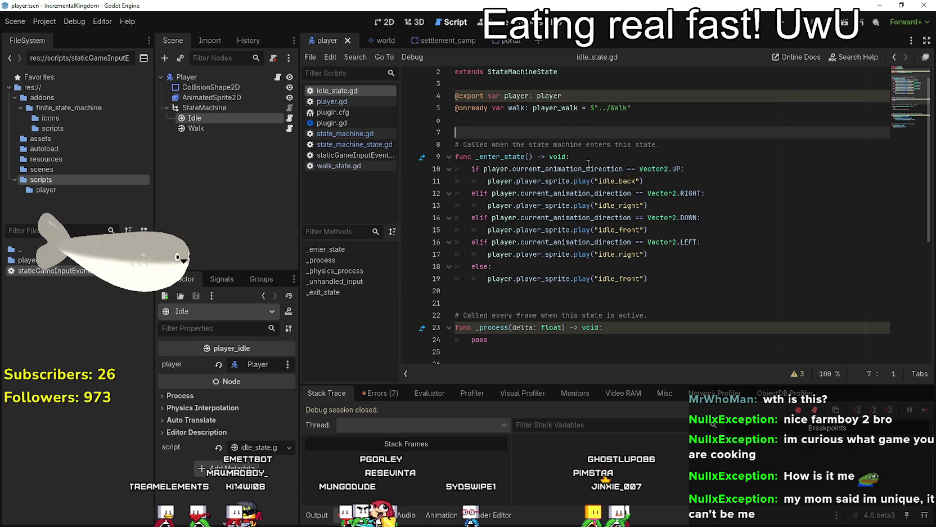
click(784, 27)
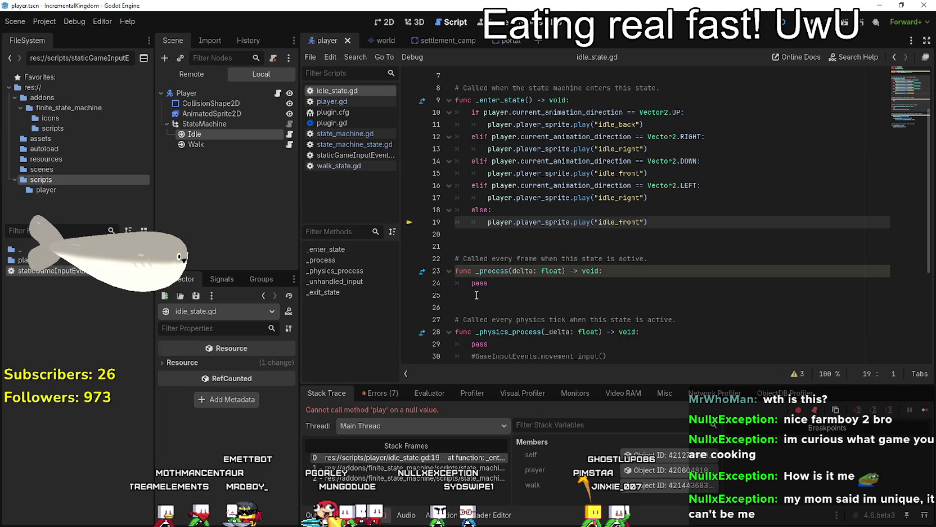
Inspect player_sprite on line 19 and the running Player's members, revealing player_sprite is null.
double_click(524, 221)
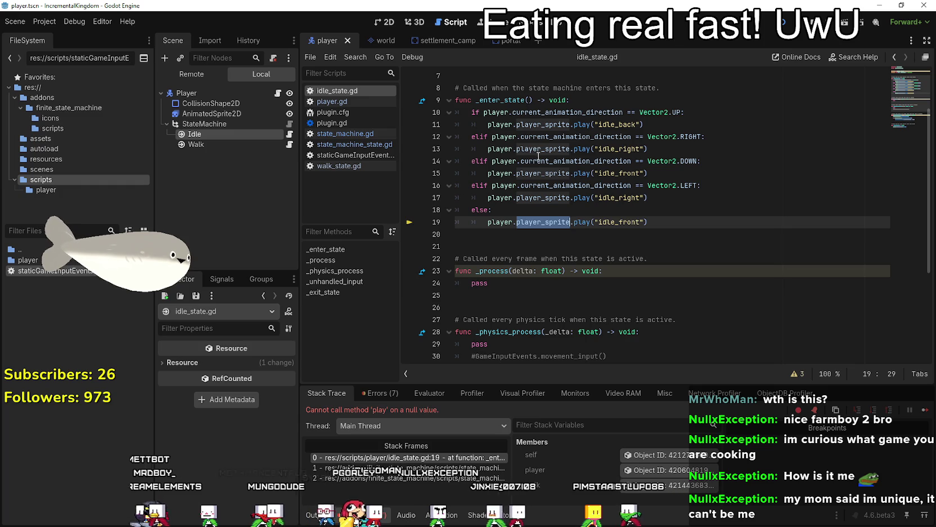
mouse_move(547, 224)
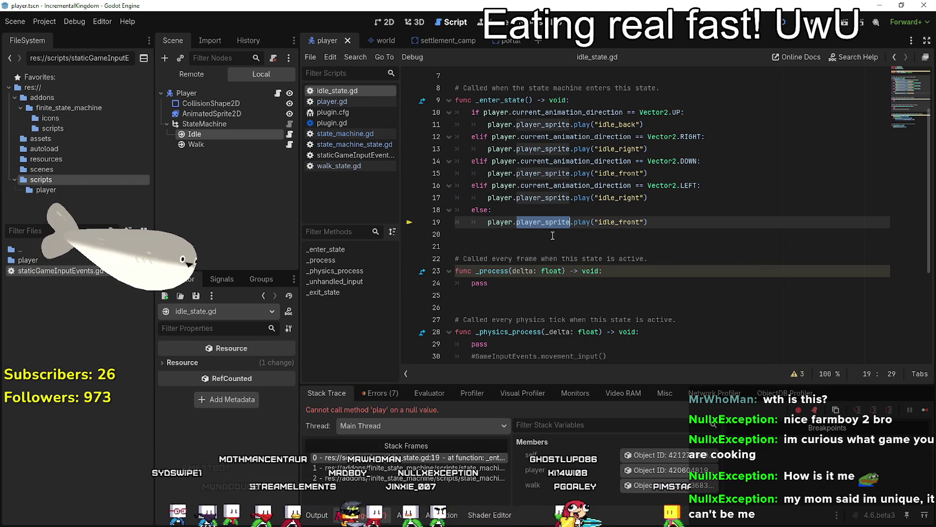
click(659, 471)
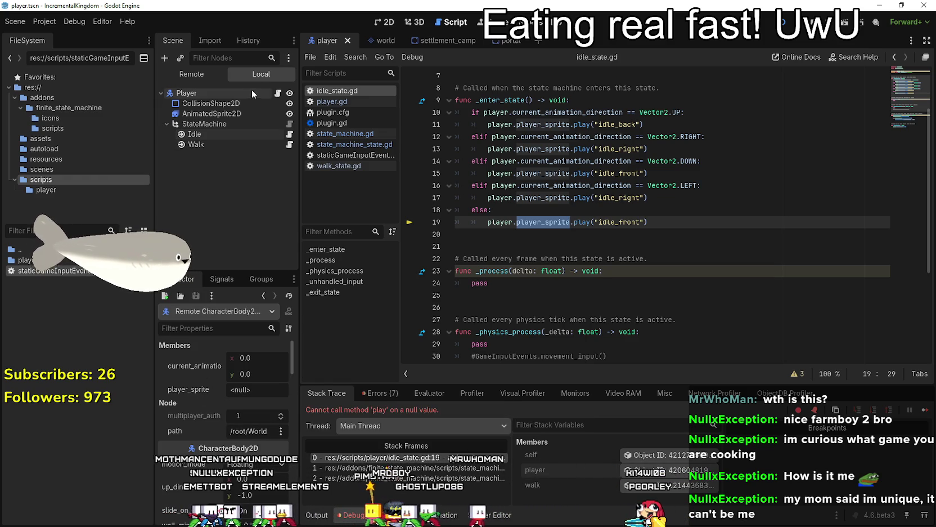
click(231, 114)
click(264, 92)
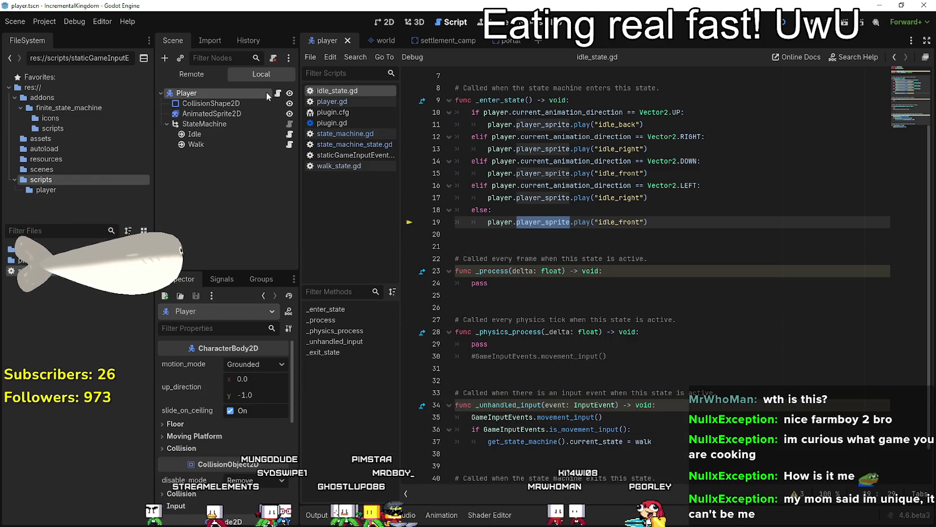
click(278, 93)
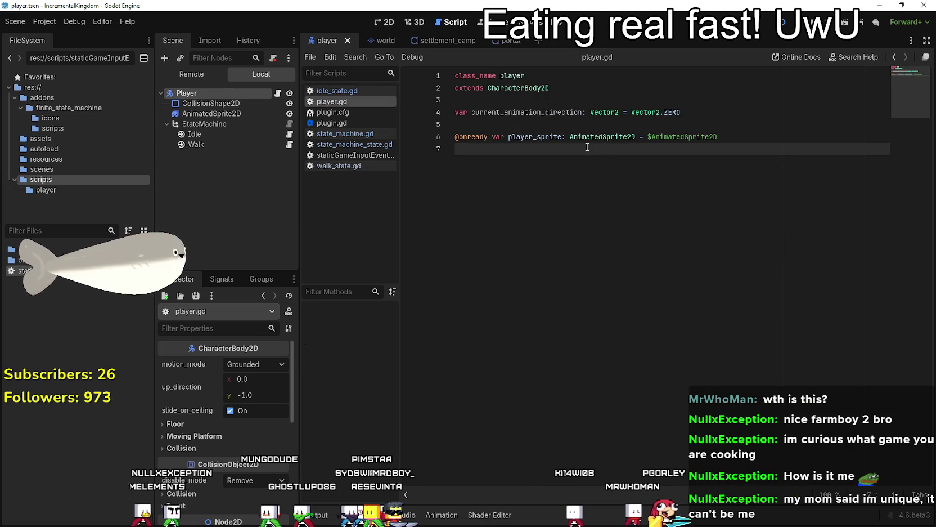
click(470, 122)
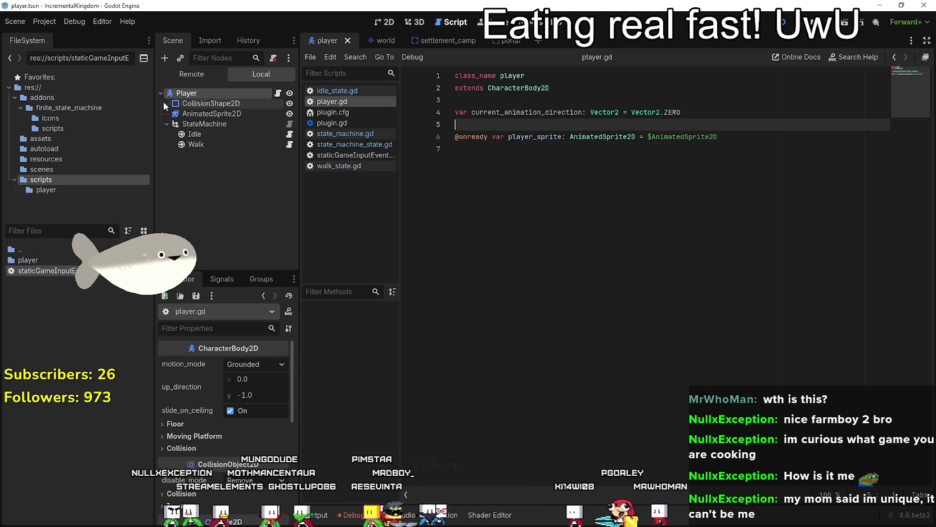
click(625, 153)
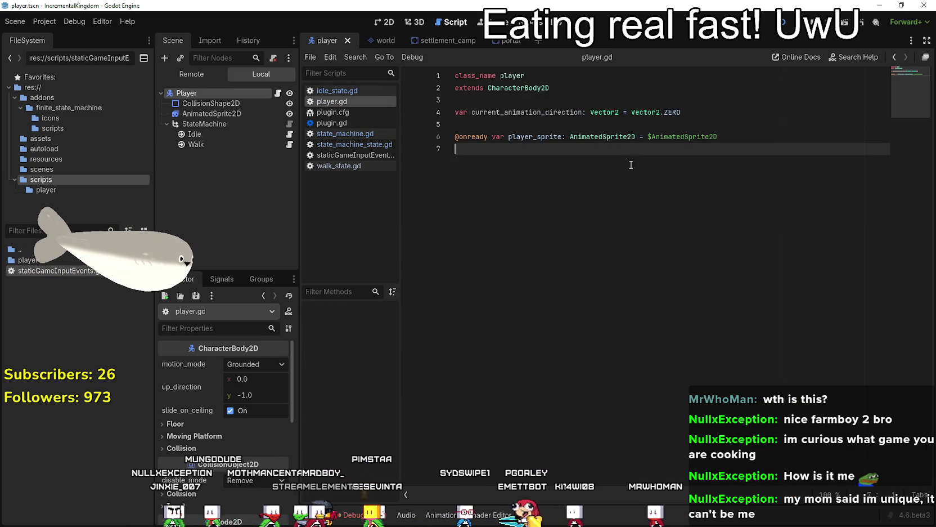
double_click(546, 136)
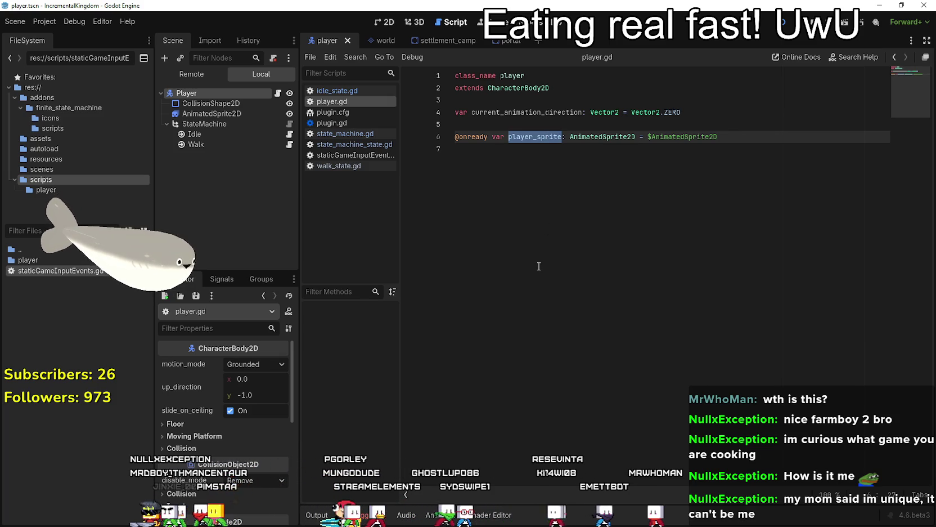
click(513, 160)
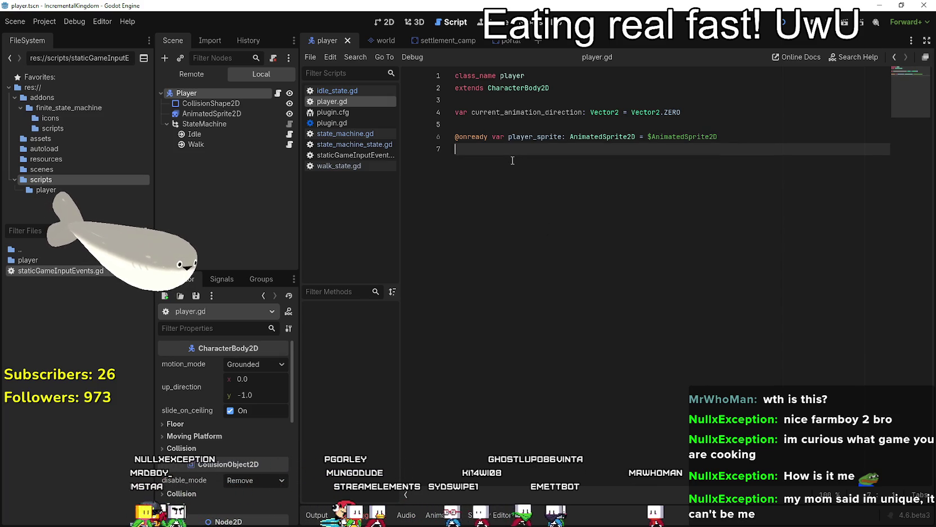
drag(487, 137, 447, 137)
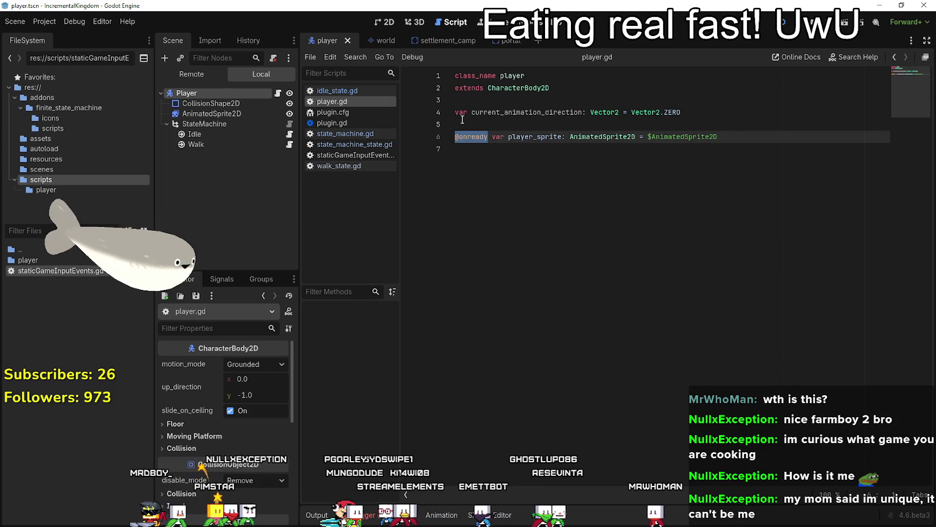
click(490, 158)
Rerun the game and inspect the running Player's members, where player_sprite still reads <null>.
key(F5)
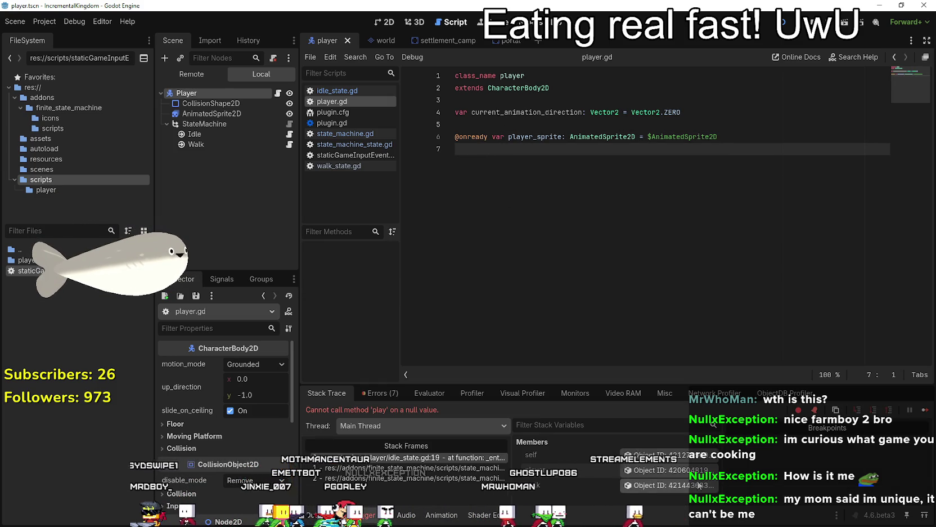
click(659, 472)
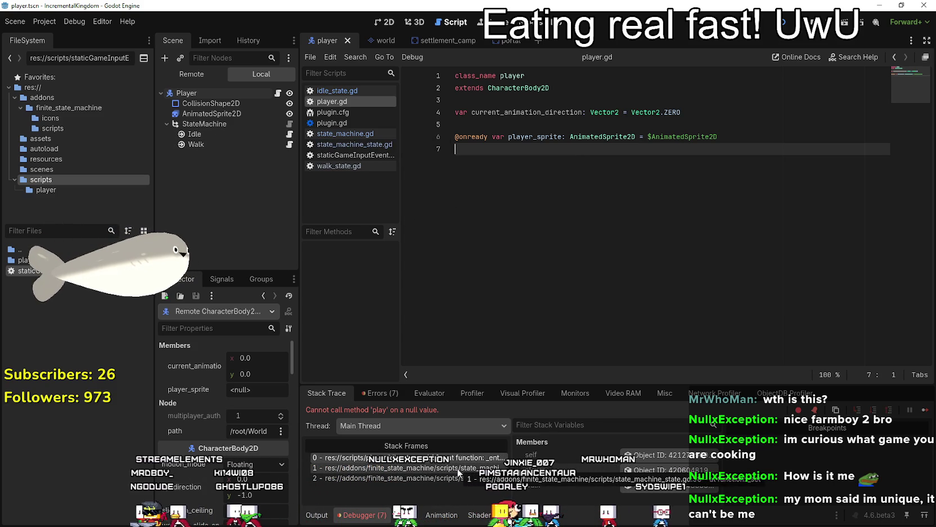
Follow the debugger's stack frames into state_machine.gd's current_state setter.
click(442, 467)
scroll(467, 337, up, 5)
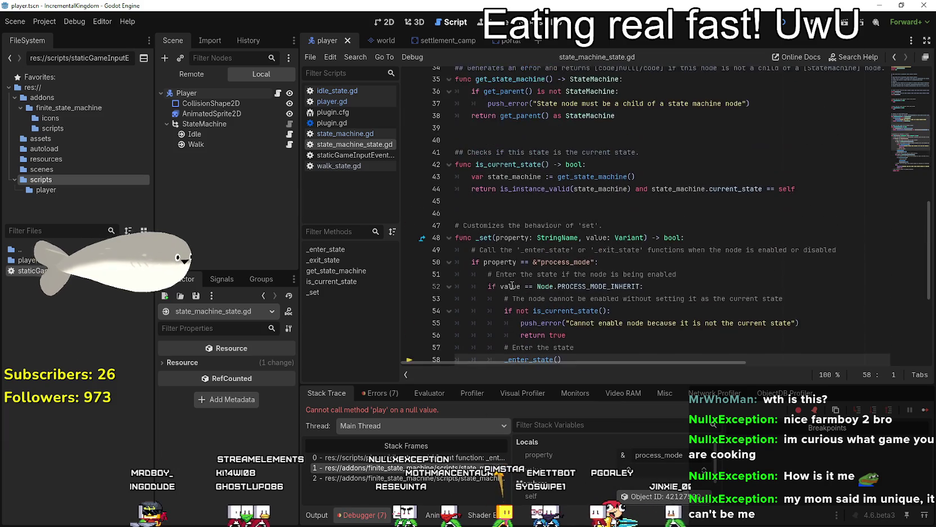
scroll(467, 337, down, 3)
scroll(479, 338, down, 3)
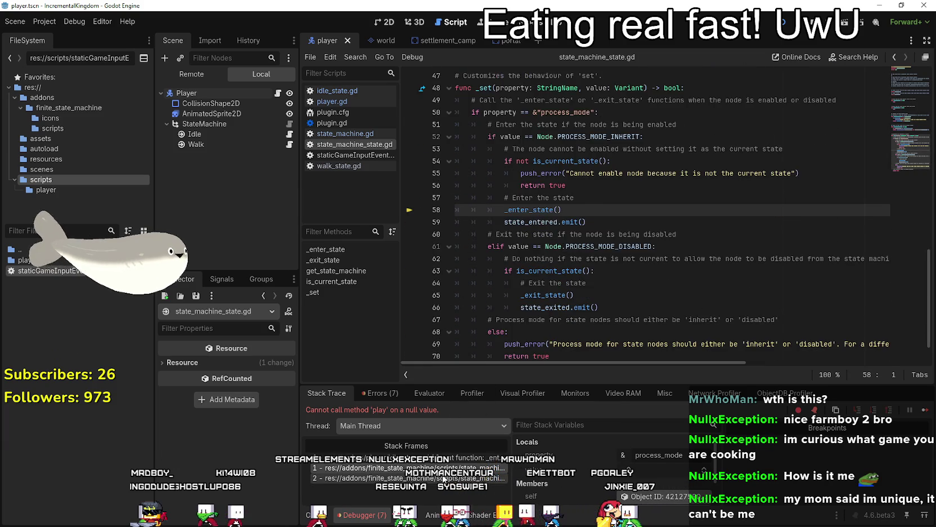
click(406, 478)
click(537, 262)
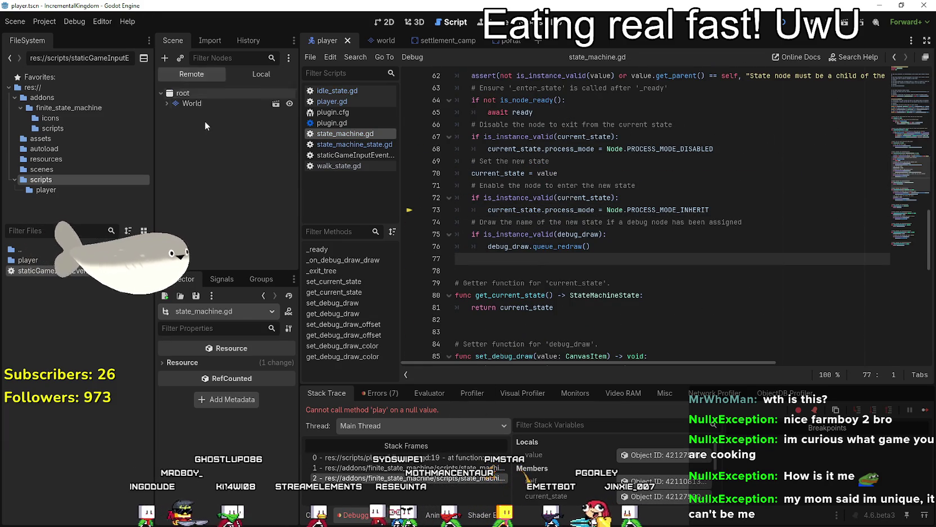
Browse the running game's remote scene tree, expanding Player and StateMachine to show Idle and Walk.
click(197, 75)
click(173, 113)
click(178, 145)
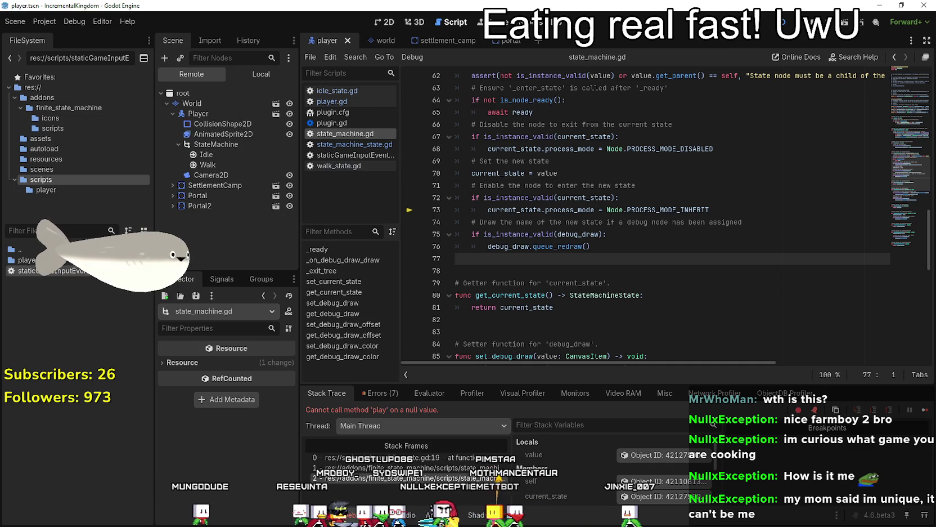
click(248, 74)
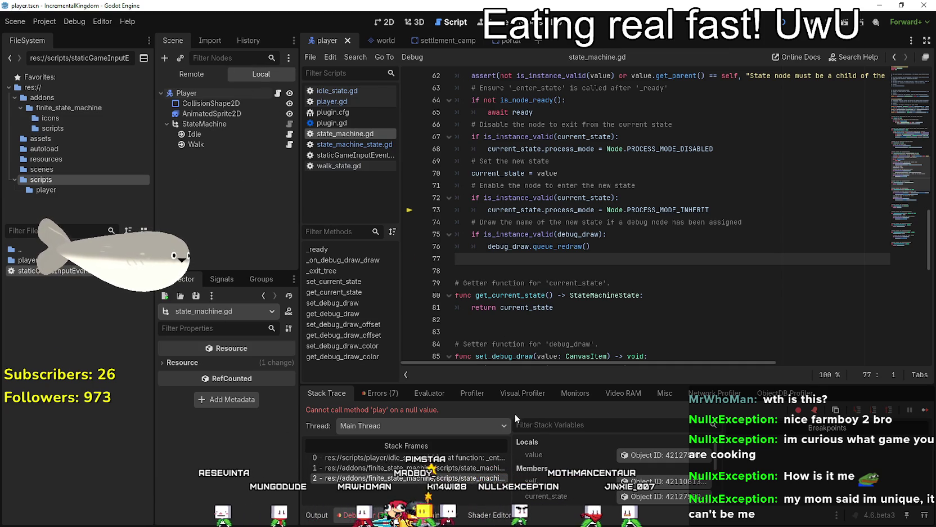
scroll(620, 477, down, 2)
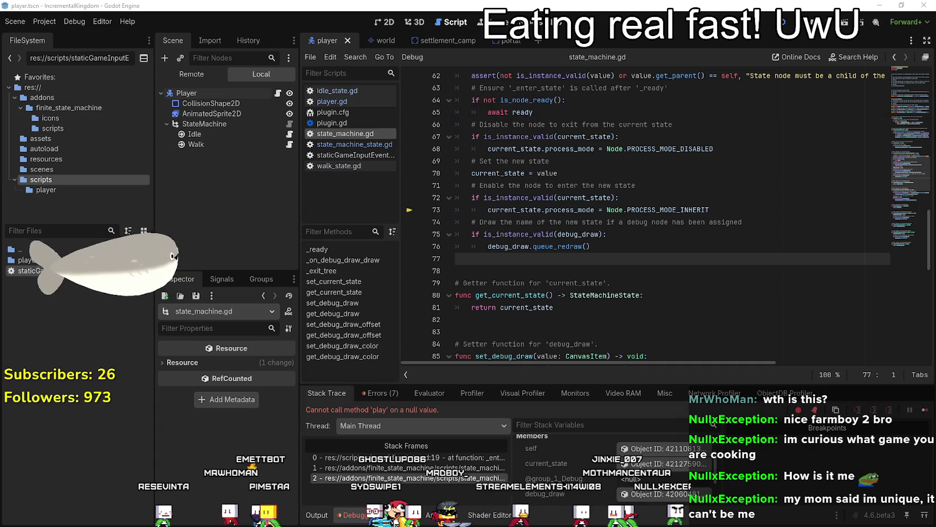
Start the Spotify playlist with normal shuffle instead of smart shuffle, then close the music player.
key(alt+Tab)
click(245, 218)
click(432, 435)
click(431, 435)
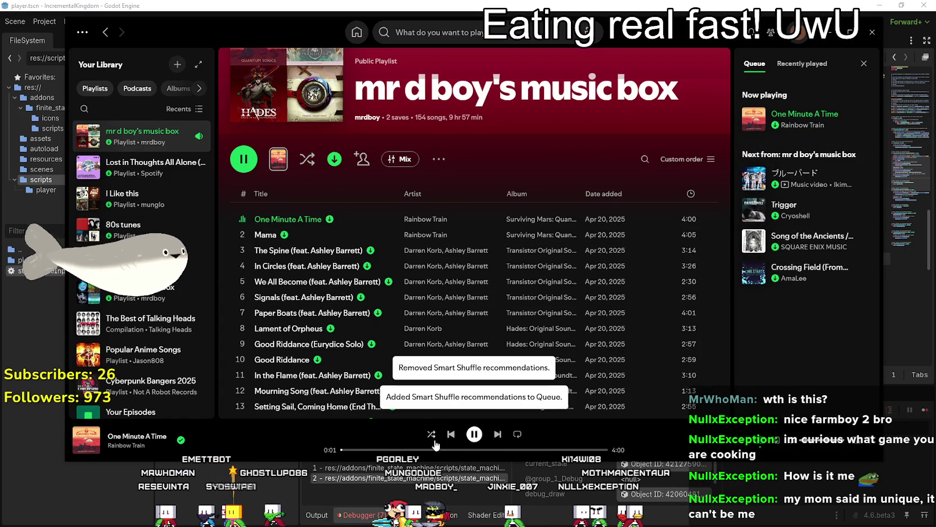
click(432, 434)
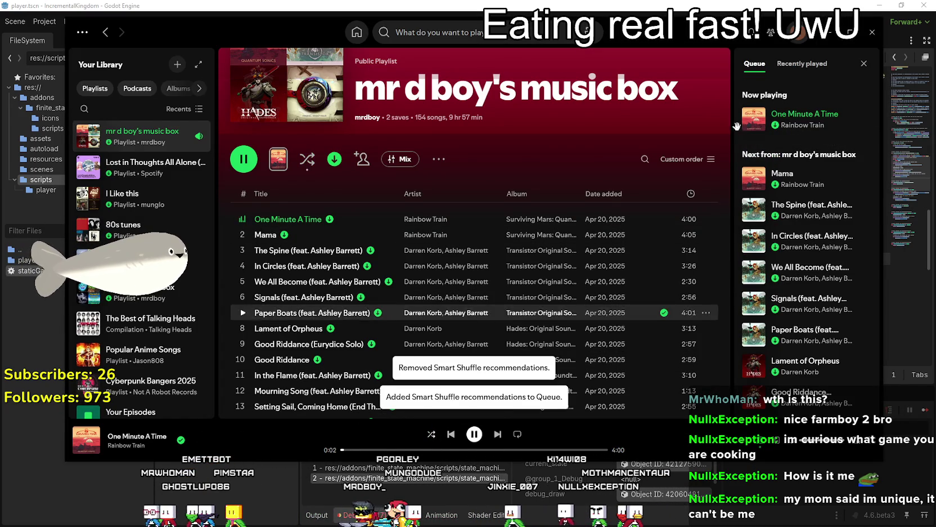
click(829, 32)
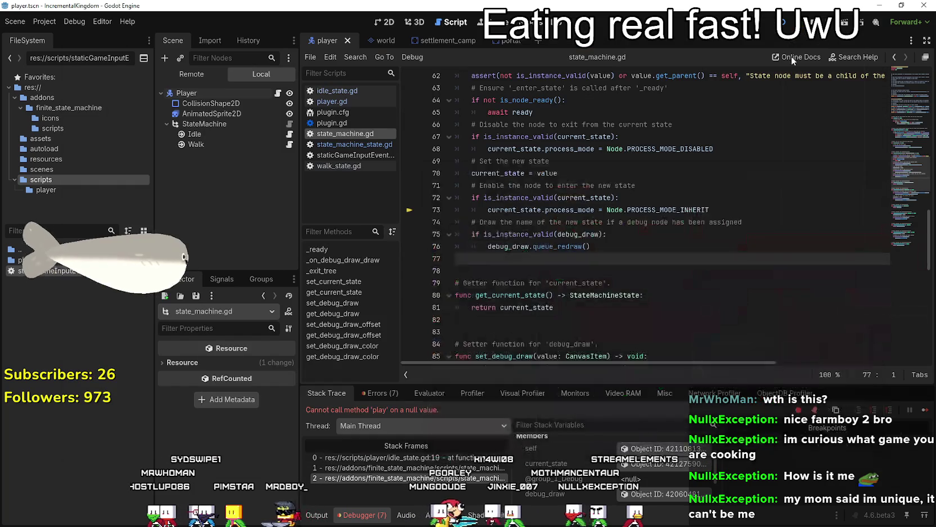
Open idle_state.gd from the Idle node at _enter_state and check the StateMachine node's properties.
click(480, 283)
scroll(481, 286, up, 3)
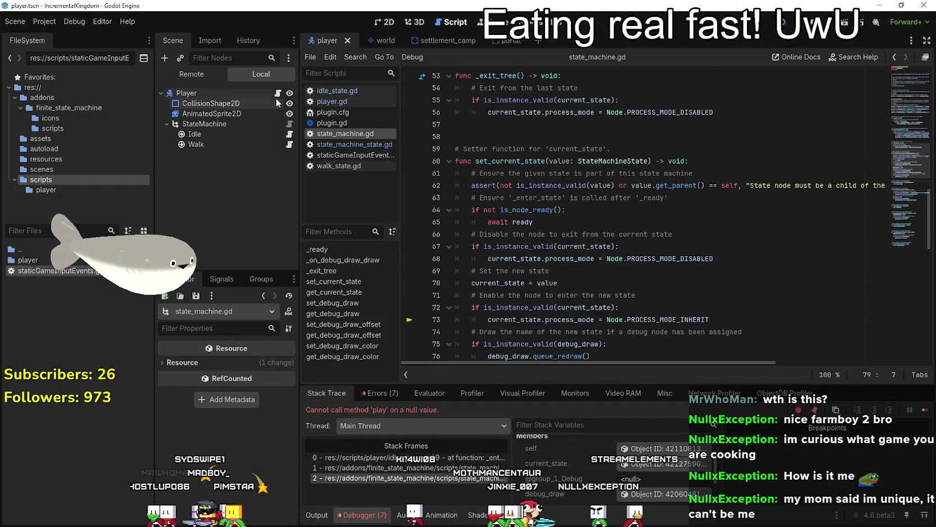
click(289, 134)
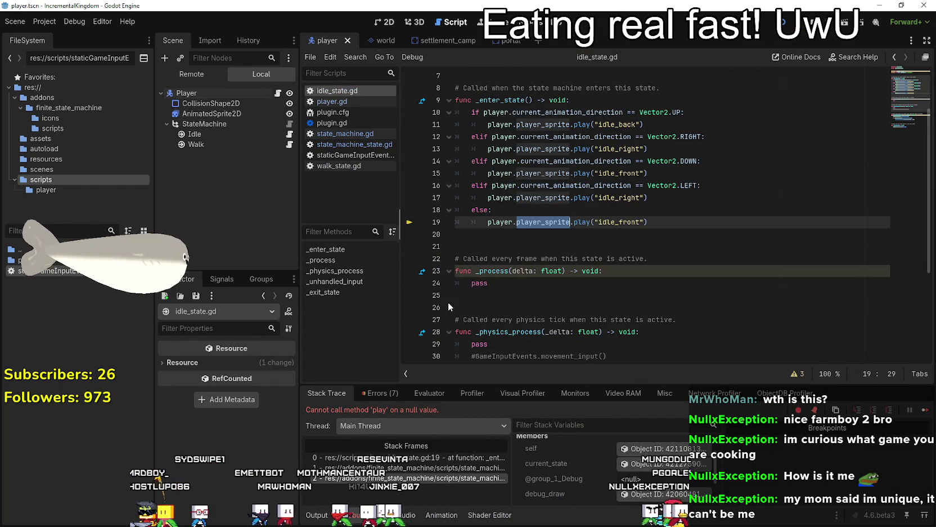
scroll(588, 217, up, 1)
click(326, 249)
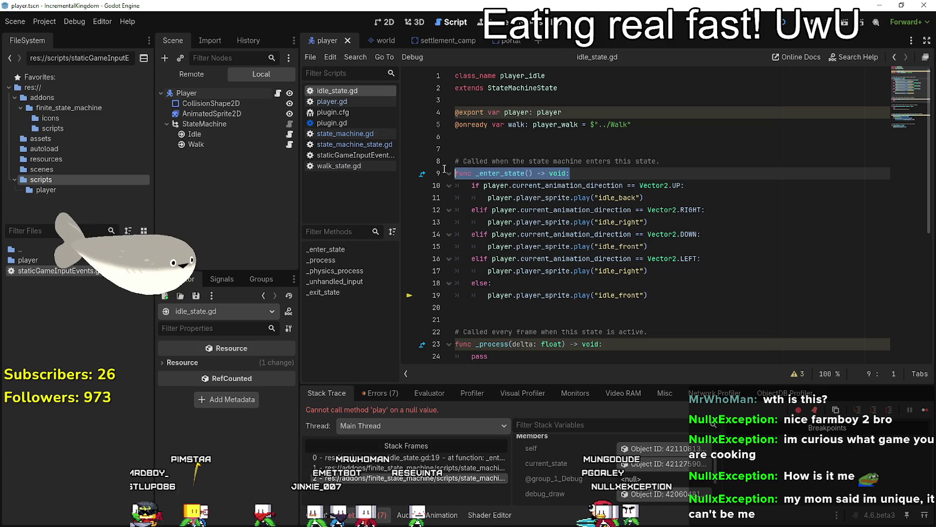
click(192, 123)
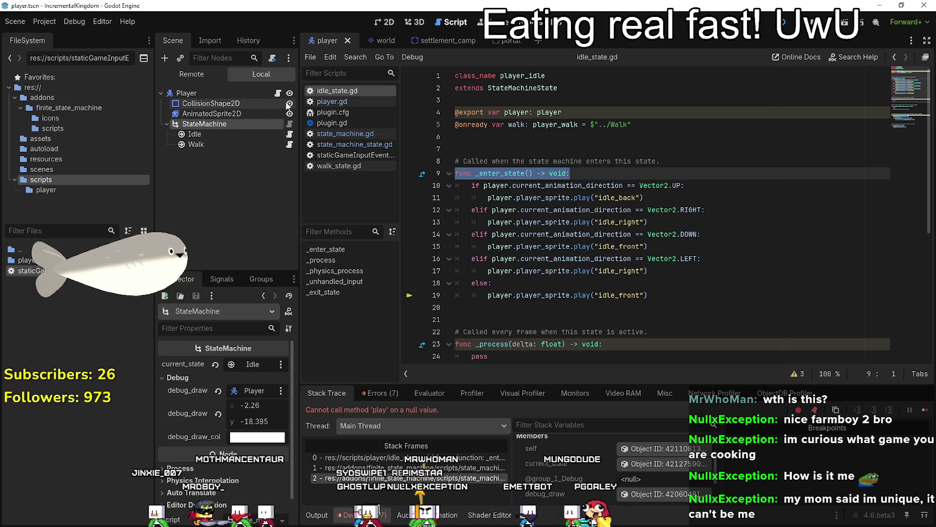
Examine player.player_sprite on line 19 and insert a blank line at the top of _enter_state.
click(539, 306)
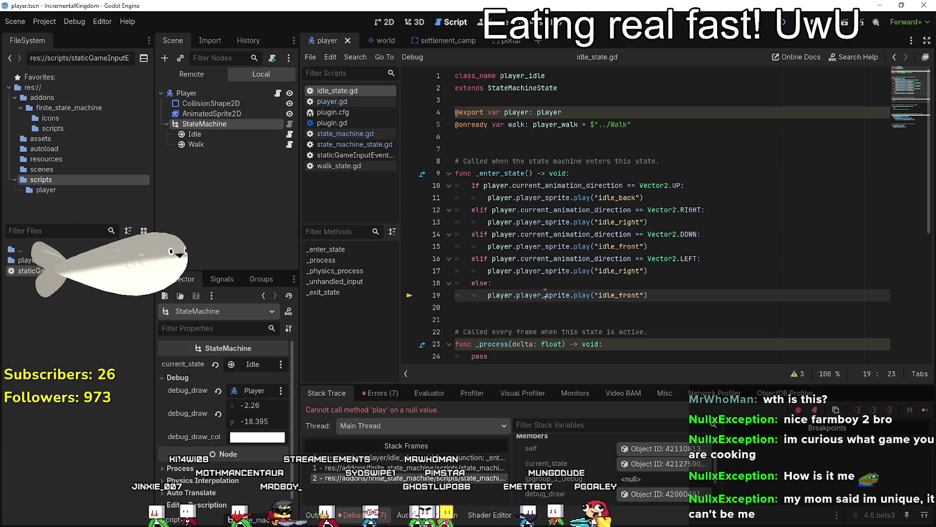
scroll(532, 242, down, 2)
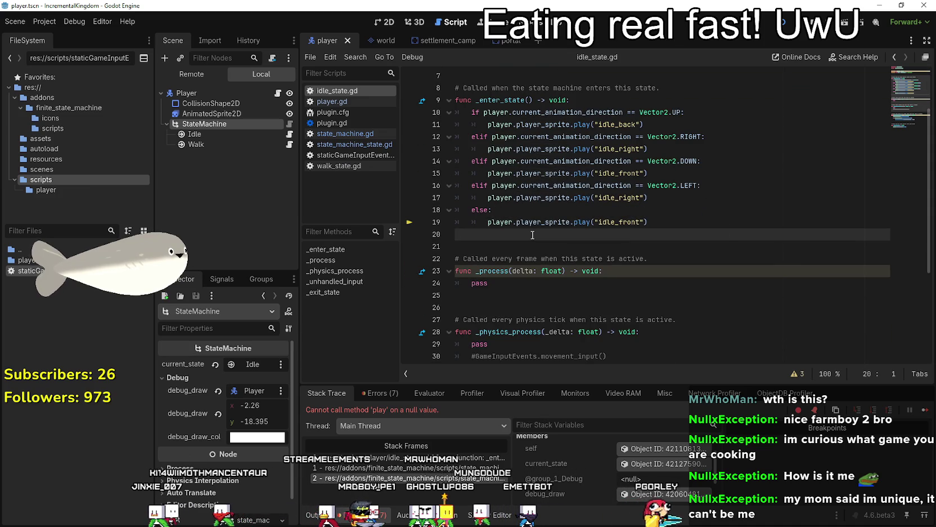
click(599, 100)
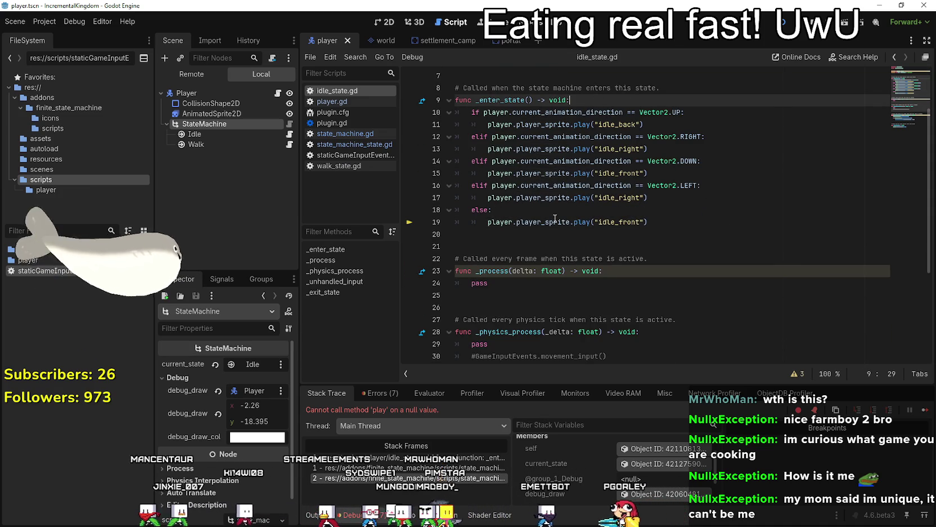
double_click(550, 223)
drag(570, 222, 488, 222)
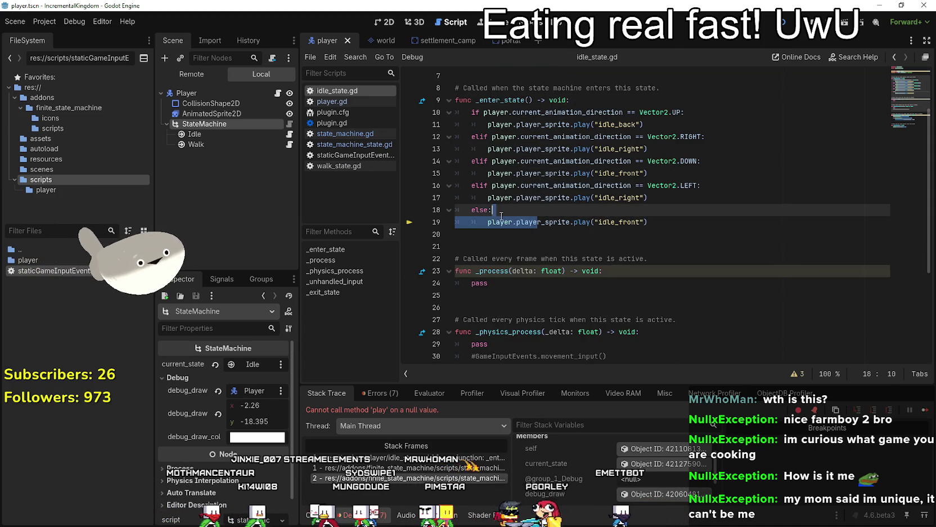
click(586, 112)
click(601, 100)
key(Return)
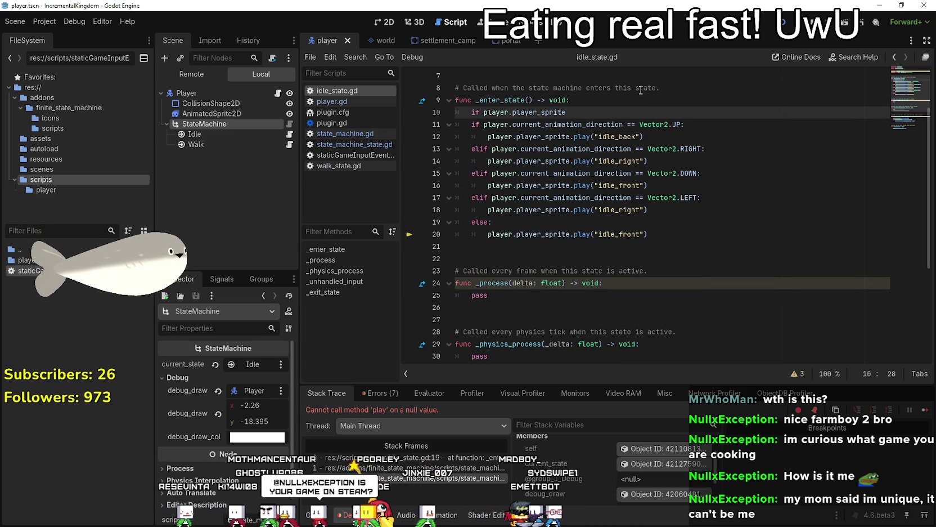
Add an 'if !player.player_sprite: return' guard to _enter_state, save, and relaunch the game.
text(:)
key(Return)
text(return)
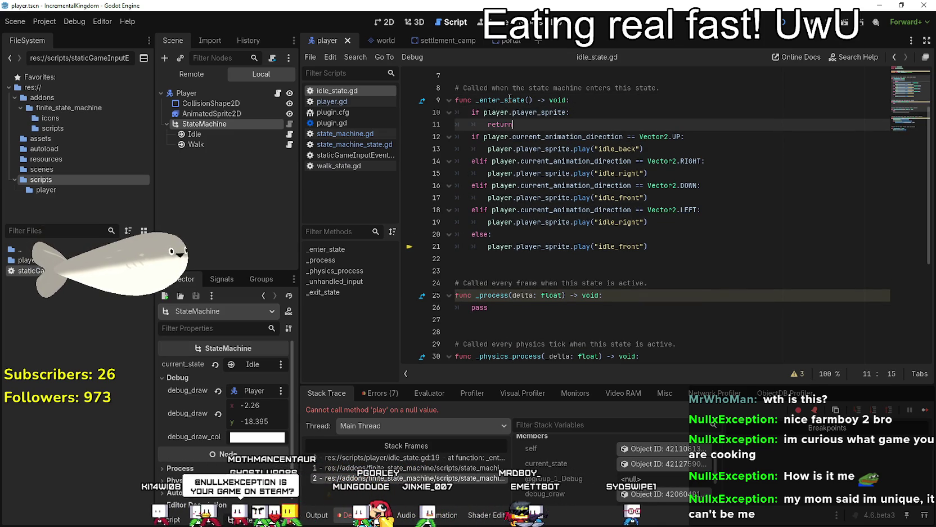
click(480, 112)
text(!)
key(ctrl+s)
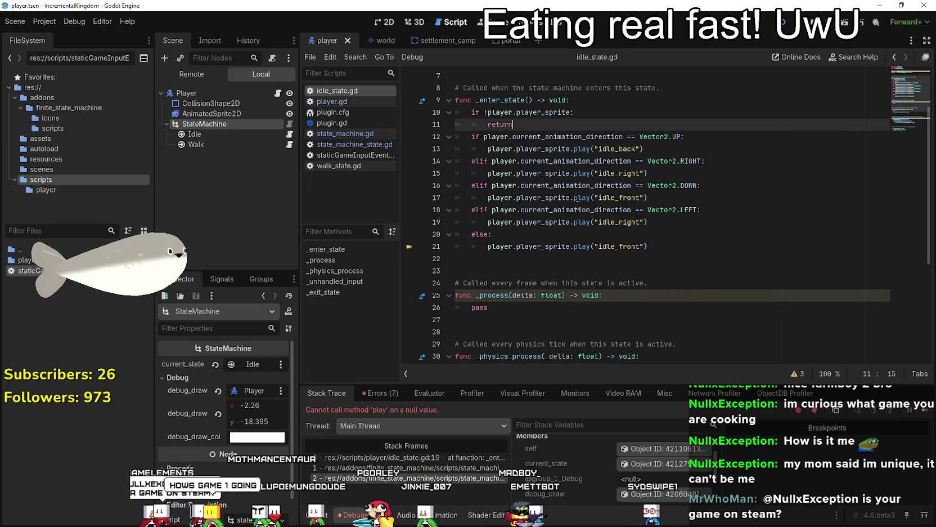
click(457, 319)
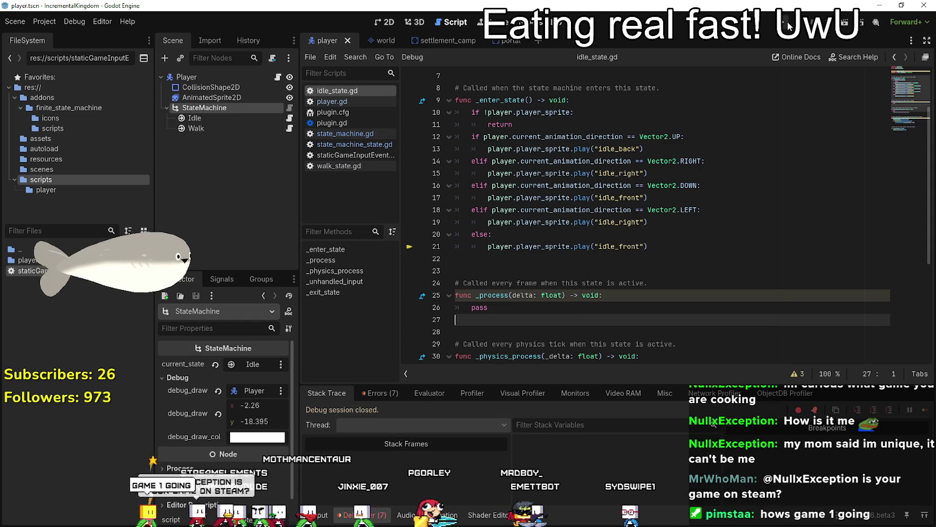
key(F5)
key(Left)
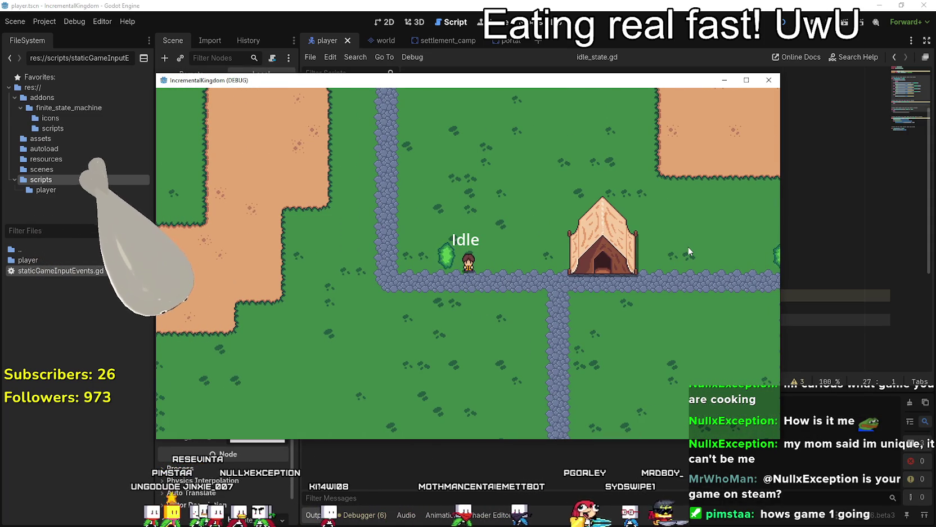
Walk the character around the maximized game window, checking it switches between Walk and Idle.
key(Left)
key(Up)
key(Left)
key(Right)
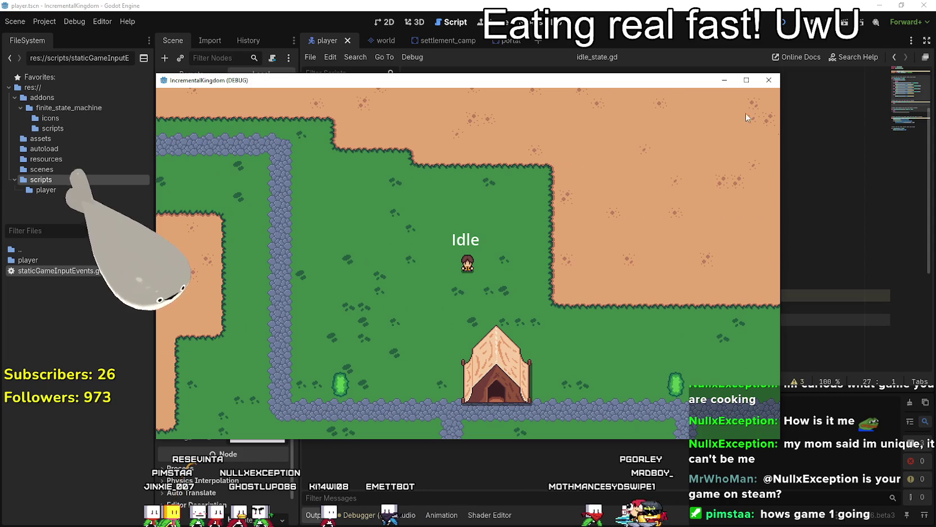
click(746, 80)
key(Left)
key(Down)
key(Right)
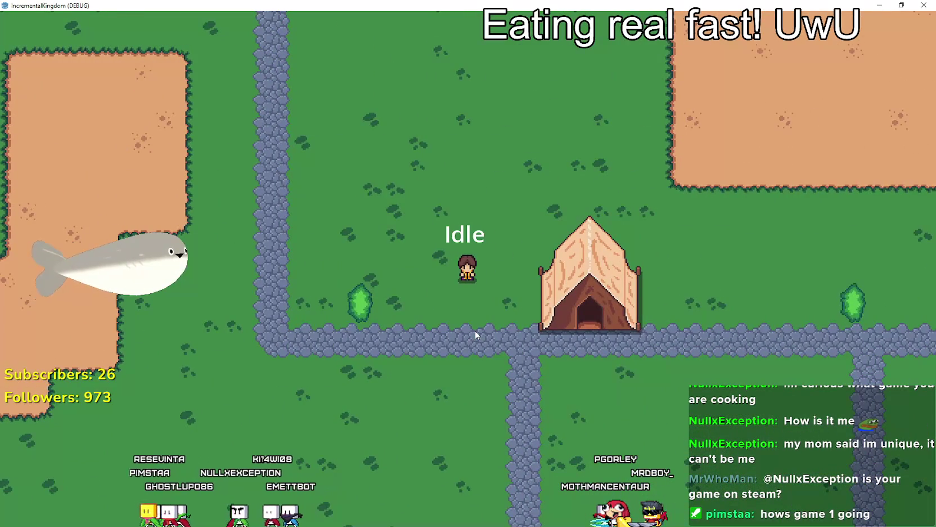
key(Down)
key(Left)
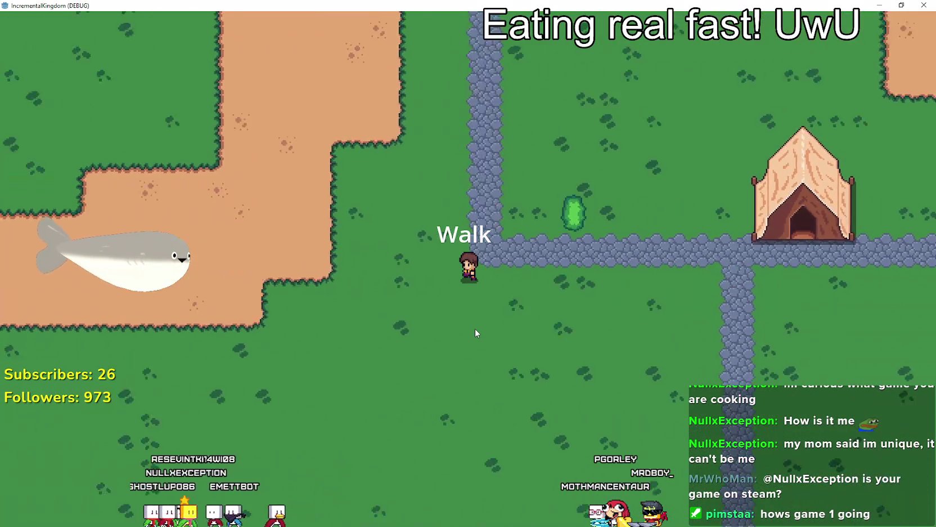
key(Up)
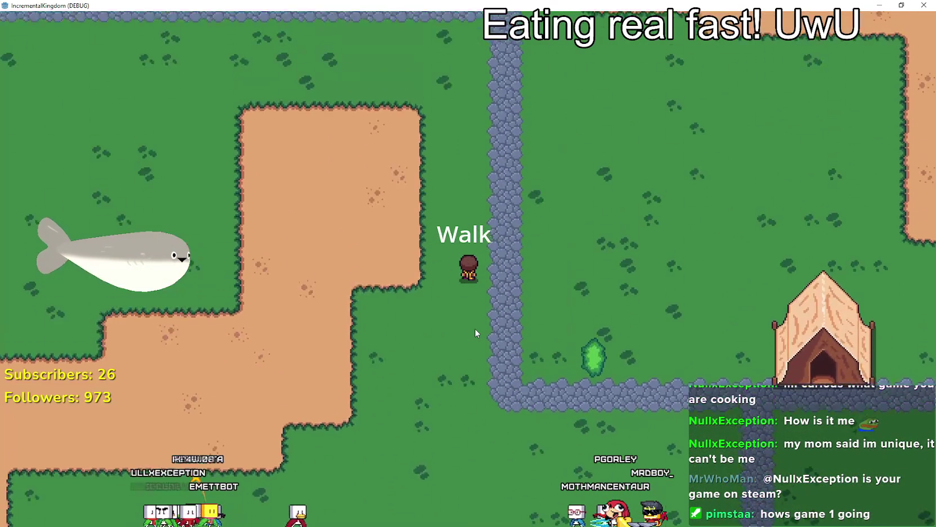
key(Right)
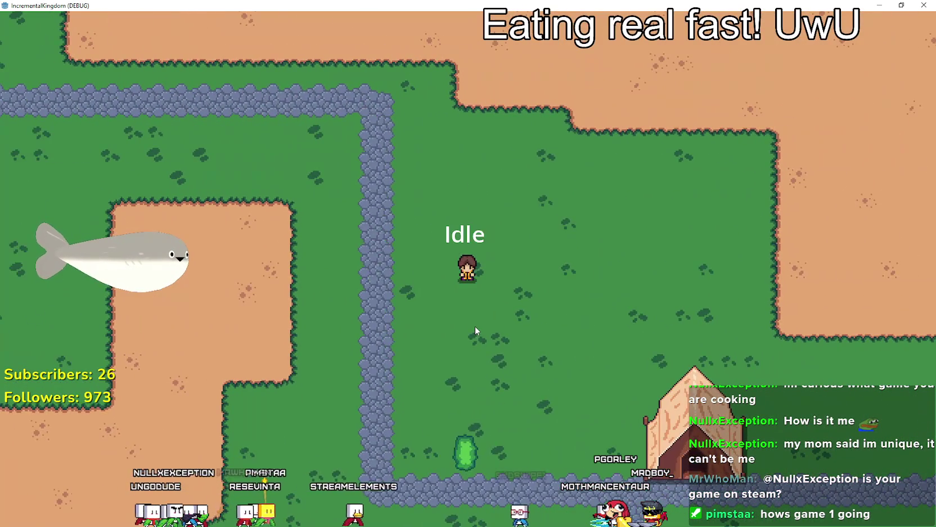
key(Right)
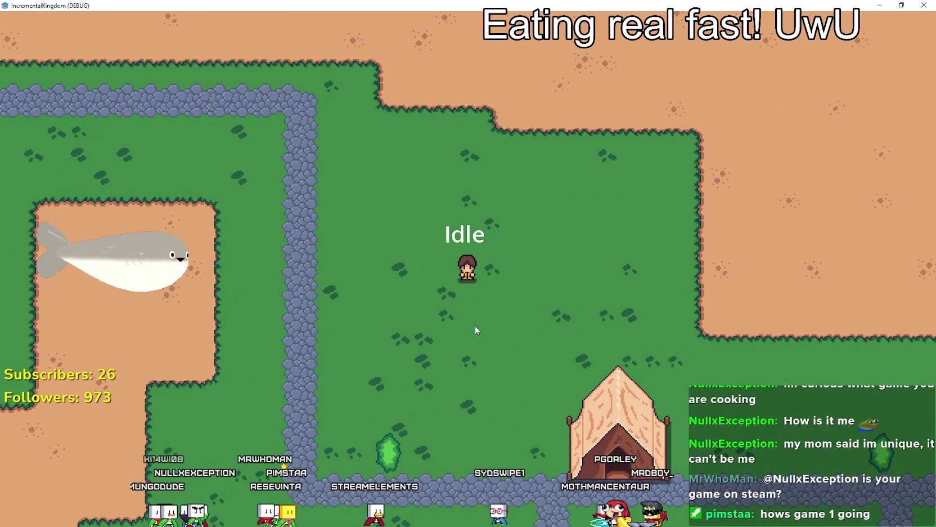
key(Right)
Walk down, right and left to test the camera following, then close the game with F8.
key(Down)
key(Left)
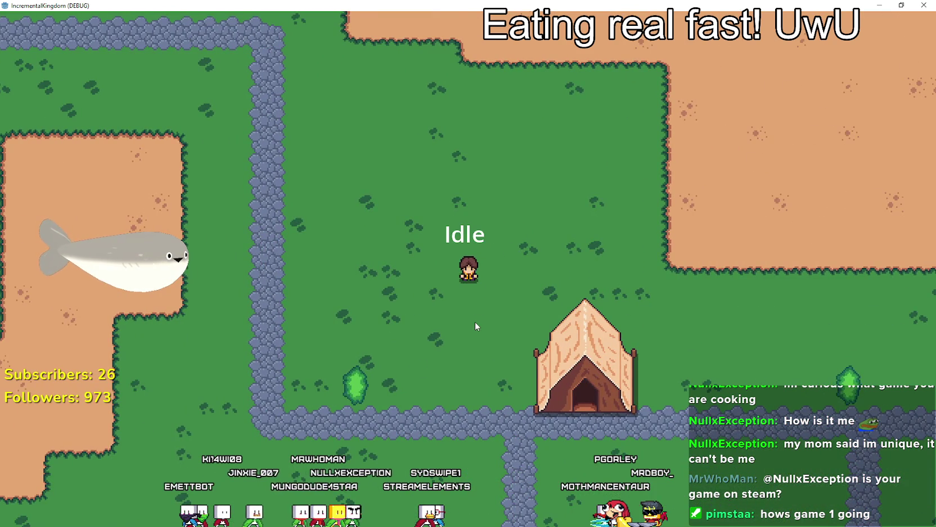
key(Down)
key(Up)
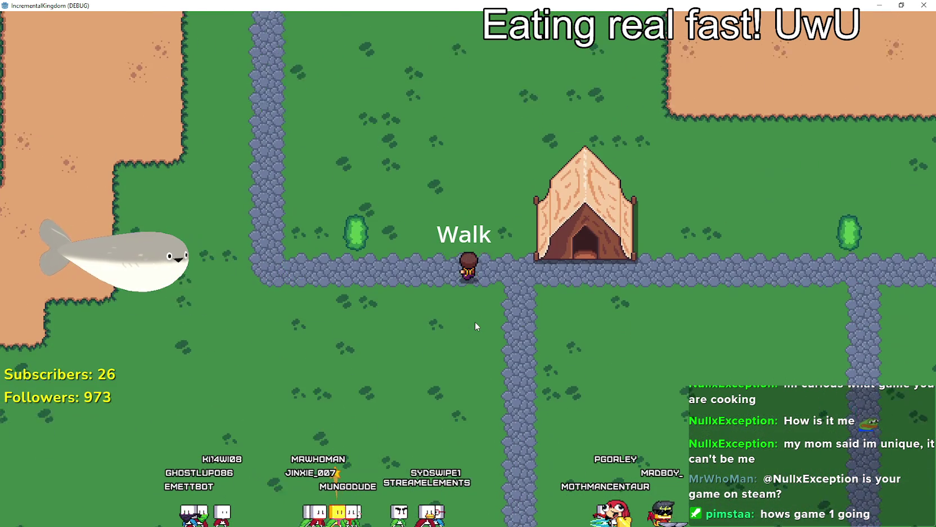
key(Up)
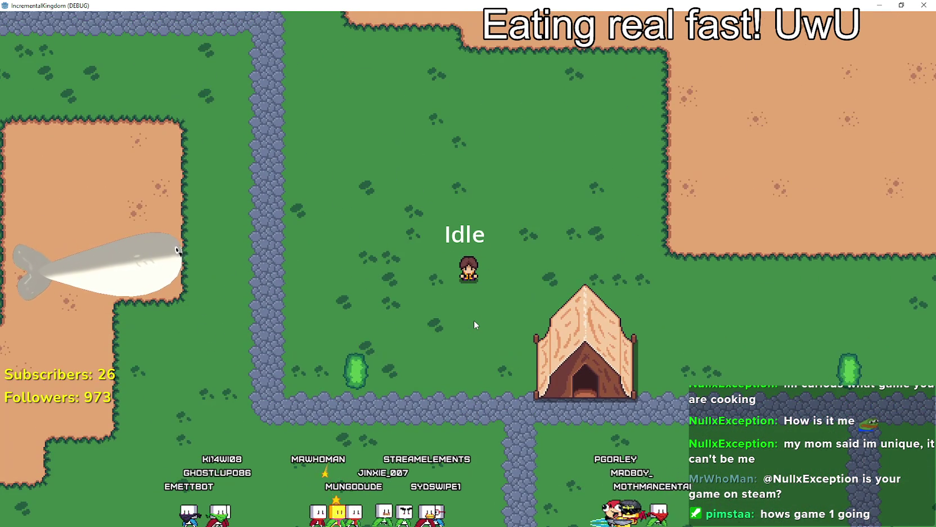
key(Down)
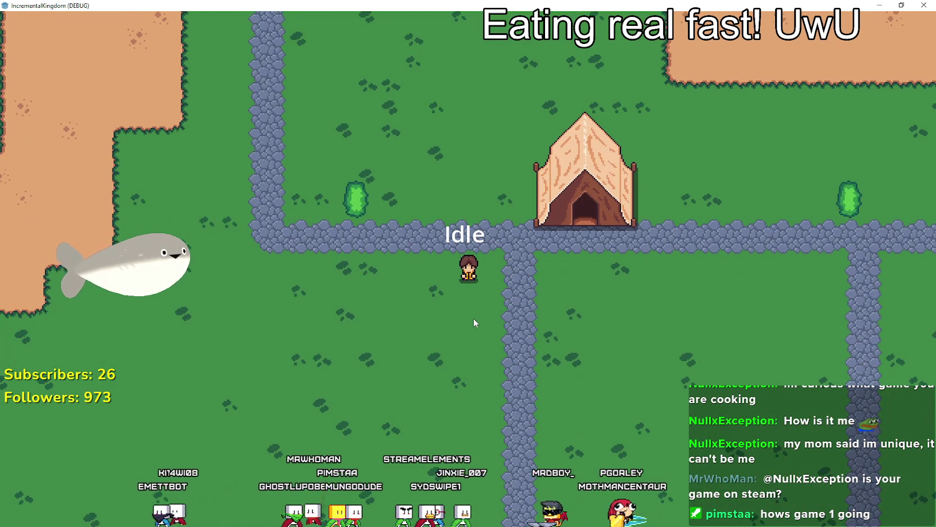
key(Right)
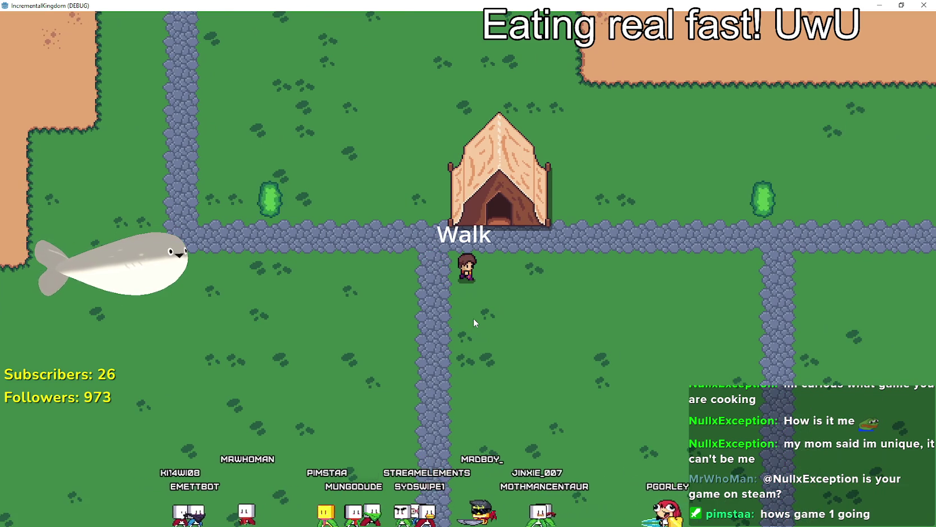
key(Right)
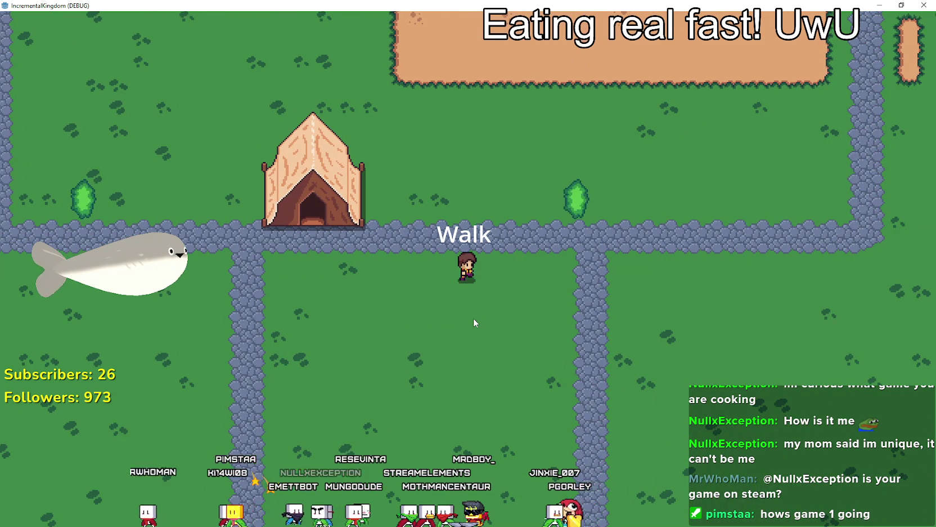
key(Left)
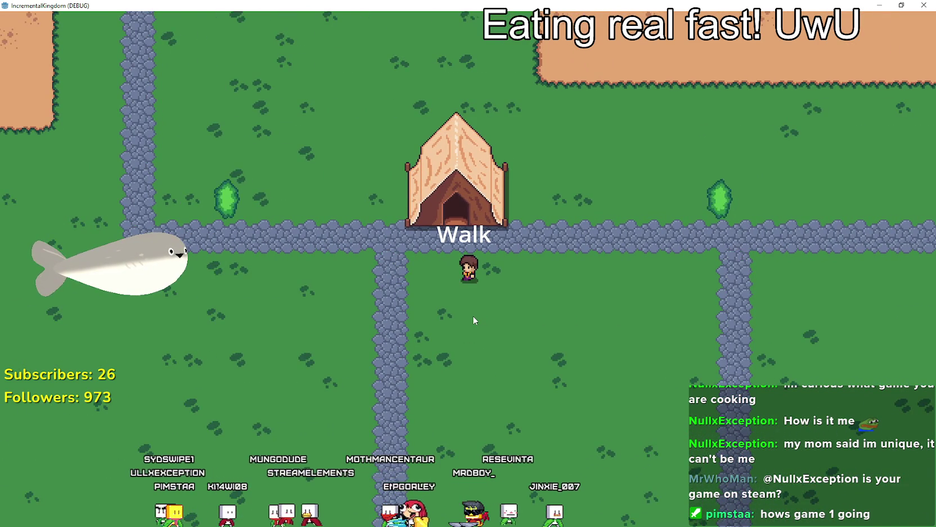
key(Left)
key(Up)
key(Down)
key(Up)
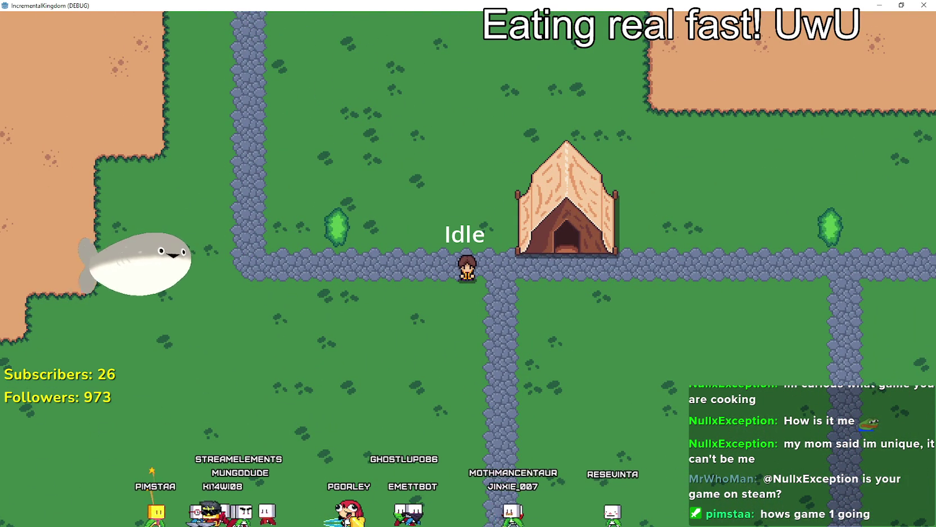
key(F8)
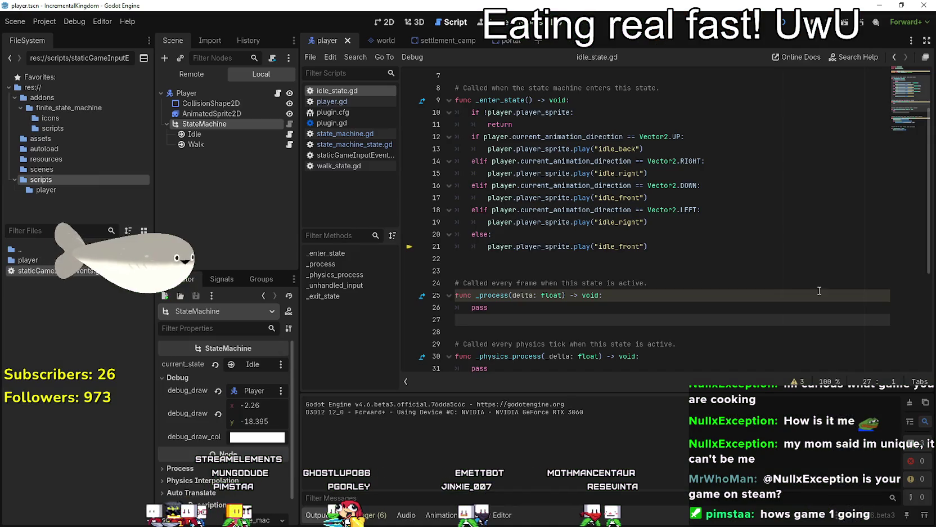
click(499, 295)
scroll(499, 295, down, 2)
click(556, 177)
scroll(556, 176, up, 1)
click(290, 146)
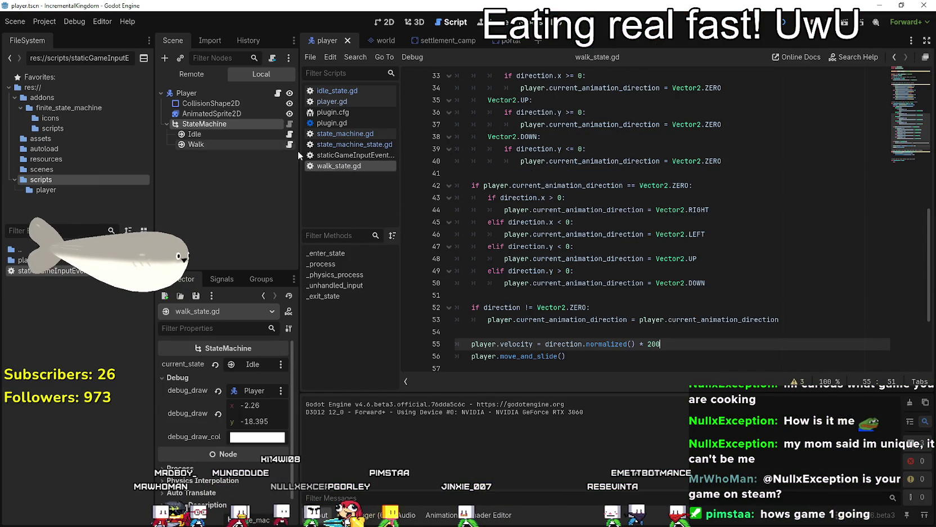
click(548, 301)
scroll(548, 301, down, 2)
click(586, 258)
click(591, 283)
drag(592, 283, 457, 246)
scroll(489, 256, up, 10)
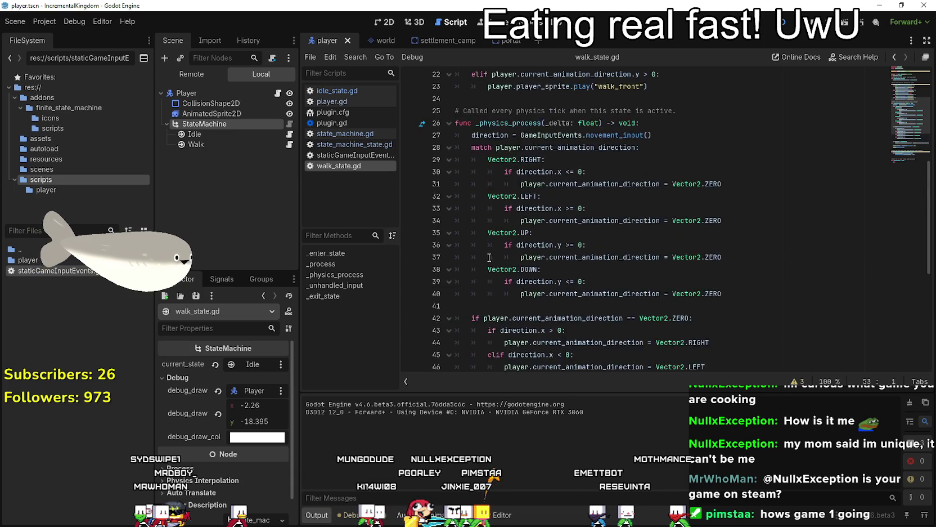
scroll(488, 256, up, 3)
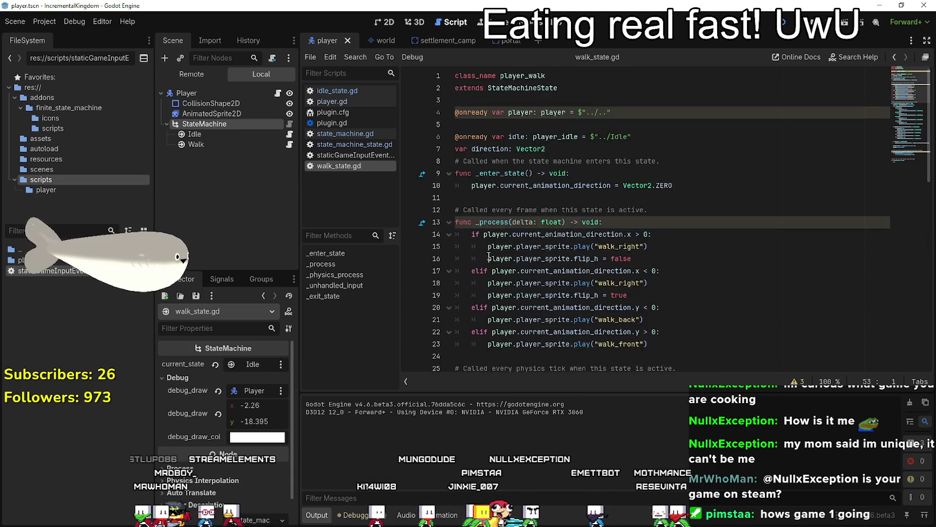
scroll(489, 256, down, 14)
scroll(486, 251, up, 8)
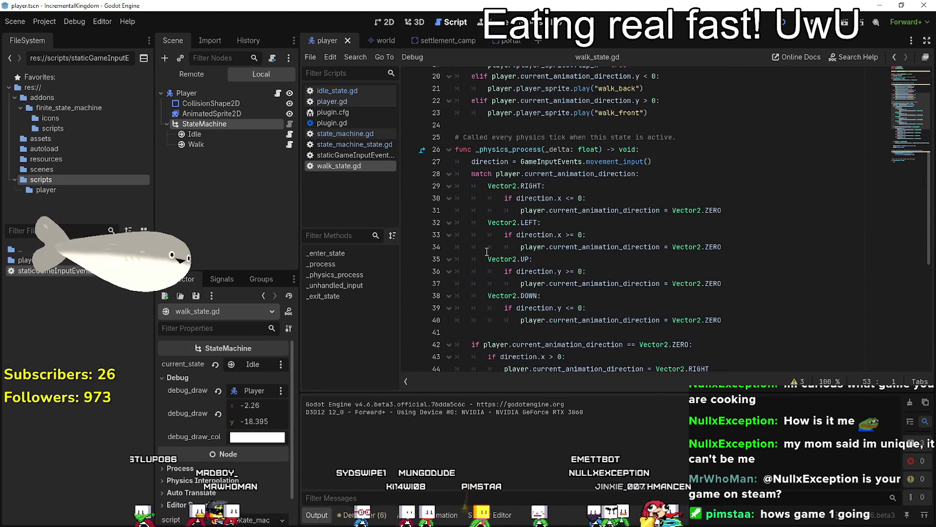
scroll(487, 251, down, 8)
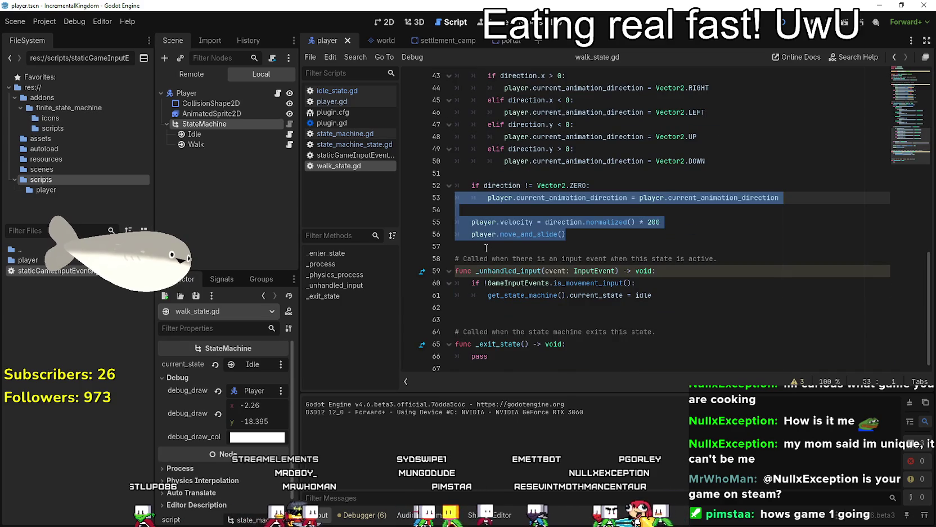
click(486, 248)
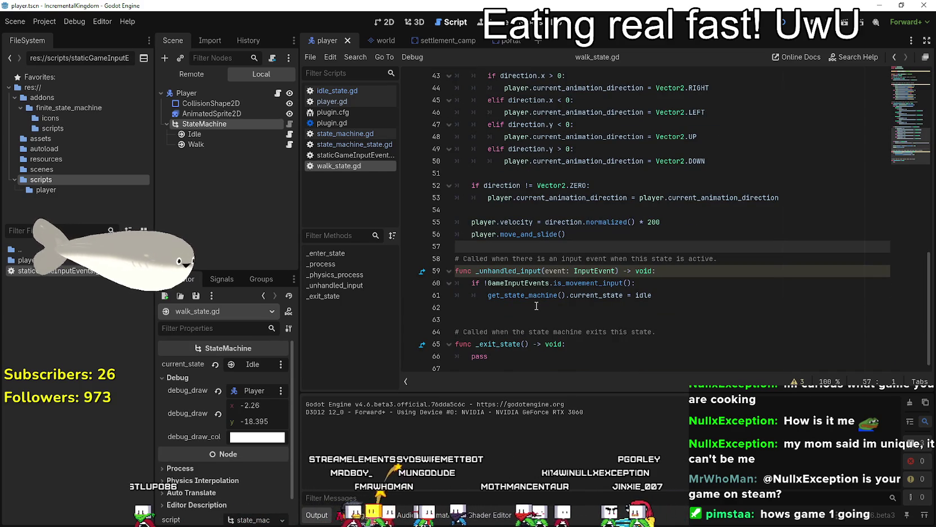
scroll(606, 287, up, 5)
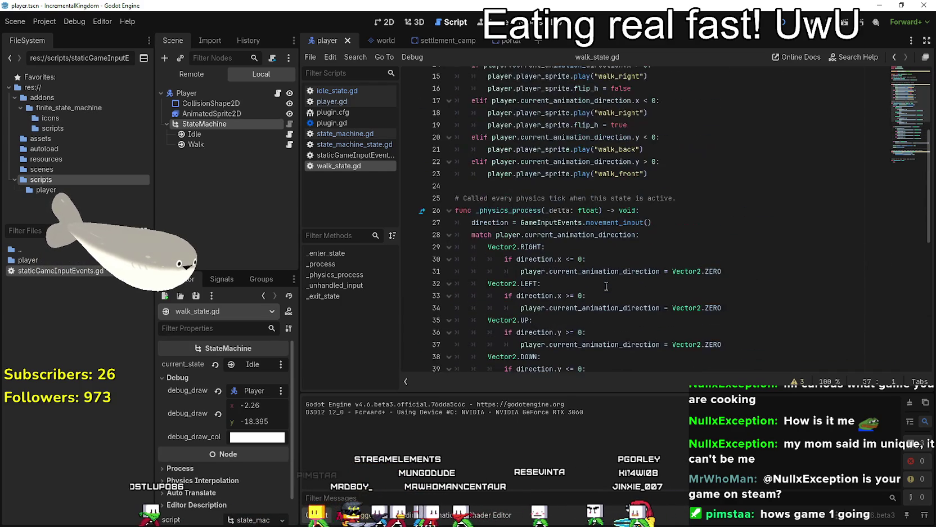
scroll(587, 253, down, 9)
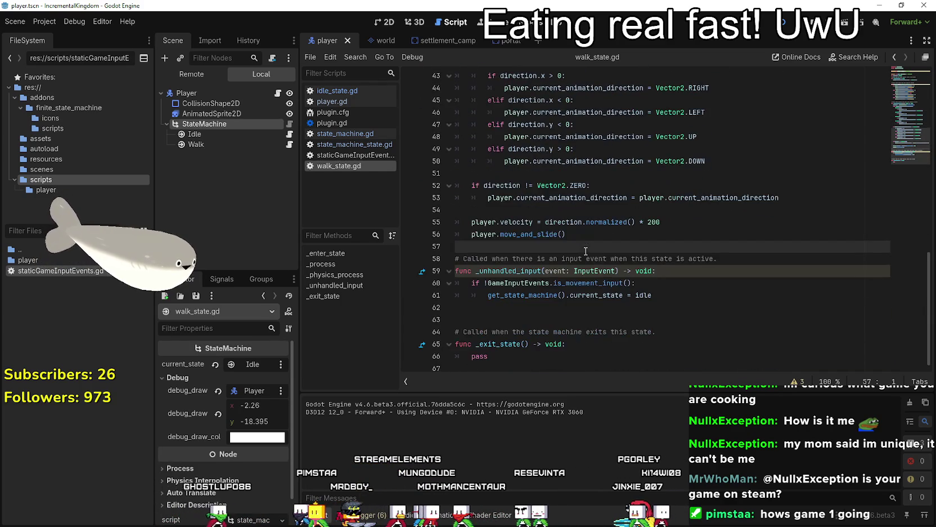
mouse_move(655, 295)
mouse_down()
mouse_move(473, 296)
mouse_move(443, 277)
mouse_up()
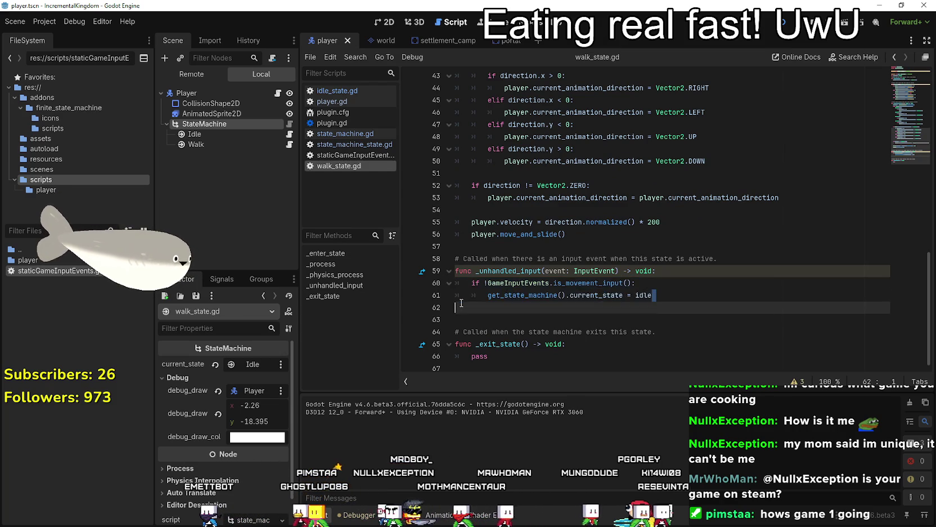
drag(636, 283, 426, 278)
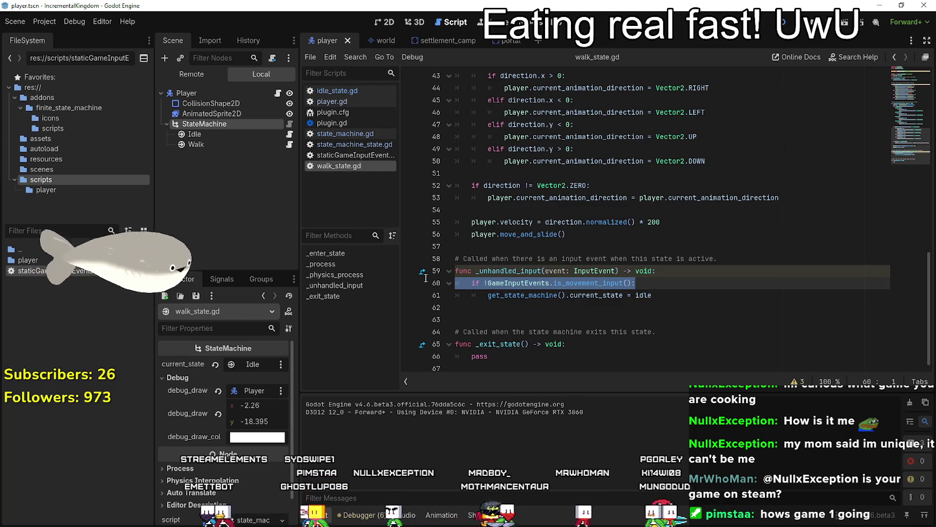
click(622, 295)
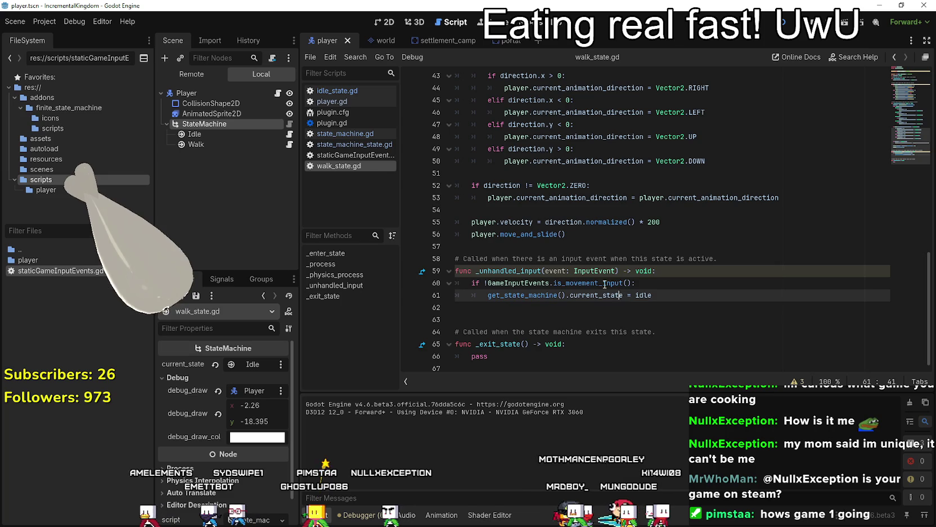
right_click(604, 284)
click(635, 430)
click(557, 223)
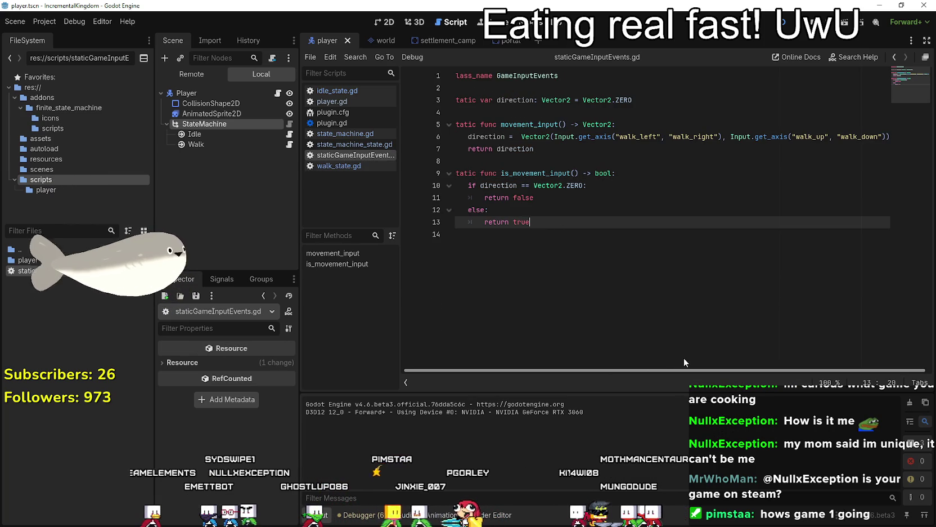
click(571, 233)
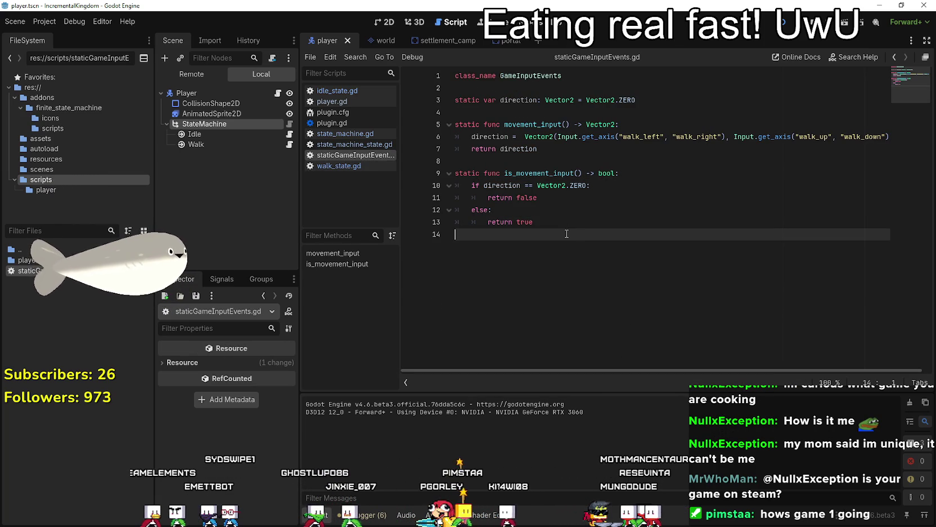
click(289, 144)
mouse_move(652, 295)
mouse_down()
mouse_move(506, 295)
mouse_move(448, 280)
mouse_up()
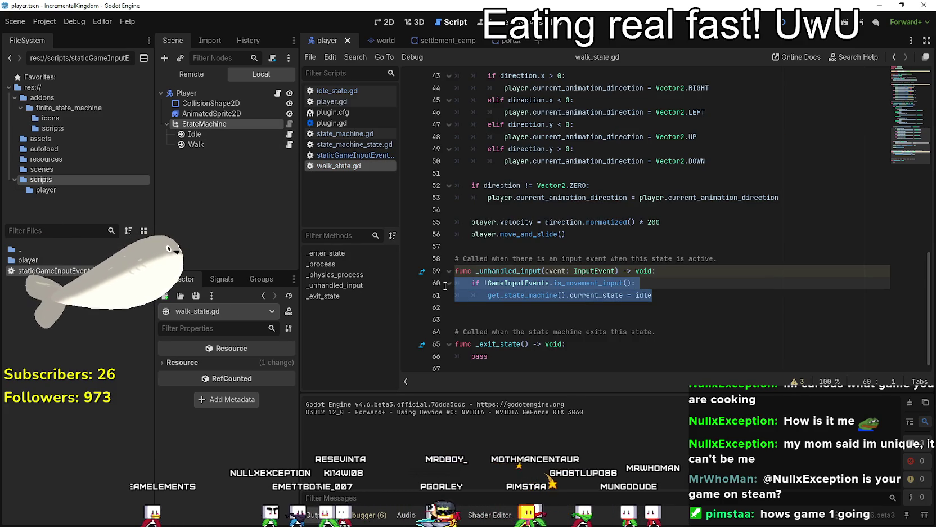
click(681, 264)
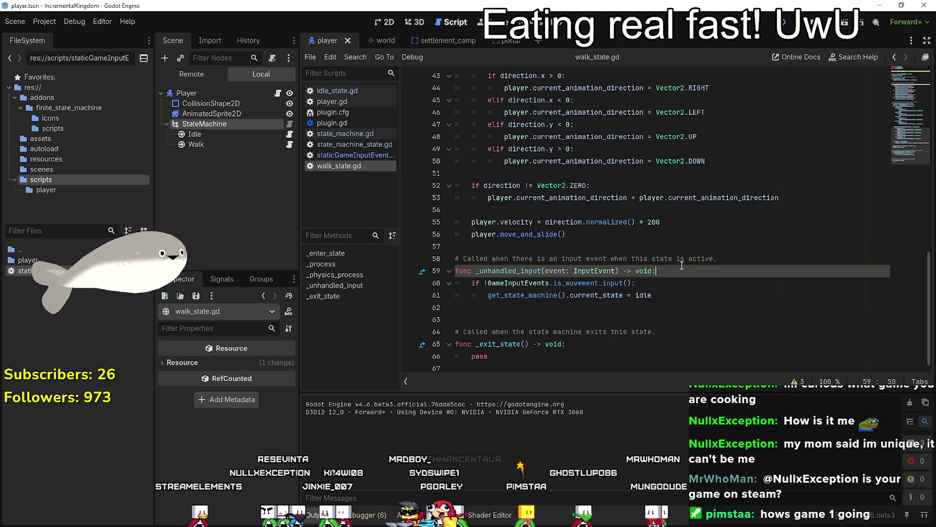
Replace _unhandled_input's body with pass and comment out the old idle-transition lines.
key(Return)
text(pass)
drag(665, 302, 452, 292)
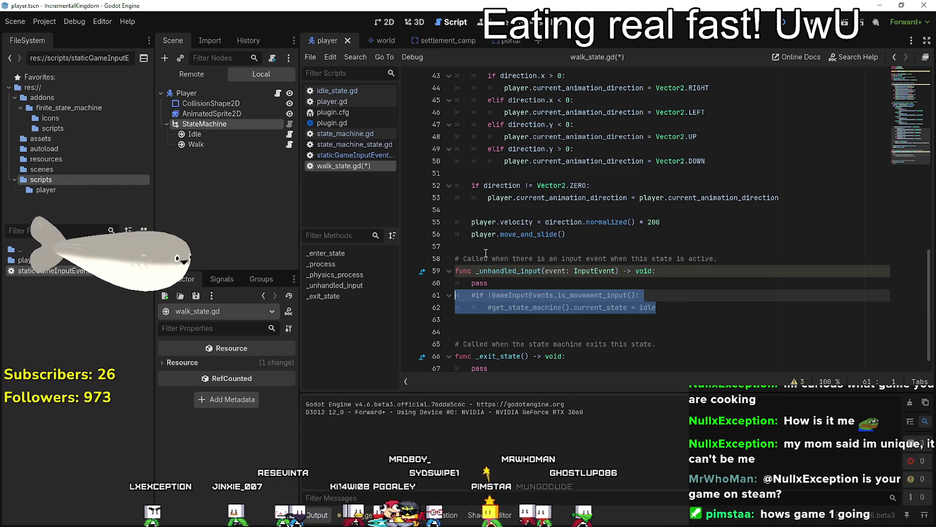
click(490, 280)
Put the is_movement_input() idle check at the top of _physics_process, save, and run.
scroll(528, 302, up, 8)
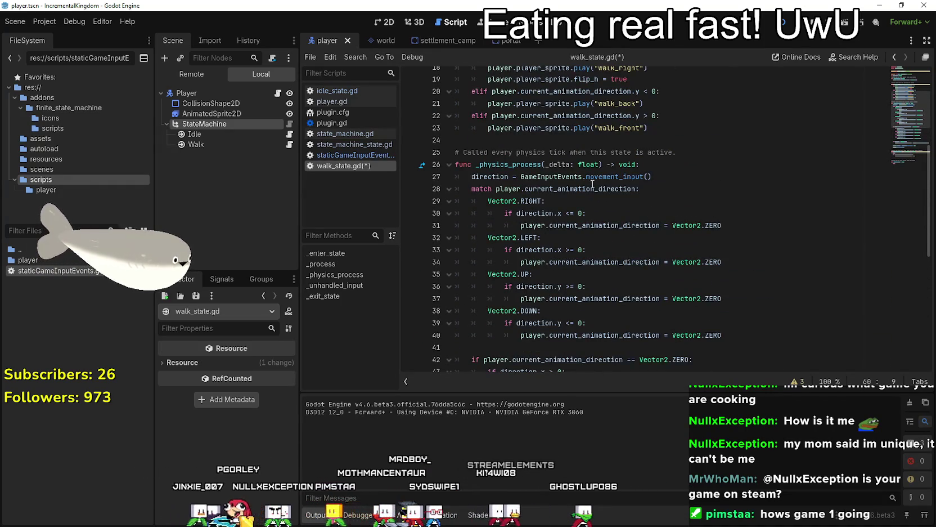
click(703, 170)
scroll(590, 231, up, 5)
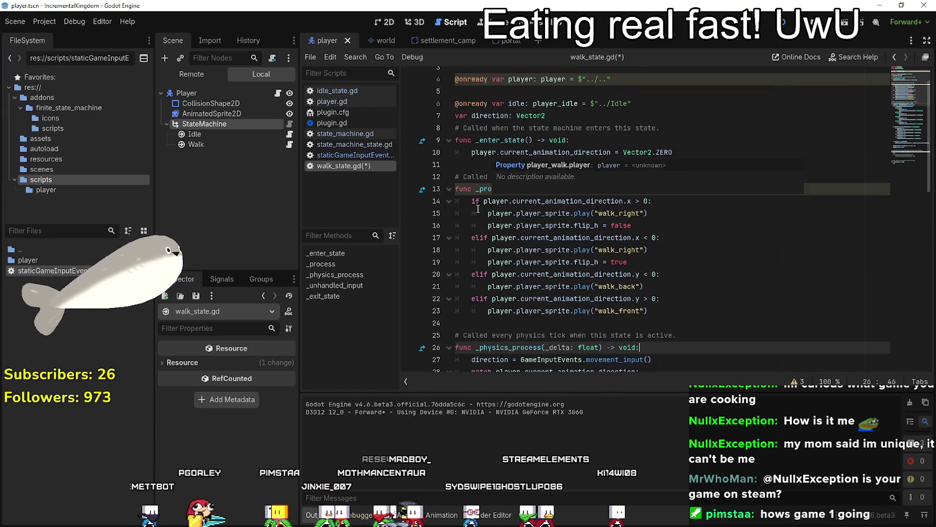
scroll(467, 277, down, 12)
scroll(467, 277, up, 11)
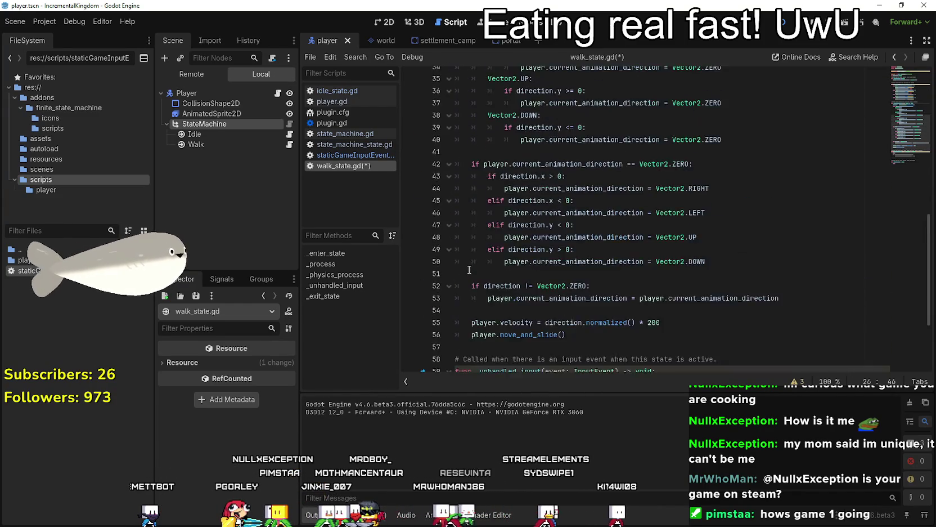
scroll(475, 251, down, 4)
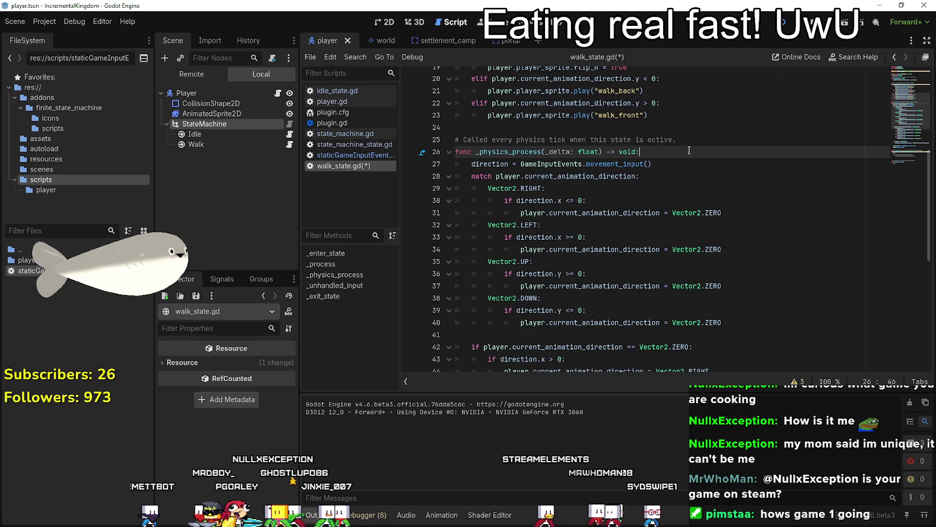
key(ctrl+z)
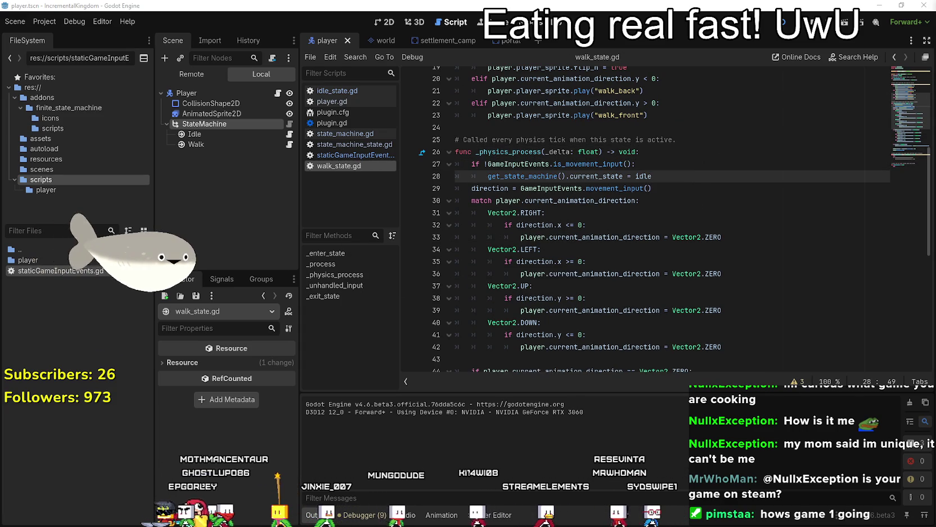
key(Left)
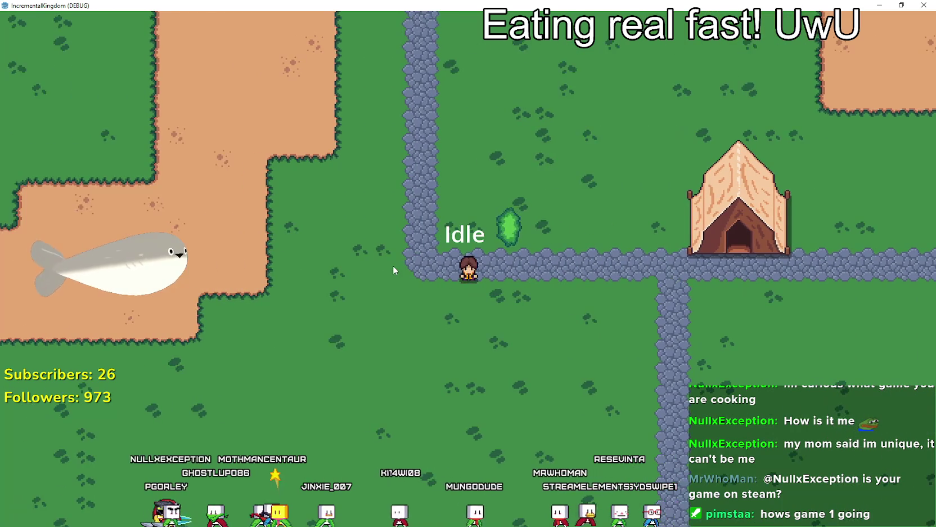
Walk the character in all directions to confirm Walk/Idle switching, then bring up the Codeberg reference script.
key(Right)
key(Up)
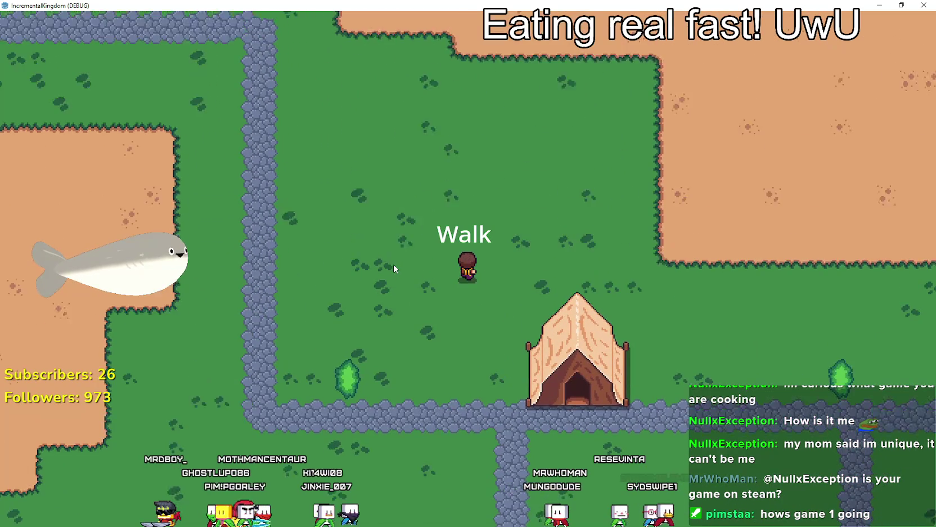
key(Right)
key(Down)
key(Left)
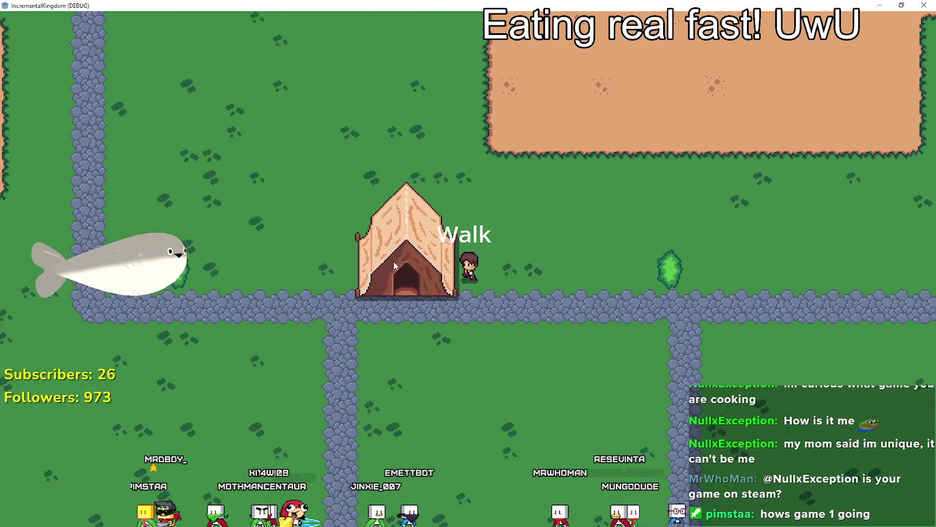
key(Down)
key(Left)
key(Right)
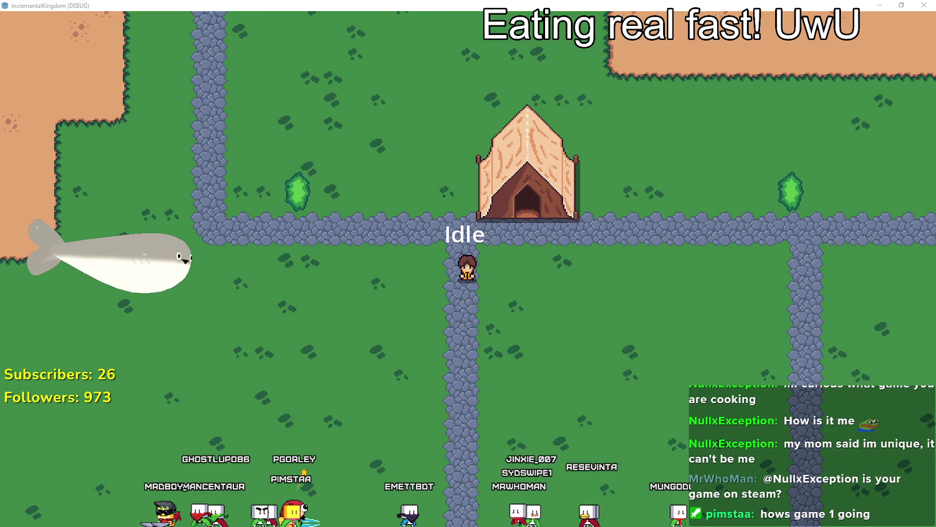
key(alt+Tab)
scroll(220, 260, down, 2)
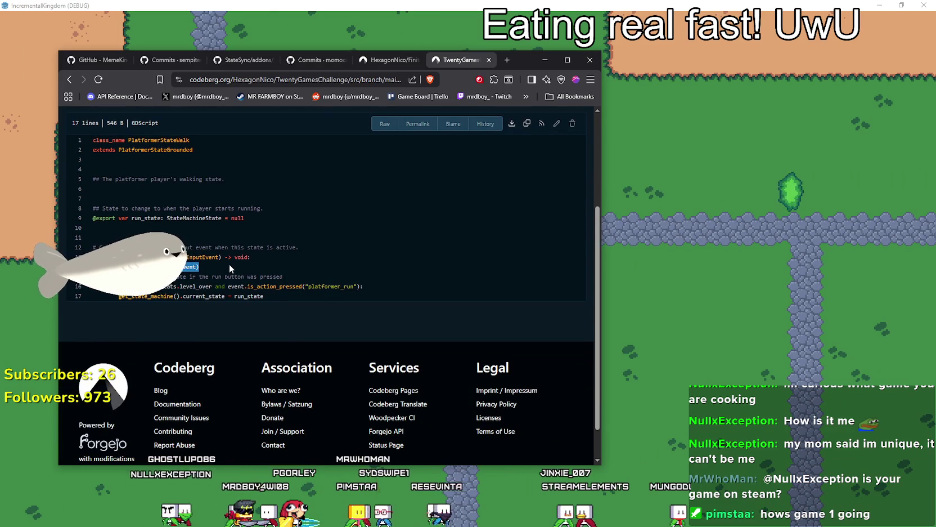
Review the reference run and walk state scripts on Codeberg.
mouse_move(104, 286)
mouse_down()
mouse_move(377, 288)
mouse_move(377, 304)
mouse_up()
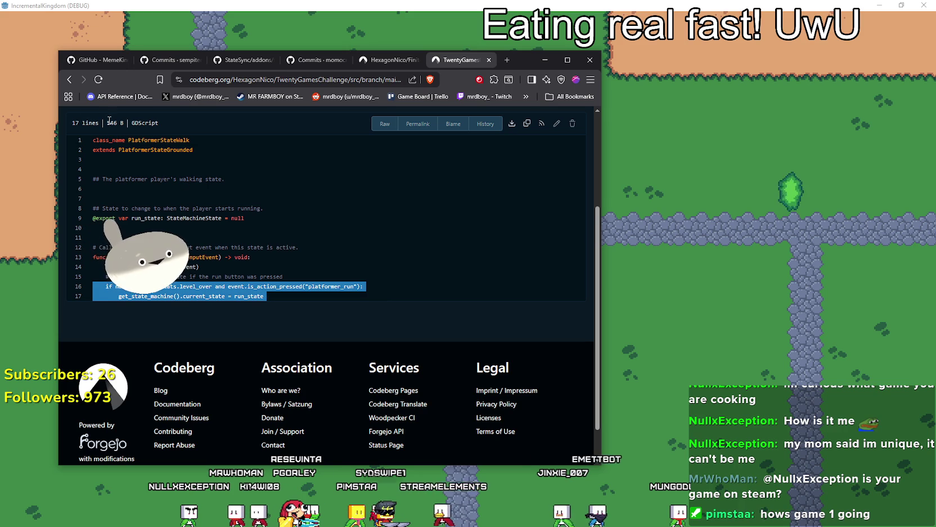
click(66, 80)
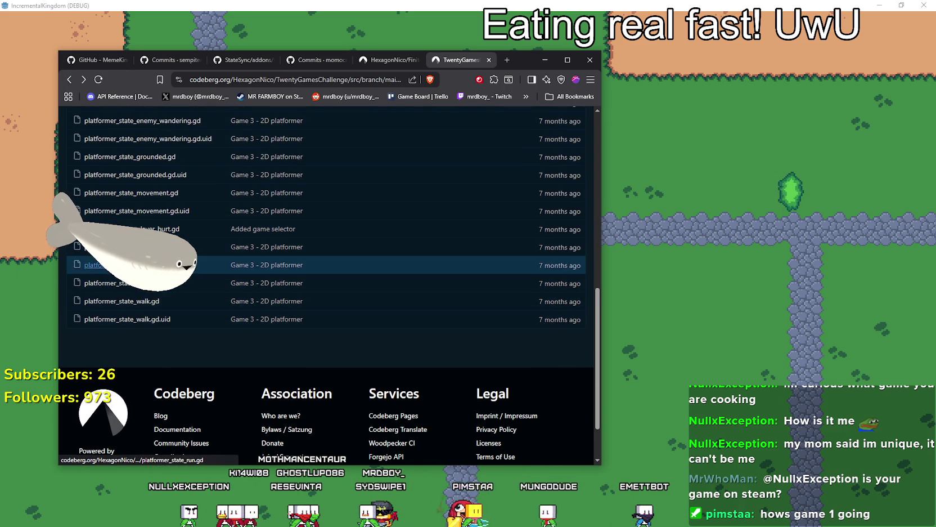
click(130, 264)
scroll(133, 303, down, 5)
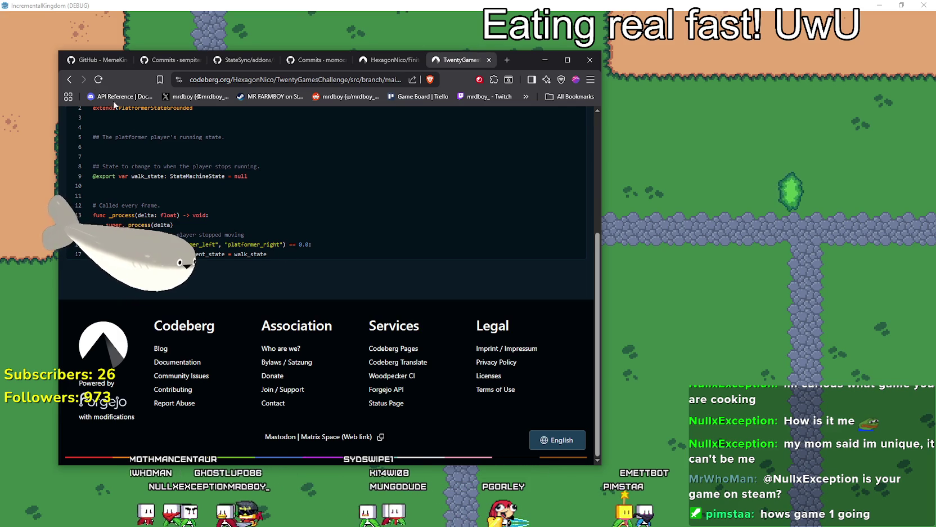
scroll(230, 247, up, 2)
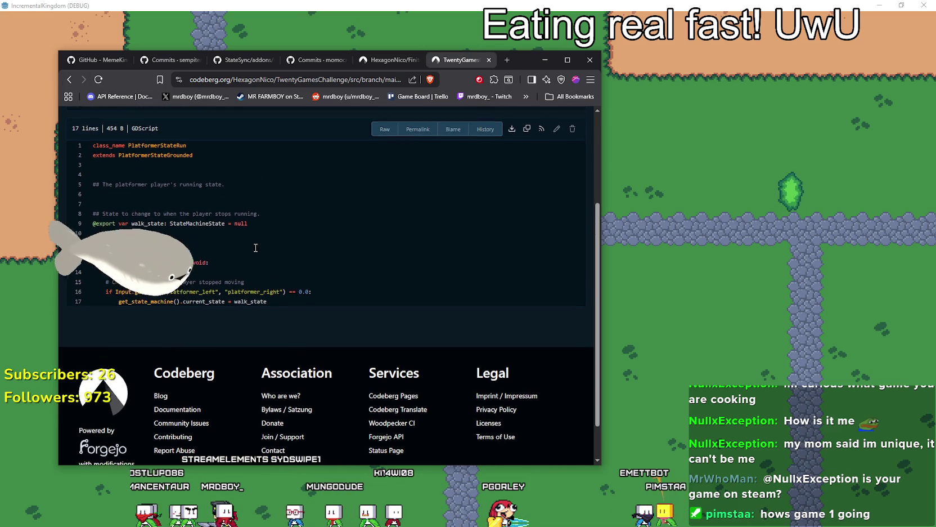
click(78, 71)
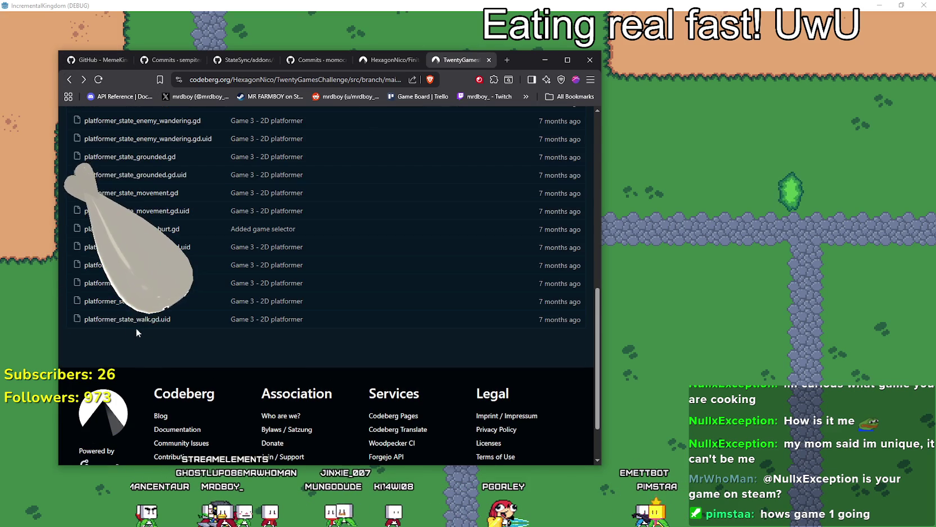
click(112, 301)
scroll(158, 335, down, 5)
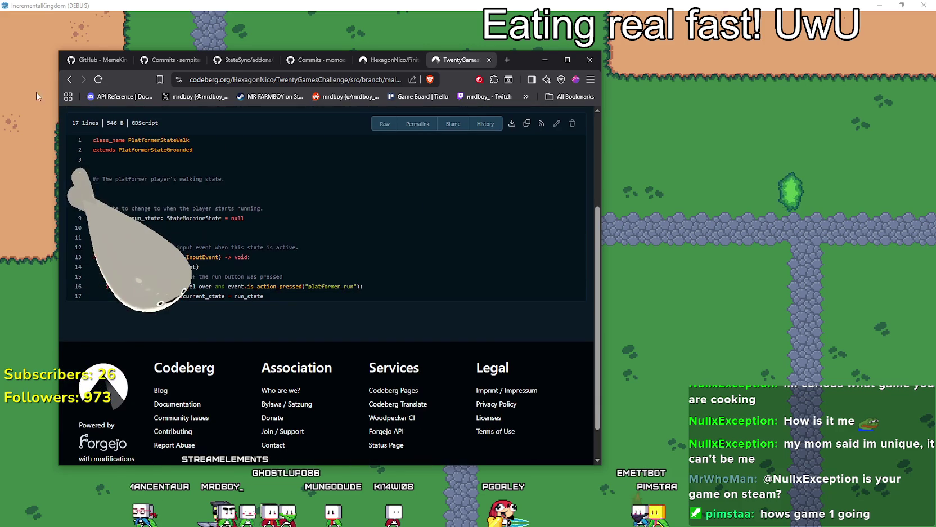
Copy the super._unhandled_input(event) line from the reference walk script.
right_click(70, 80)
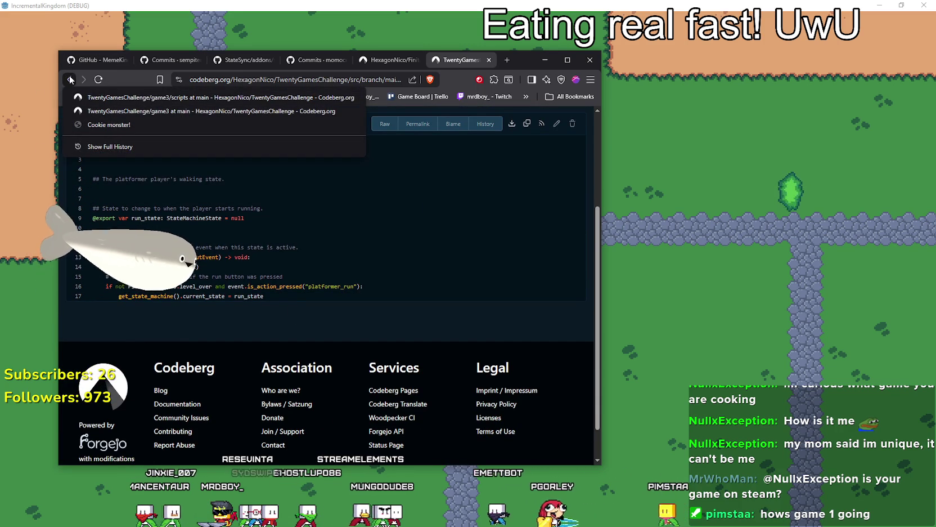
click(198, 266)
double_click(199, 266)
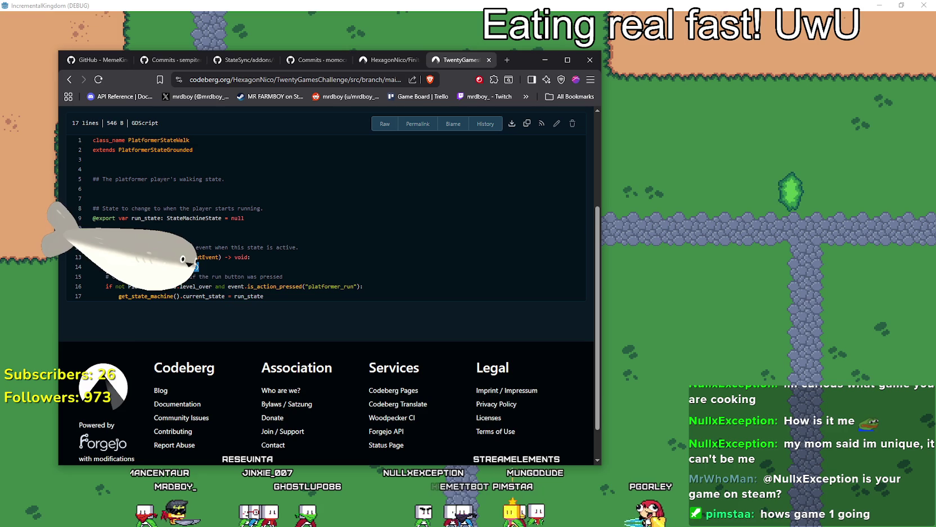
right_click(197, 266)
click(248, 290)
Switch back to walk_state.gd in the Godot editor.
key(alt+Tab)
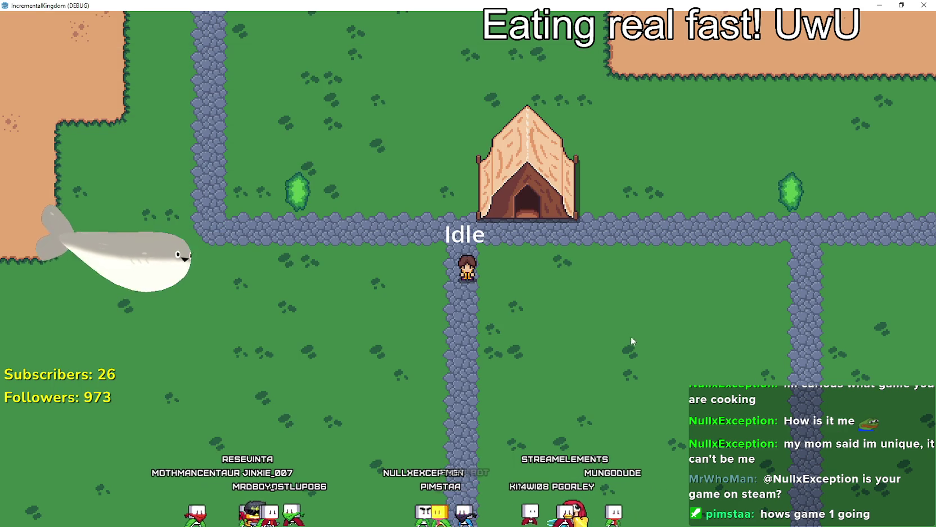
key(alt+Tab)
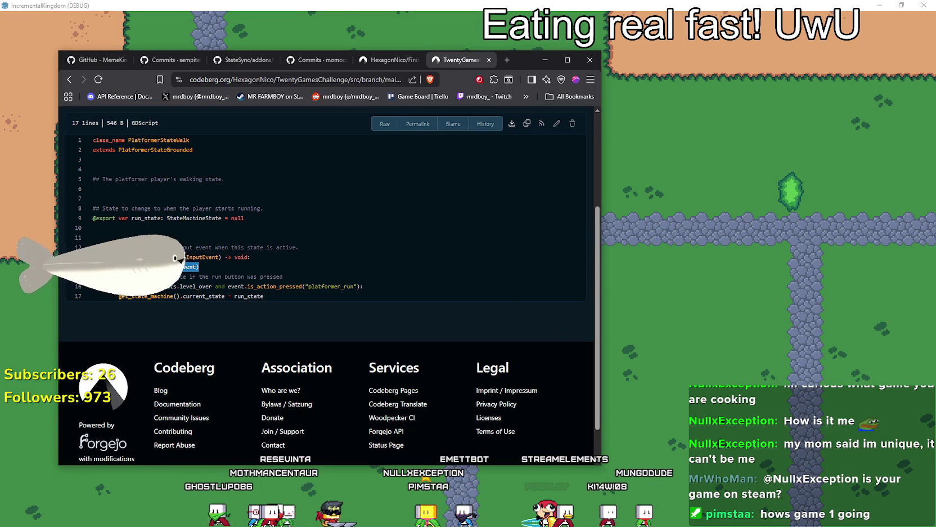
key(alt+Tab)
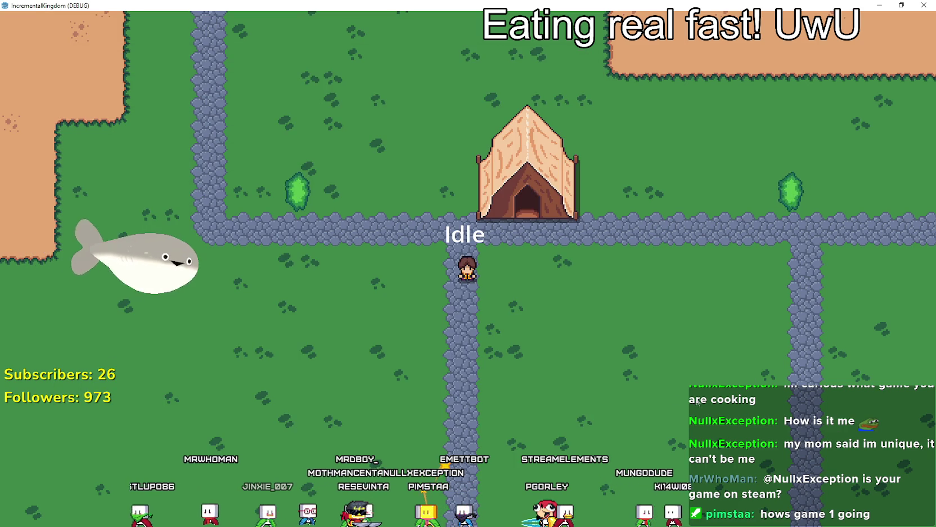
key(alt+Tab)
scroll(537, 280, down, 5)
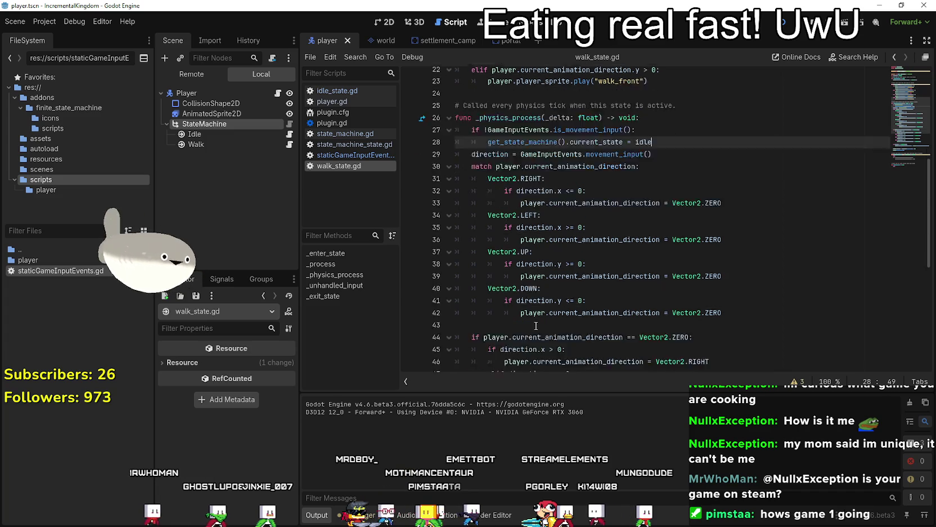
Replace pass on line 60 with the pasted super._unhandled_input(event) call.
key(ctrl+z)
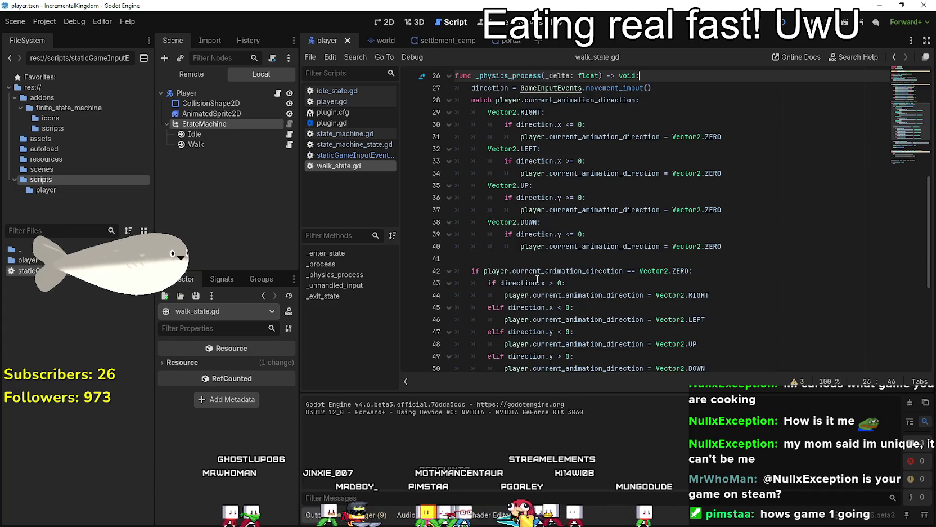
key(ctrl+z)
key(ctrl+z)
key(ctrl+z)
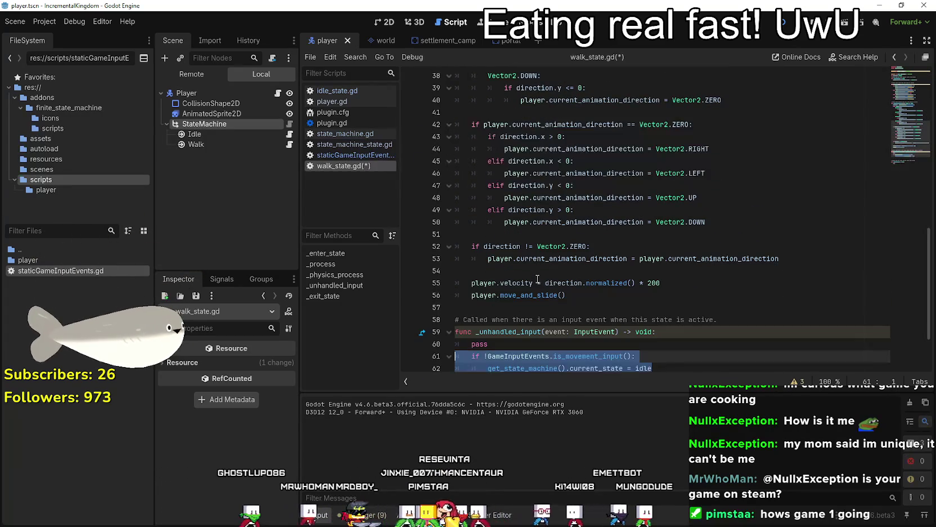
scroll(537, 280, down, 2)
click(503, 274)
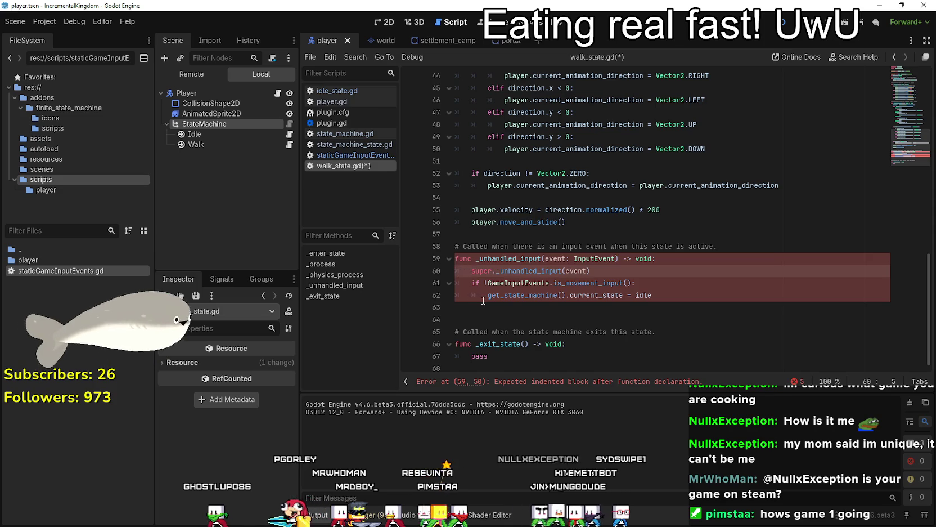
key(Home)
key(Tab)
key(Down)
key(Down)
click(606, 271)
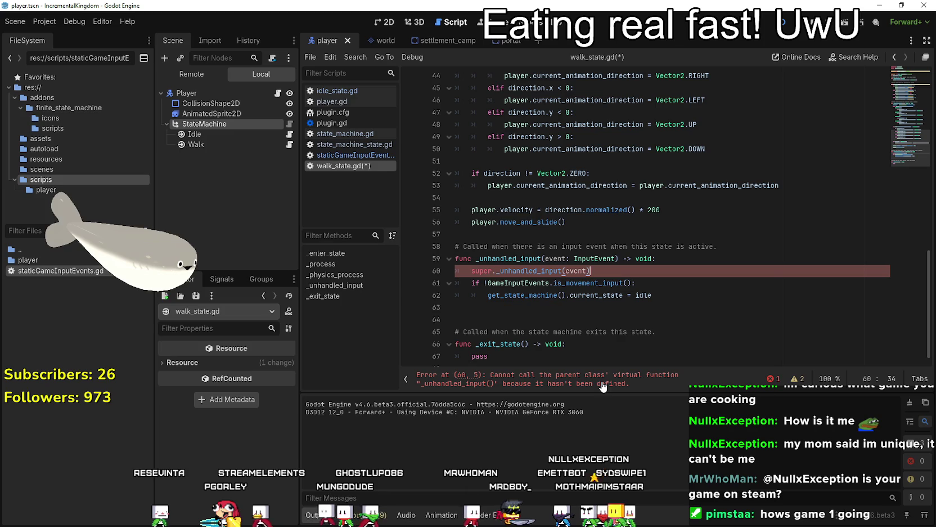
double_click(521, 272)
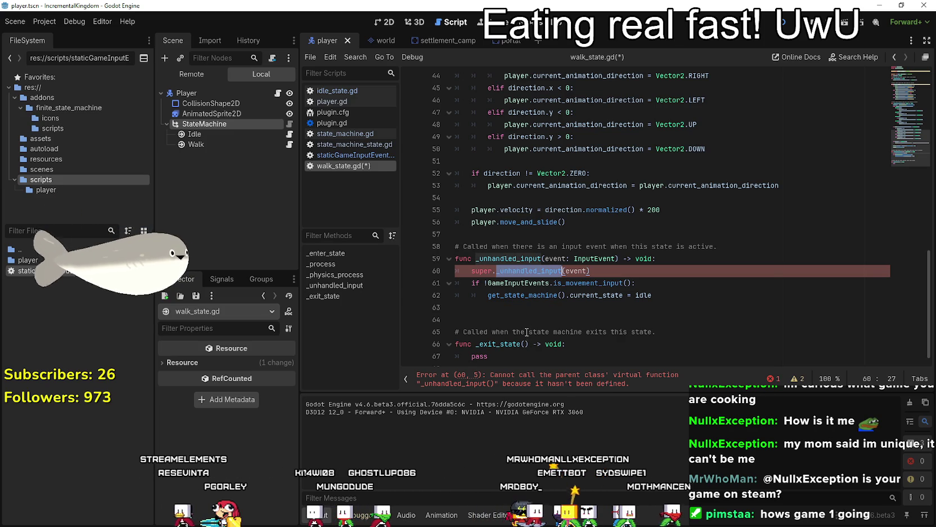
Check the undefined-parent error in the script and relaunch the game with F5.
scroll(527, 334, up, 15)
scroll(528, 332, down, 12)
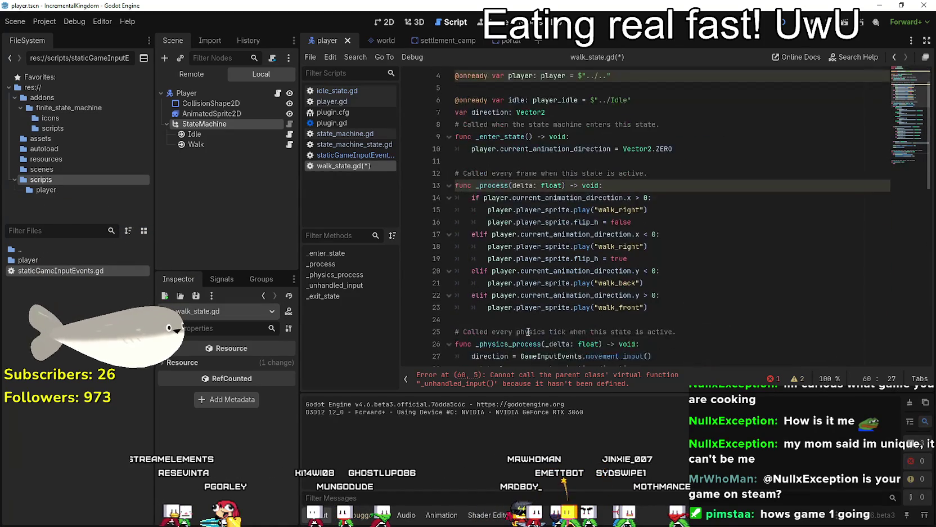
scroll(528, 330, down, 3)
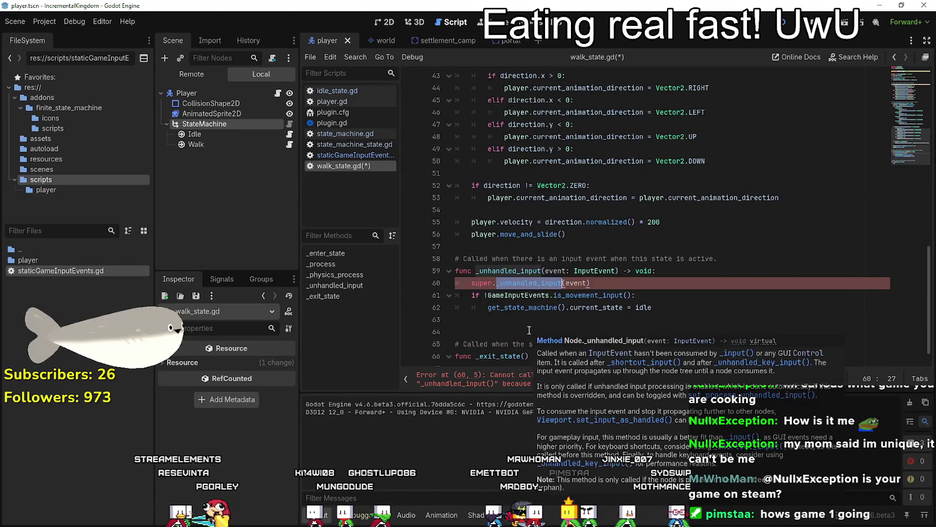
scroll(529, 330, up, 5)
key(F5)
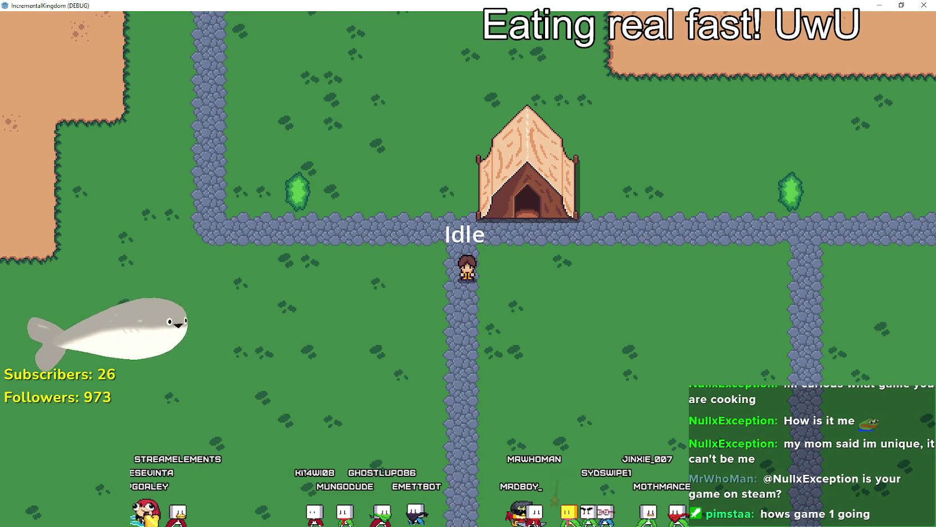
key(alt+Tab)
scroll(156, 296, up, 10)
double_click(157, 296)
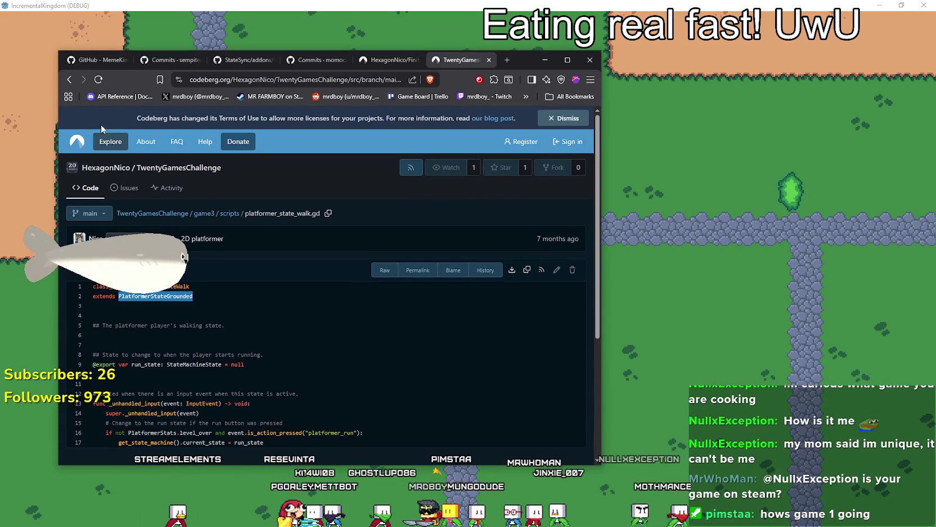
click(70, 79)
scroll(192, 328, up, 5)
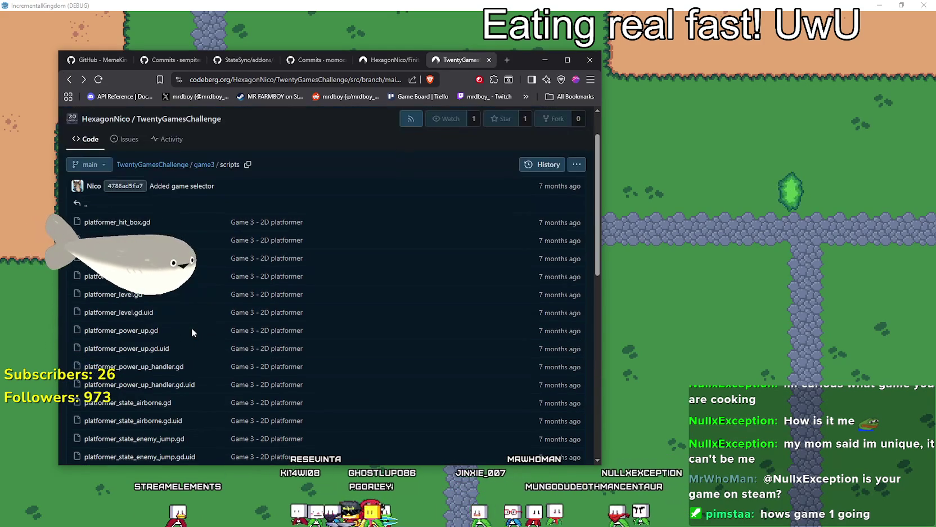
click(71, 80)
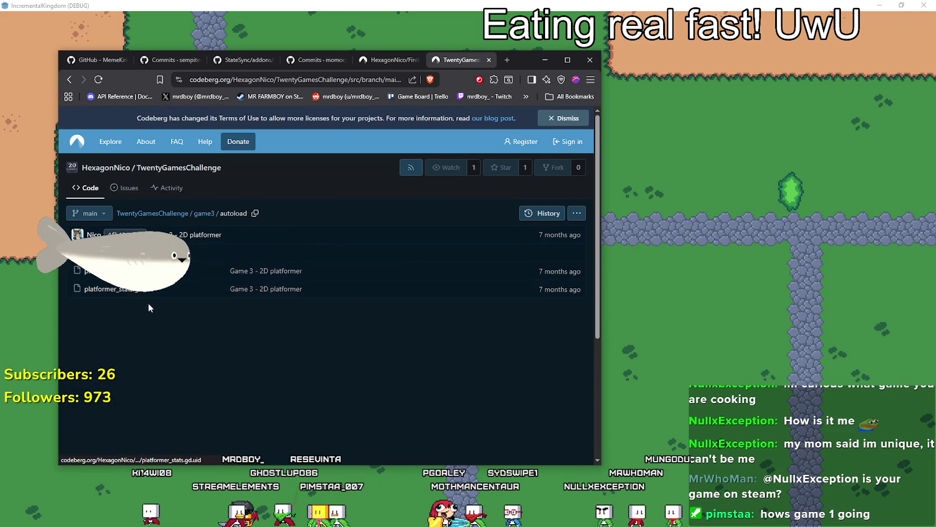
click(101, 271)
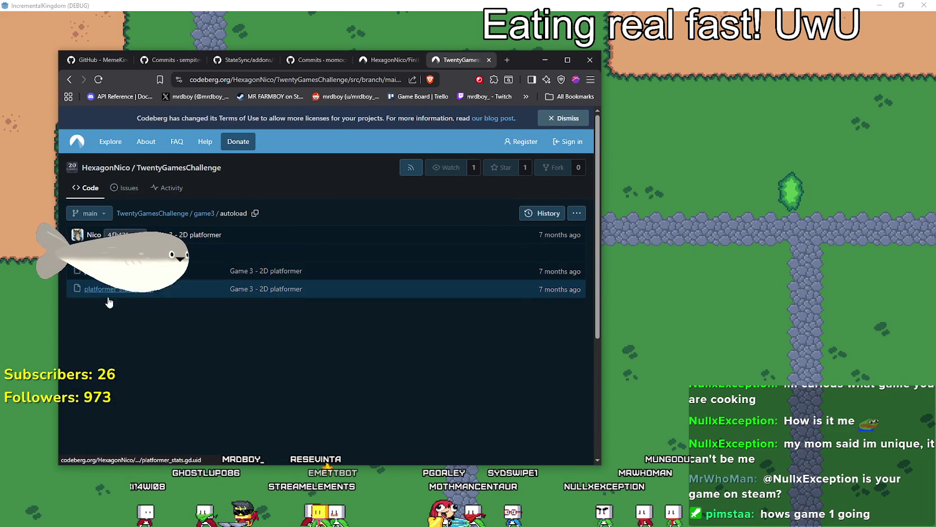
scroll(153, 334, down, 12)
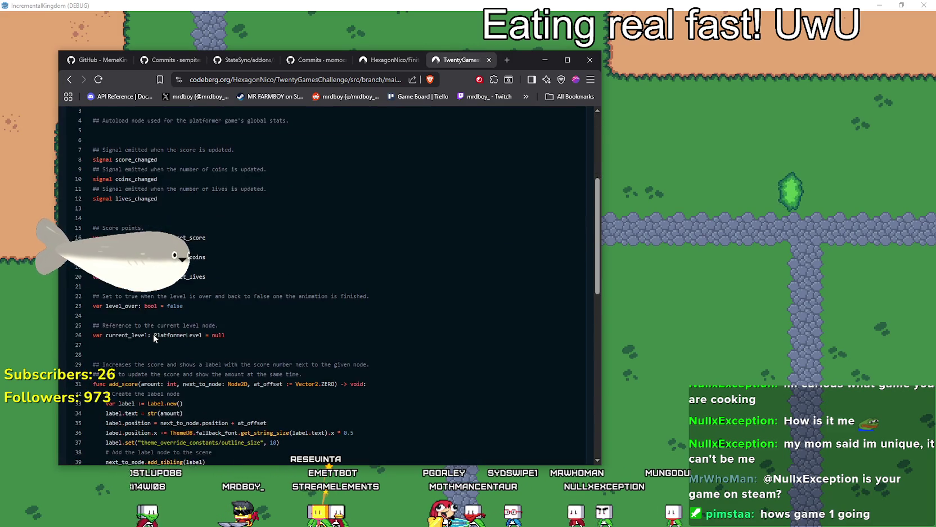
click(68, 79)
click(68, 79)
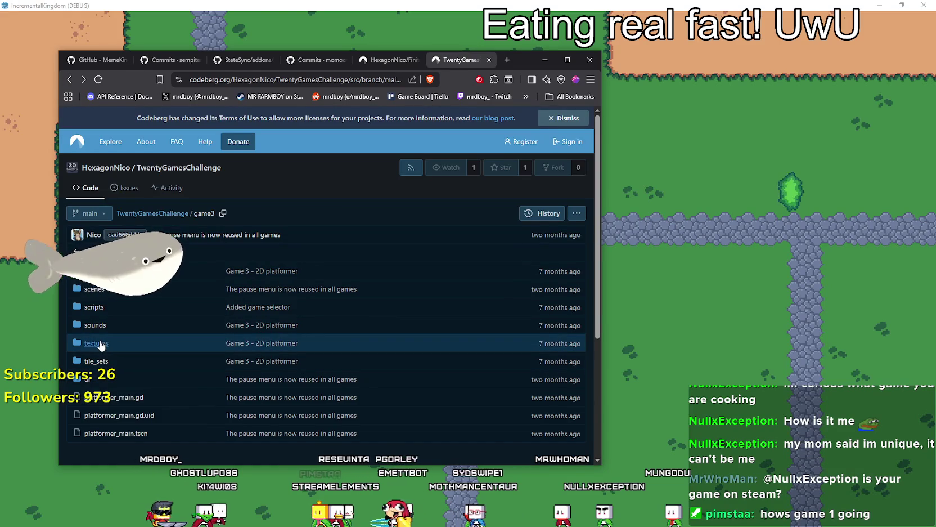
click(94, 307)
scroll(225, 383, down, 5)
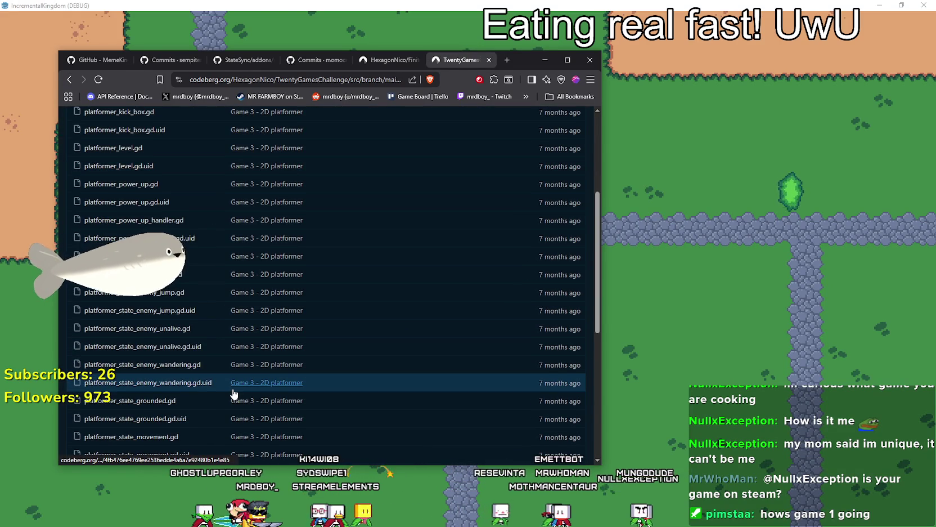
scroll(233, 388, up, 5)
scroll(232, 386, down, 4)
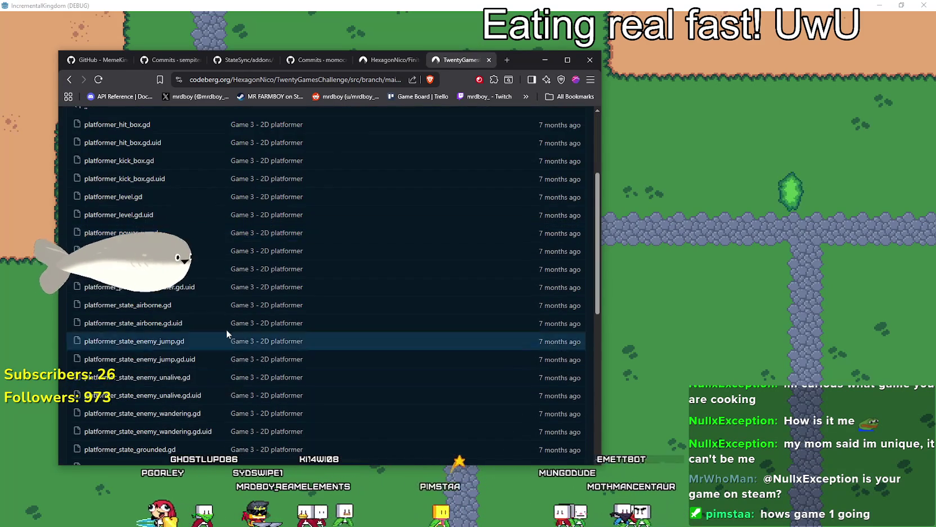
scroll(225, 321, down, 3)
scroll(225, 321, up, 3)
scroll(224, 321, down, 1)
scroll(224, 321, down, 3)
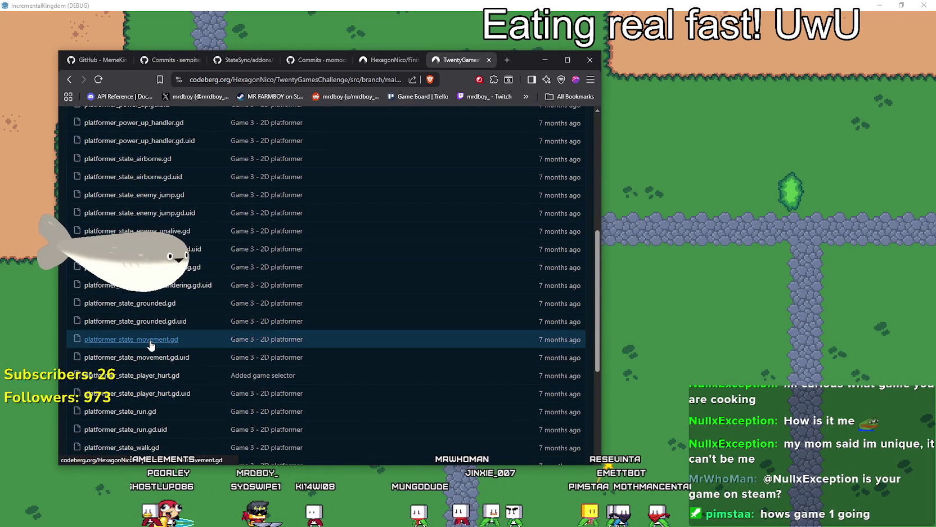
click(275, 376)
scroll(267, 370, down, 3)
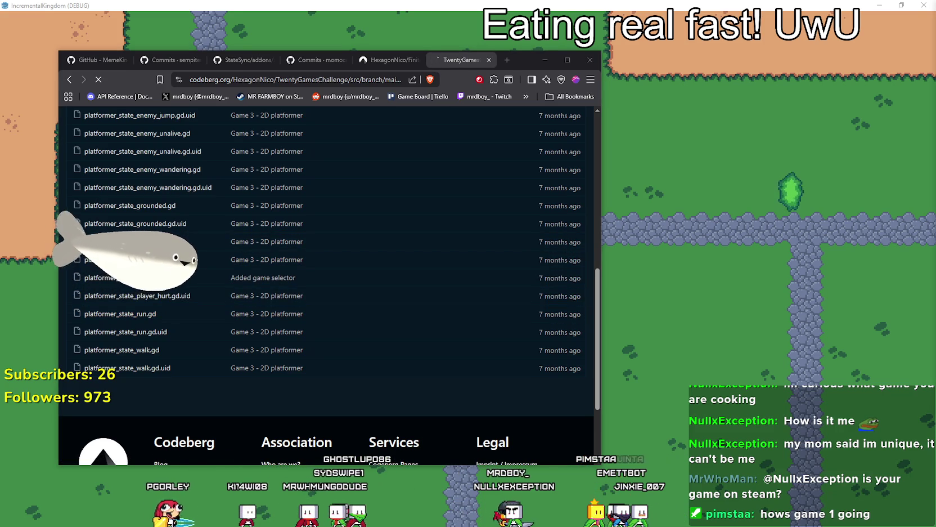
scroll(279, 371, down, 5)
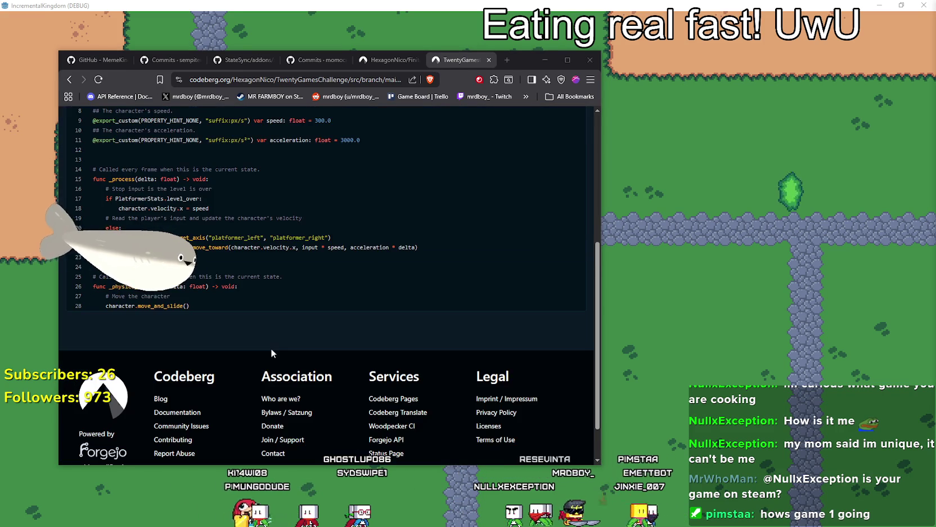
scroll(270, 342, up, 2)
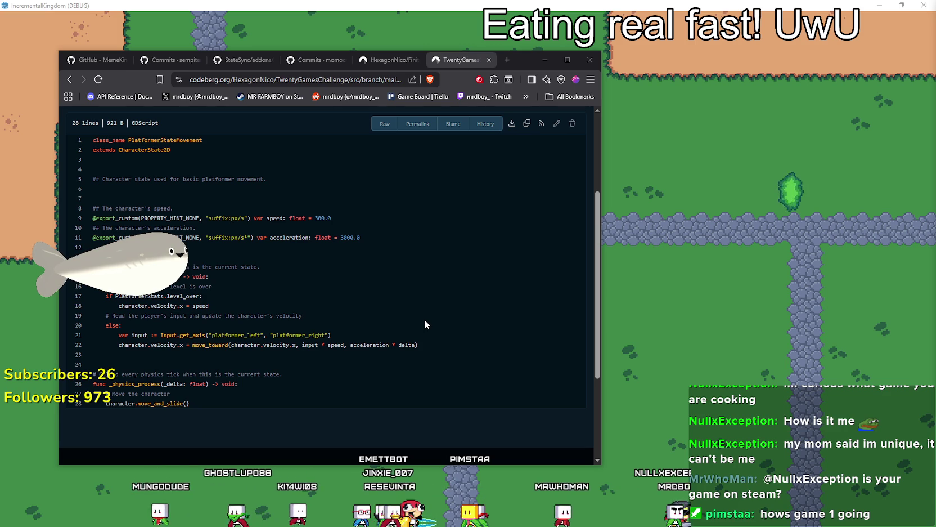
mouse_move(438, 344)
mouse_down()
mouse_move(92, 138)
mouse_move(93, 335)
mouse_move(93, 267)
mouse_up()
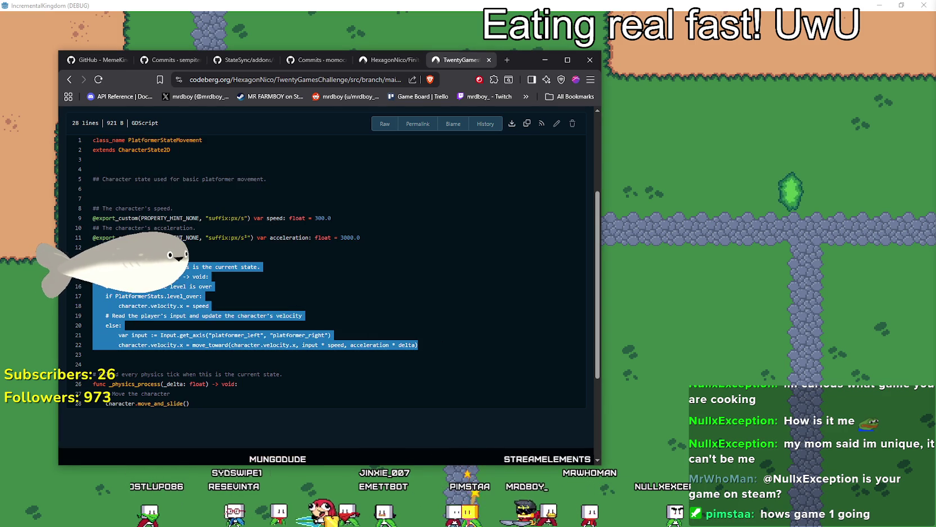
click(69, 80)
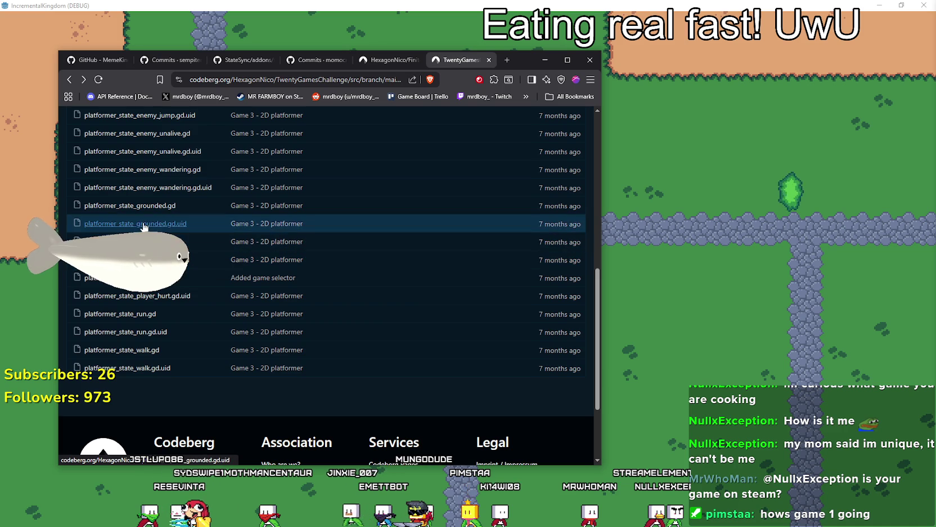
click(133, 206)
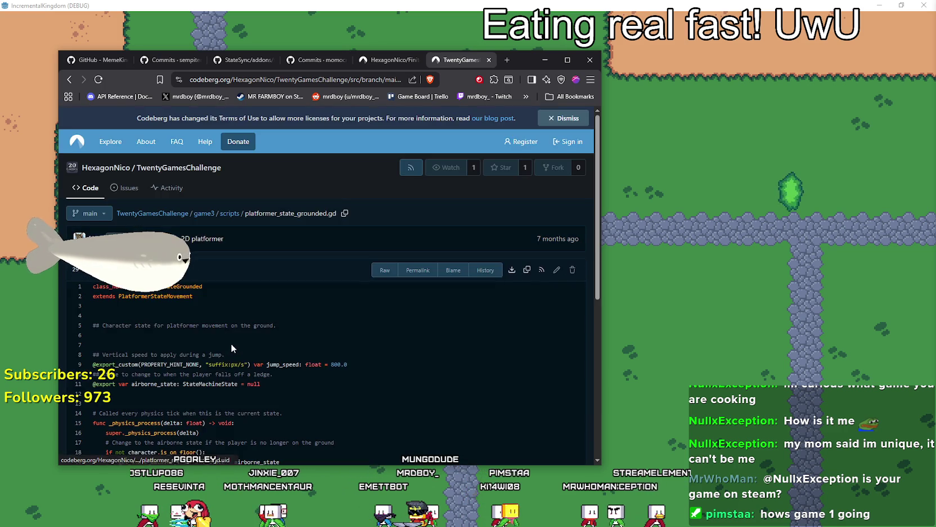
scroll(228, 335, down, 3)
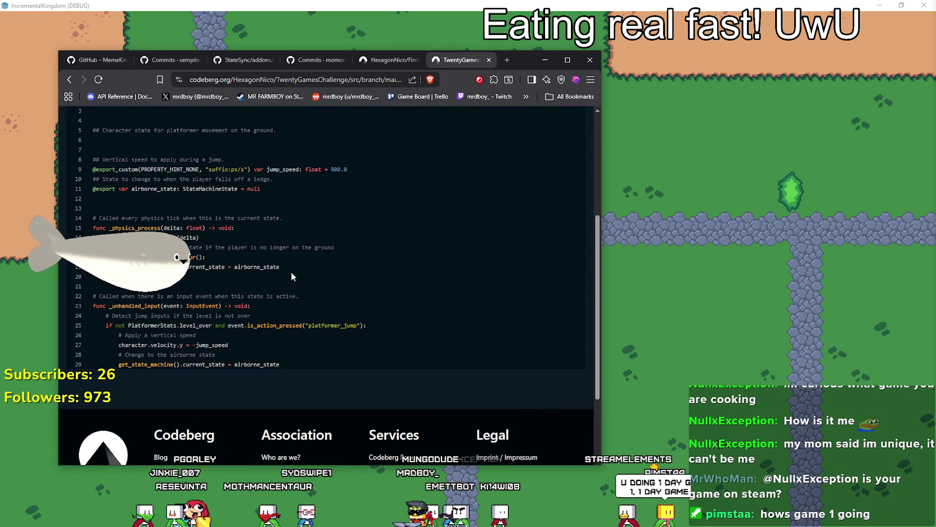
drag(186, 262, 185, 259)
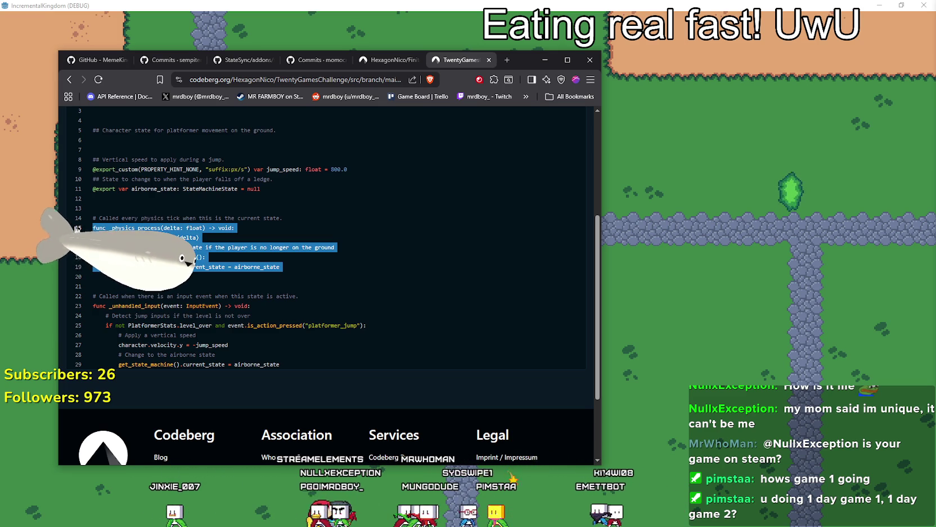
scroll(306, 349, up, 1)
click(305, 339)
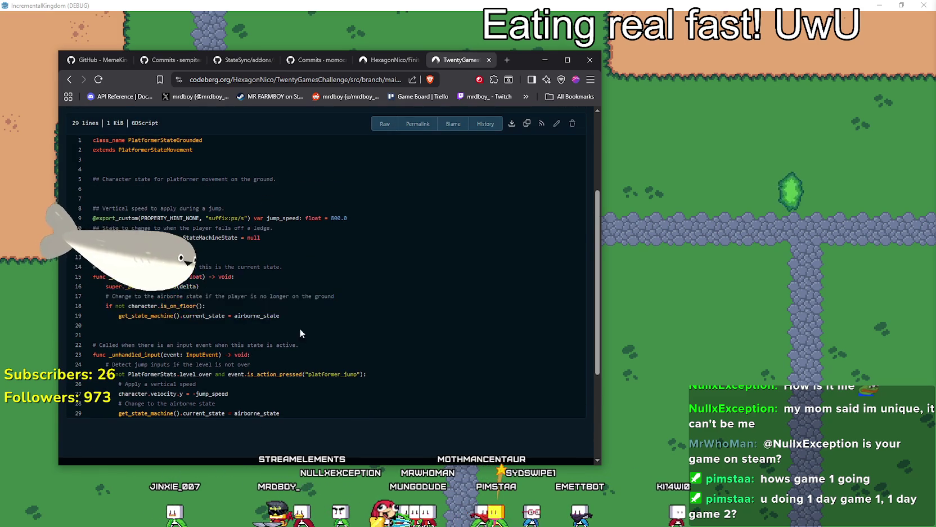
scroll(303, 331, down, 3)
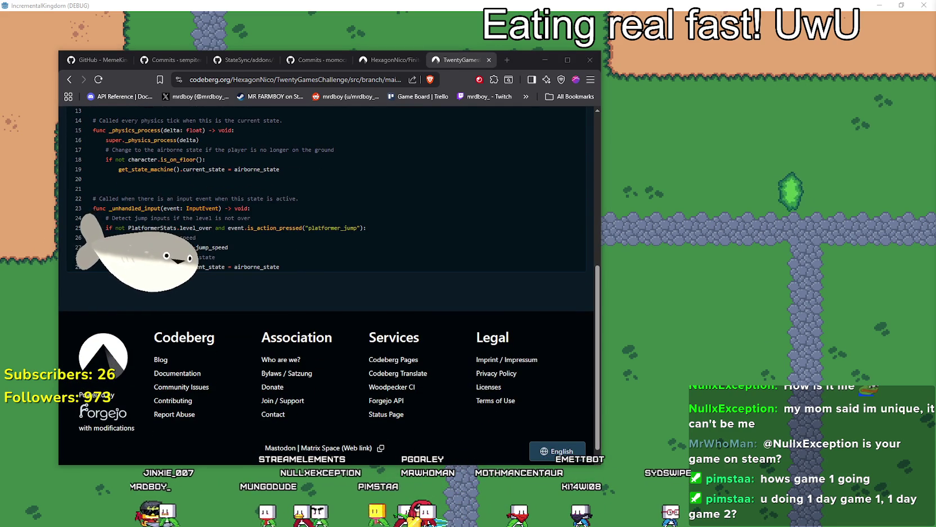
key(alt+Tab)
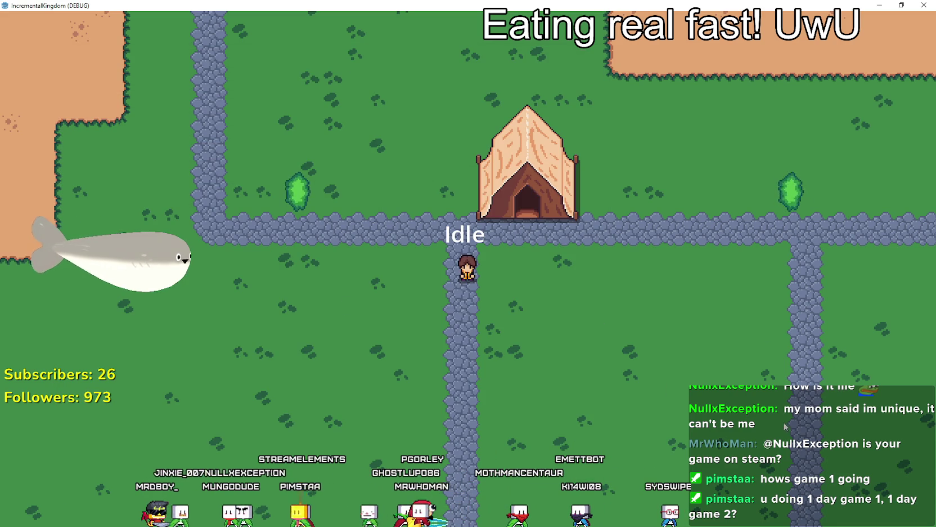
Delete the erroring super._unhandled_input(event) line from walk_state.gd.
key(alt+Tab)
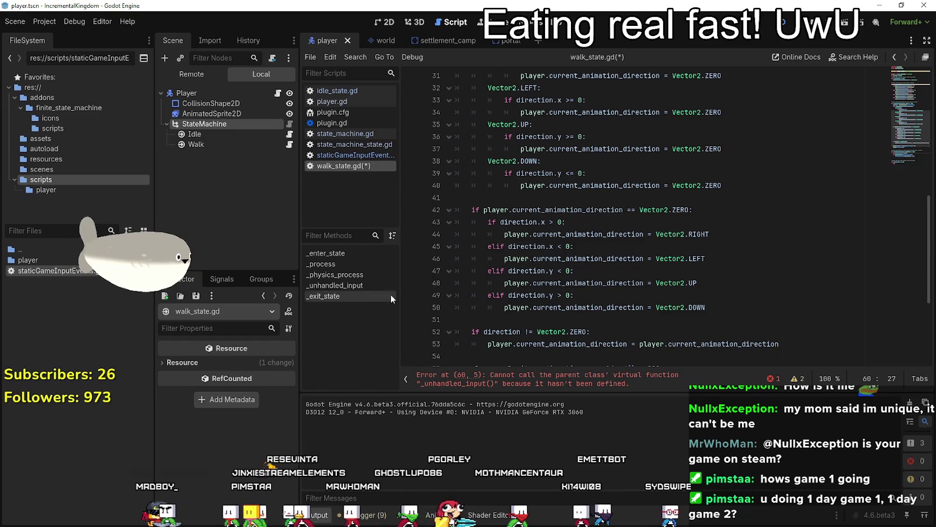
click(335, 285)
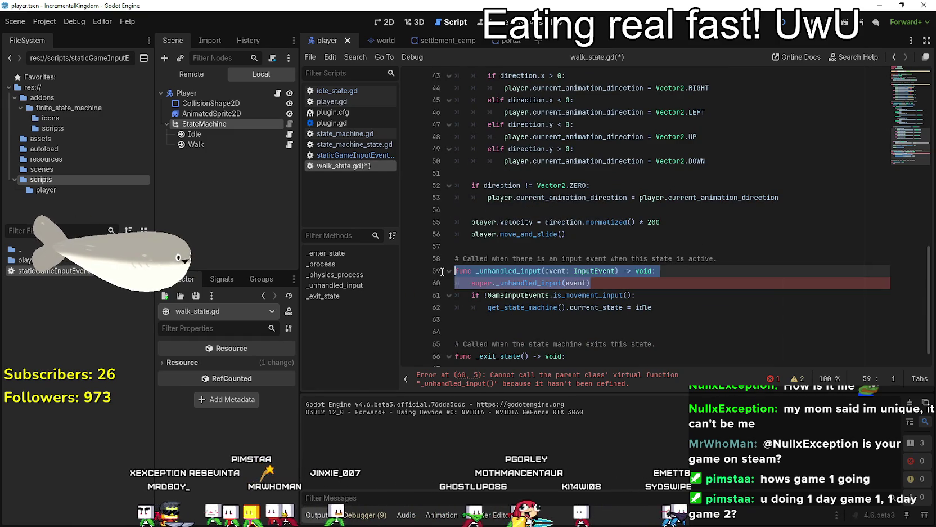
click(432, 284)
key(Delete)
key(Down)
key(Down)
key(Down)
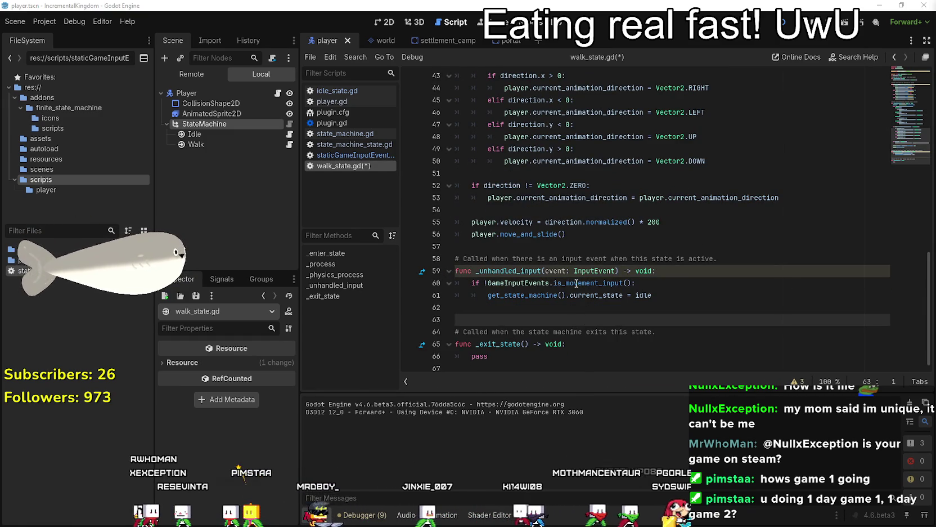
Inspect the is_movement_input definition and its direction == Vector2.ZERO check.
right_click(576, 283)
click(608, 451)
click(568, 200)
click(588, 234)
click(600, 184)
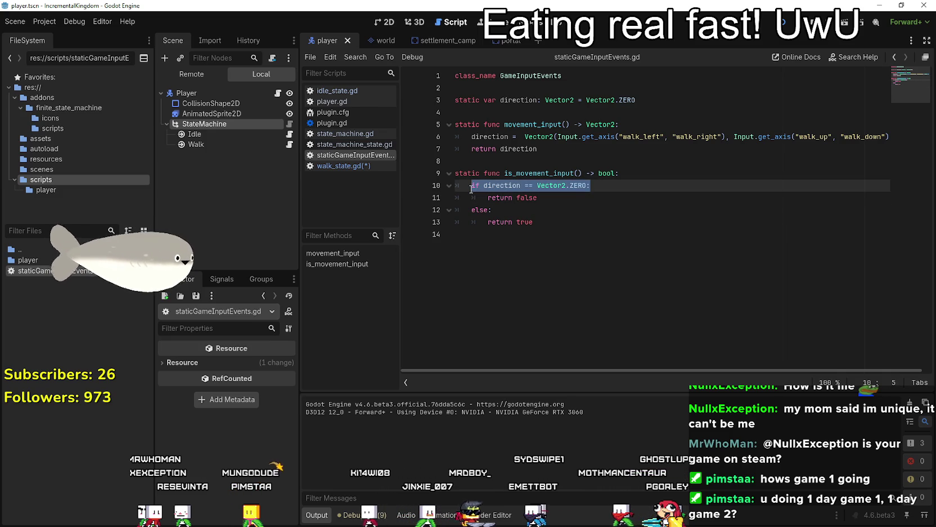
drag(562, 216, 560, 208)
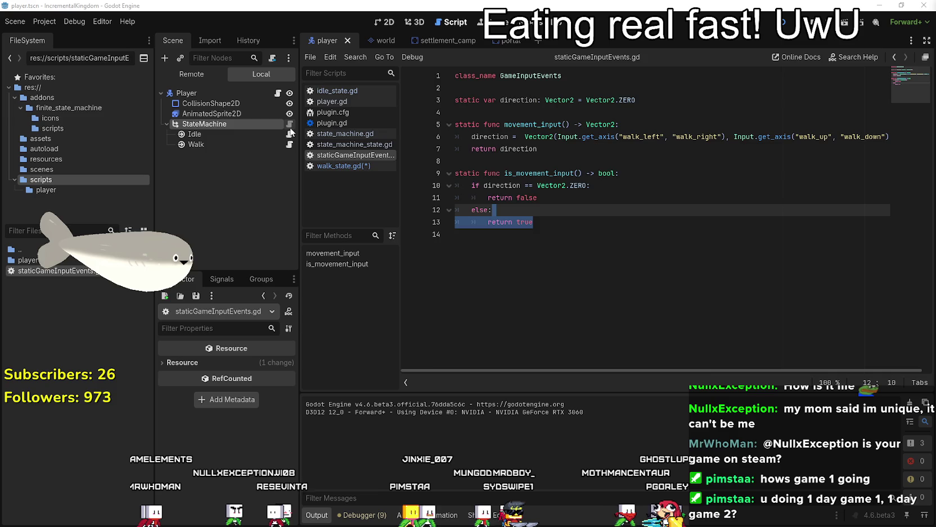
Review walk_state.gd's direction != Vector2.ZERO check and line 53's animation direction assignment.
click(289, 144)
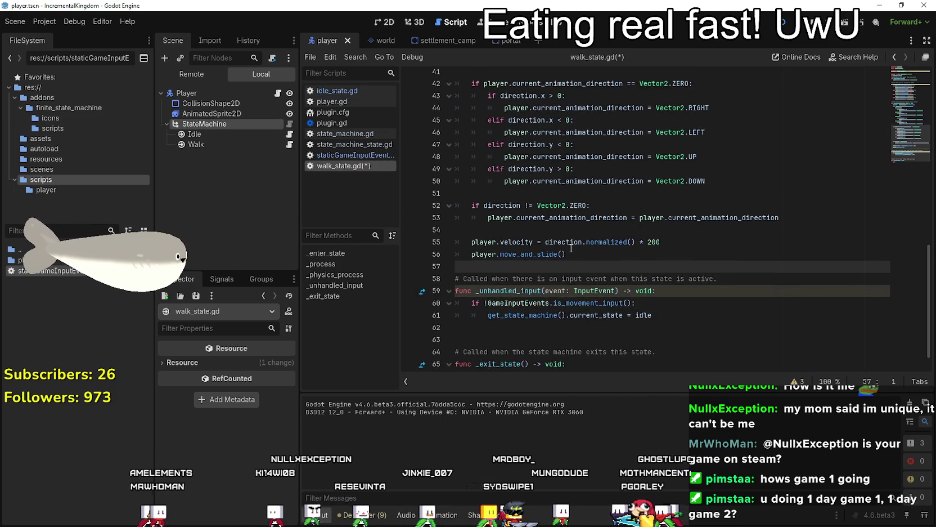
scroll(571, 248, up, 12)
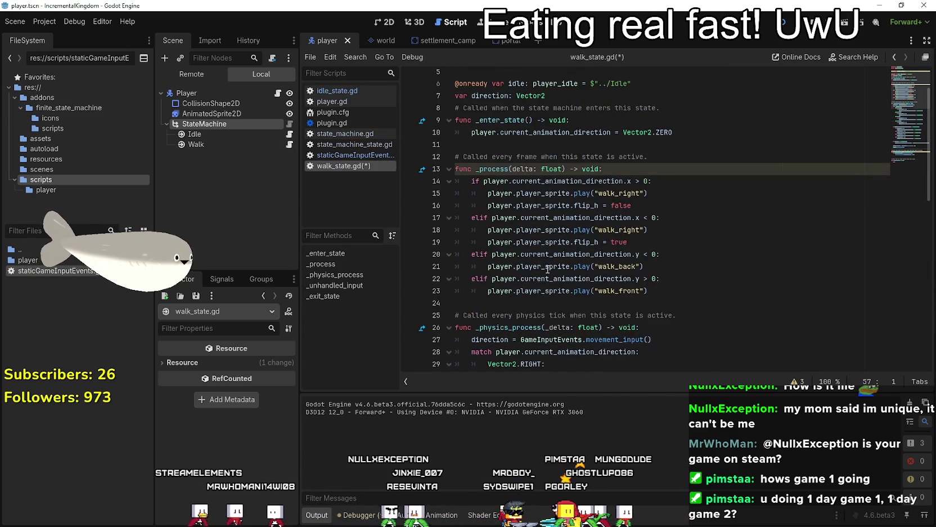
scroll(547, 271, down, 5)
scroll(518, 284, down, 6)
drag(592, 242, 471, 242)
drag(782, 255, 499, 256)
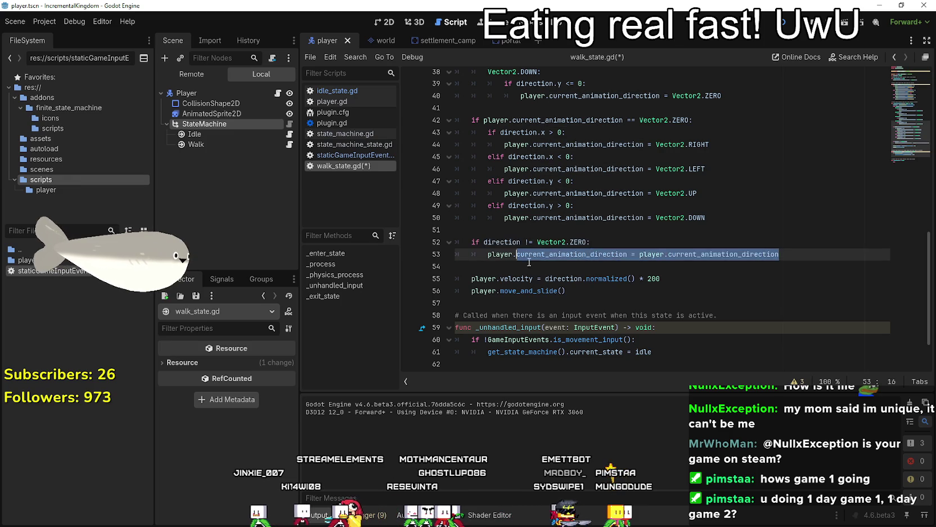
scroll(499, 256, up, 5)
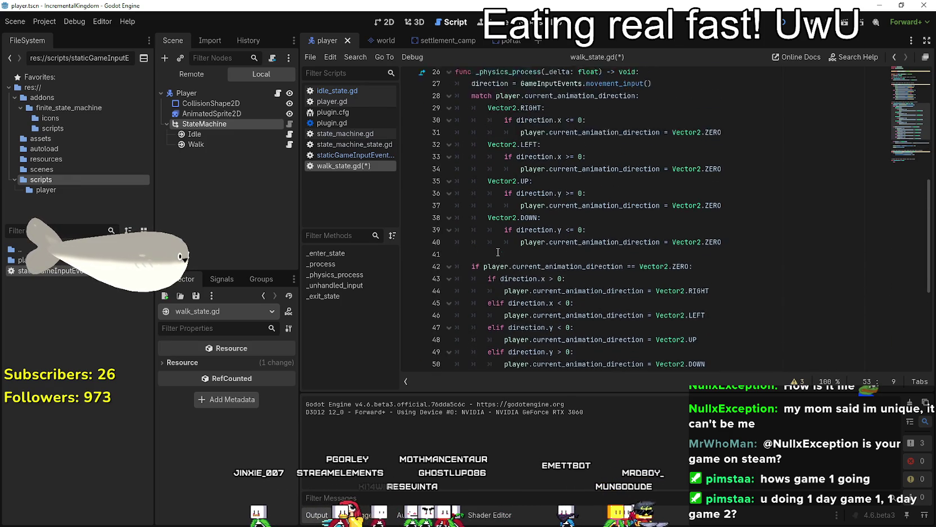
Make line 53 assign direction to player.current_animation_direction.
click(501, 120)
scroll(535, 260, down, 6)
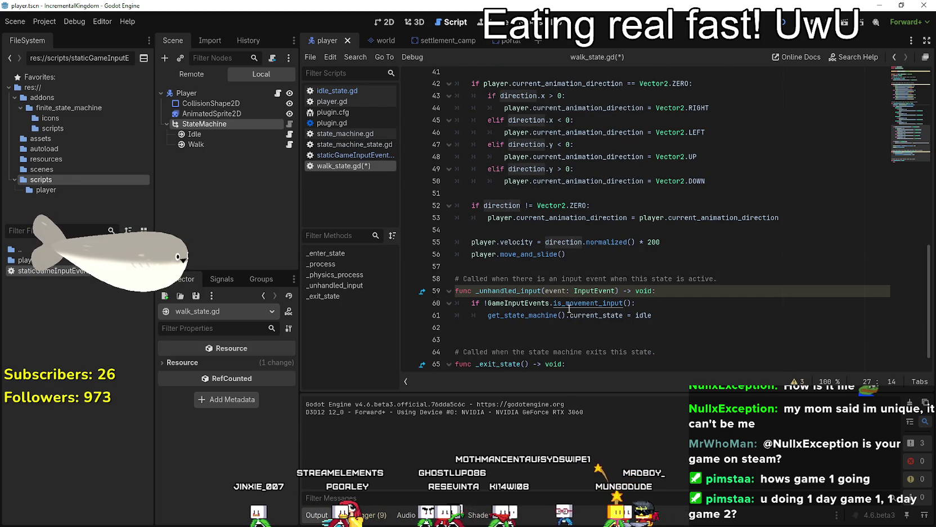
drag(779, 217, 646, 217)
text(direction)
click(573, 239)
click(557, 229)
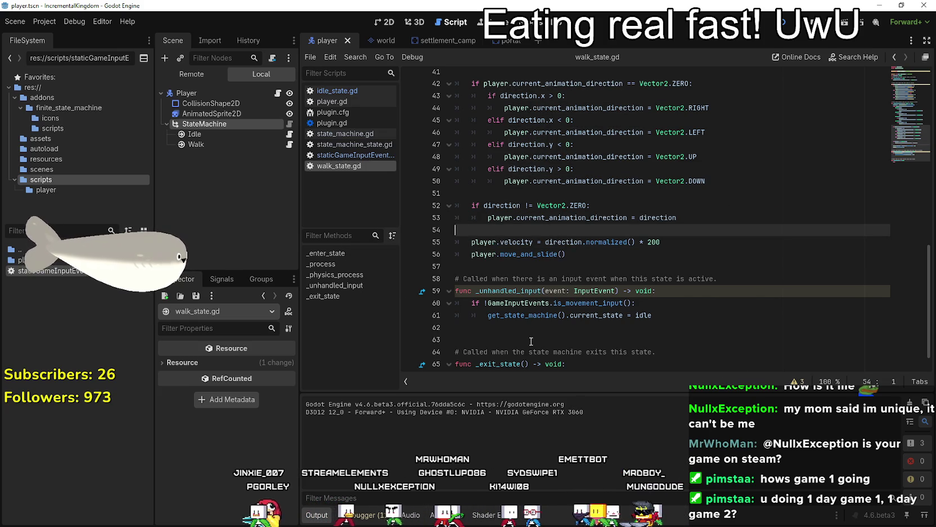
scroll(690, 325, down, 1)
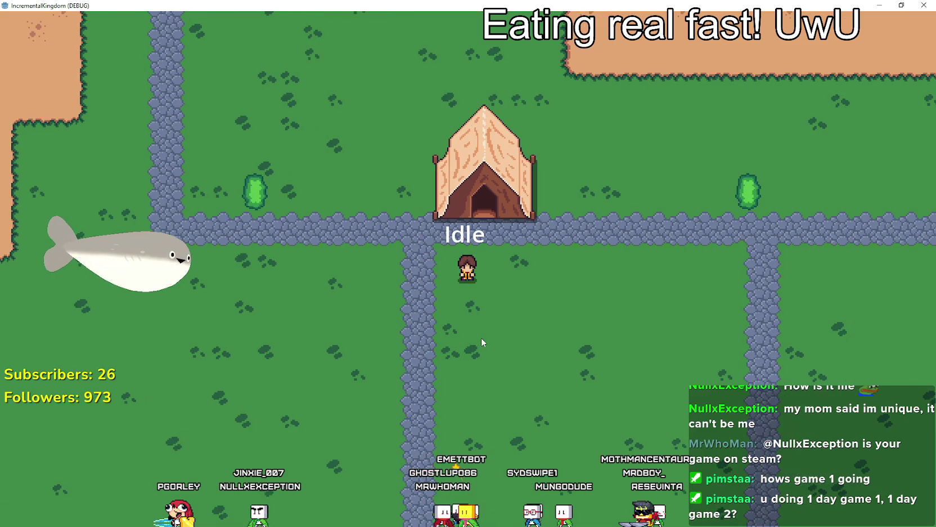
Walk the player with W, A, S, D, watching the Walk/Idle label switch, then close the game.
key(a)
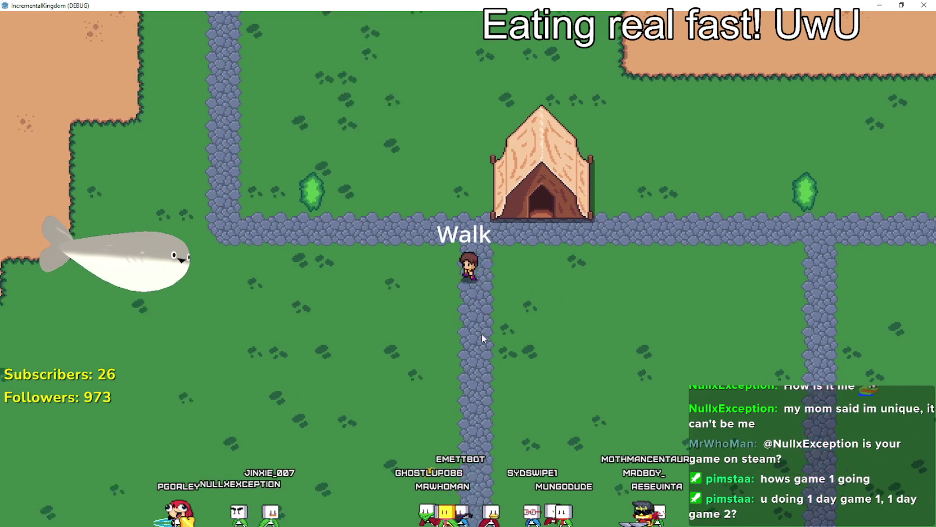
key(w)
key(d)
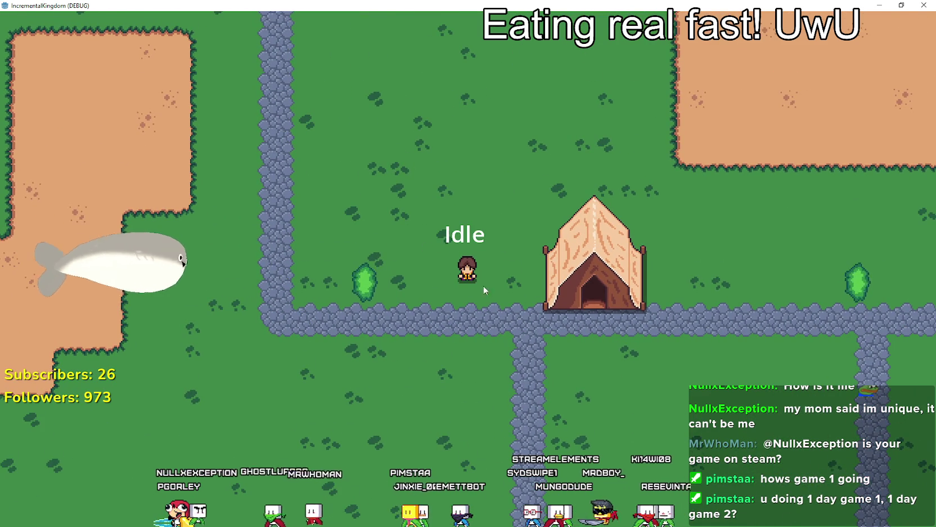
key(s)
key(d)
key(w)
key(w)
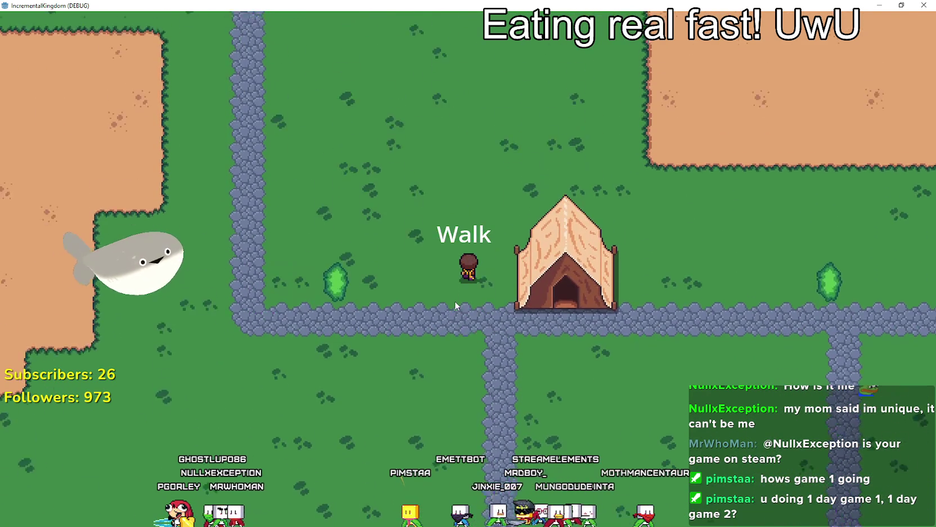
key(d)
key(s)
key(a)
key(a)
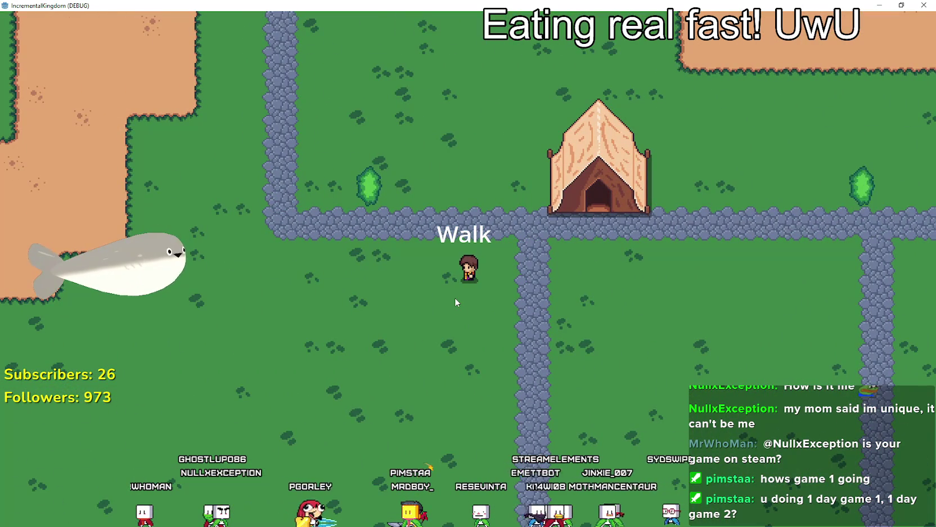
key(d)
key(w)
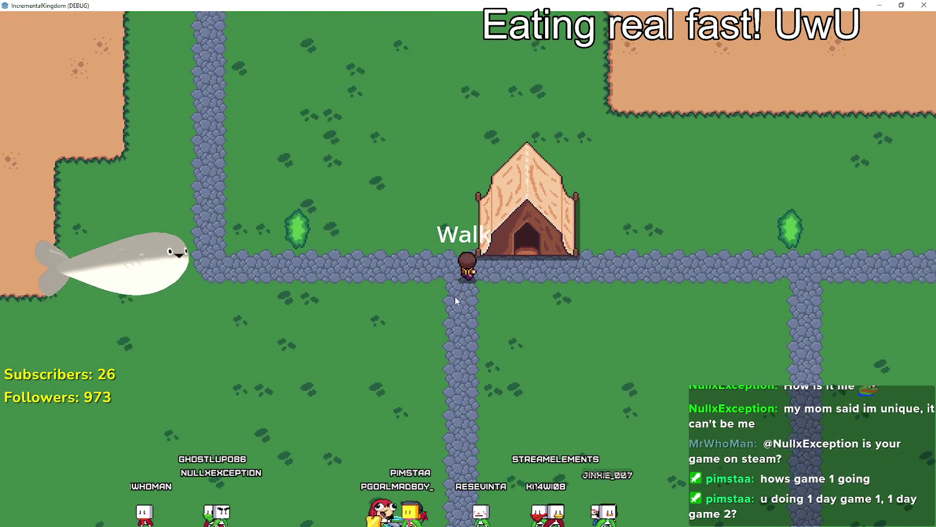
key(a)
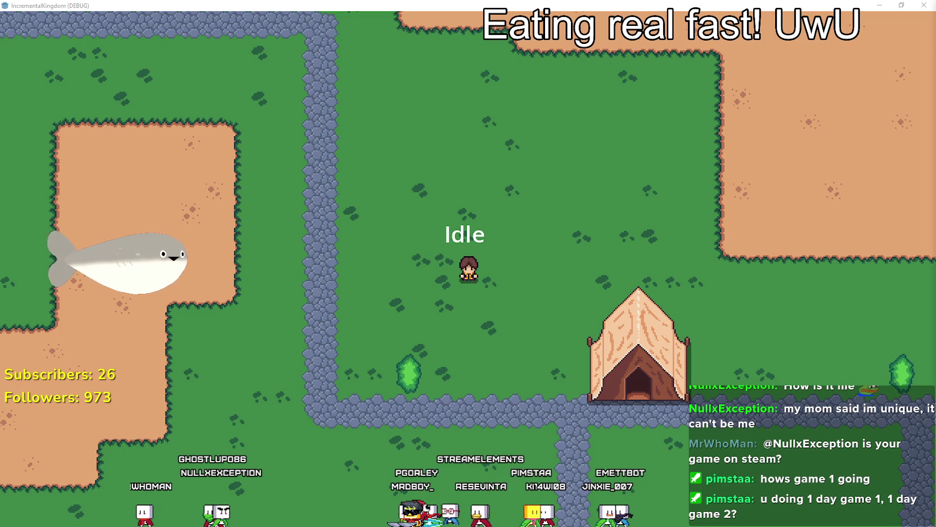
key(alt+F4)
key(Down)
key(Down)
key(Down)
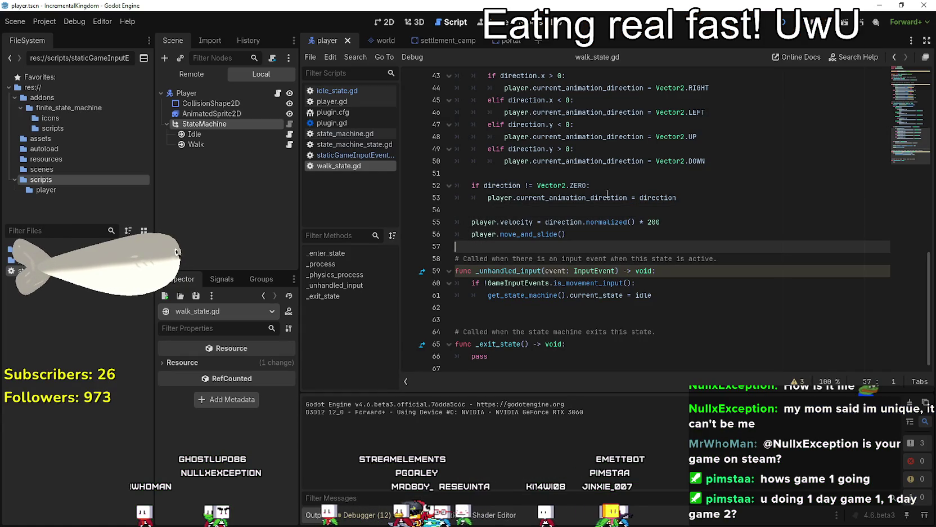
Comment out the idle-transition check in _unhandled_input and put pass in its place.
scroll(656, 268, up, 3)
key(Up)
key(Up)
key(Up)
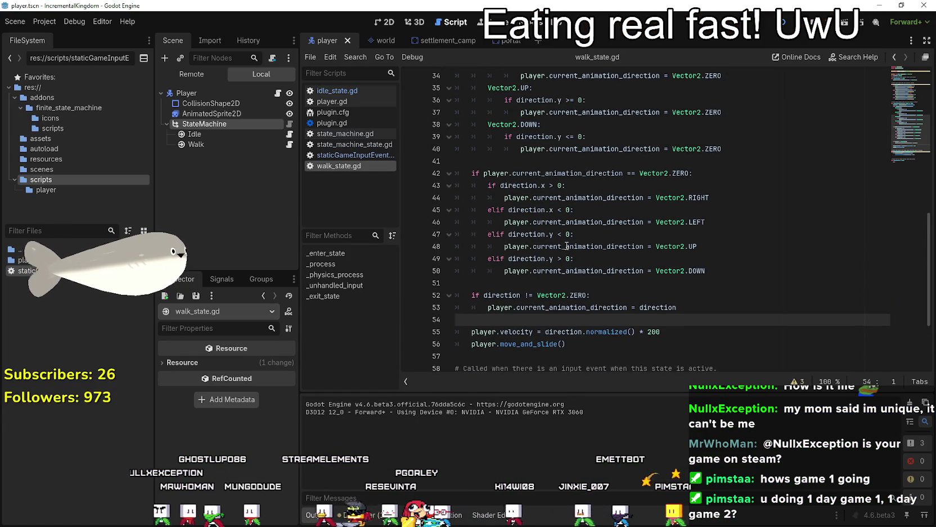
scroll(522, 258, up, 3)
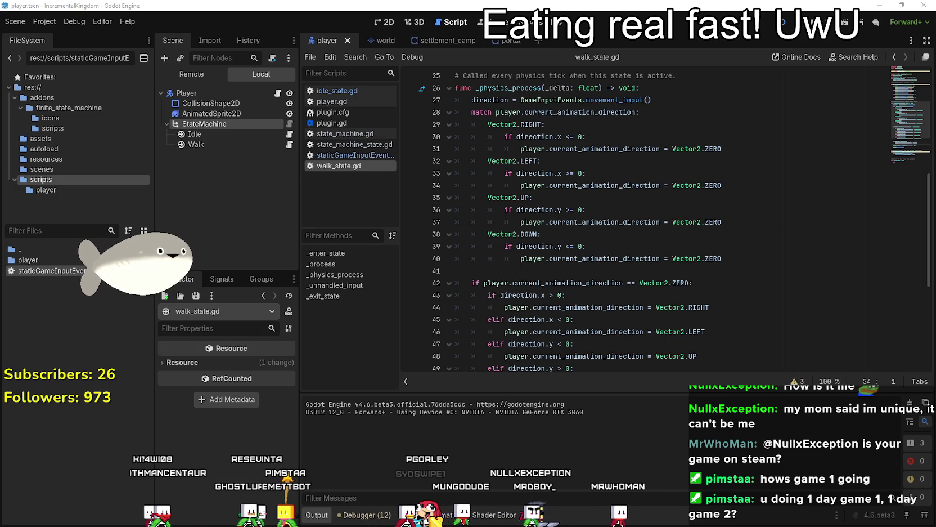
click(511, 268)
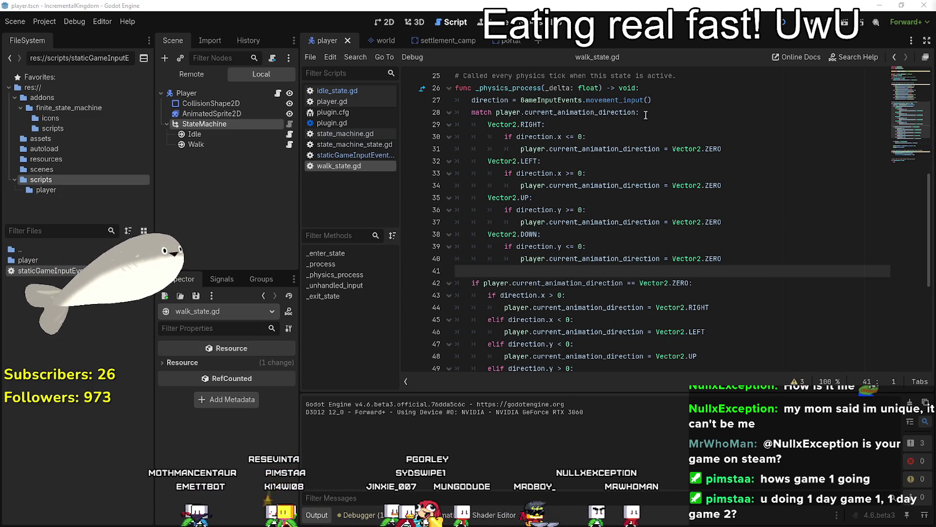
scroll(558, 233, down, 6)
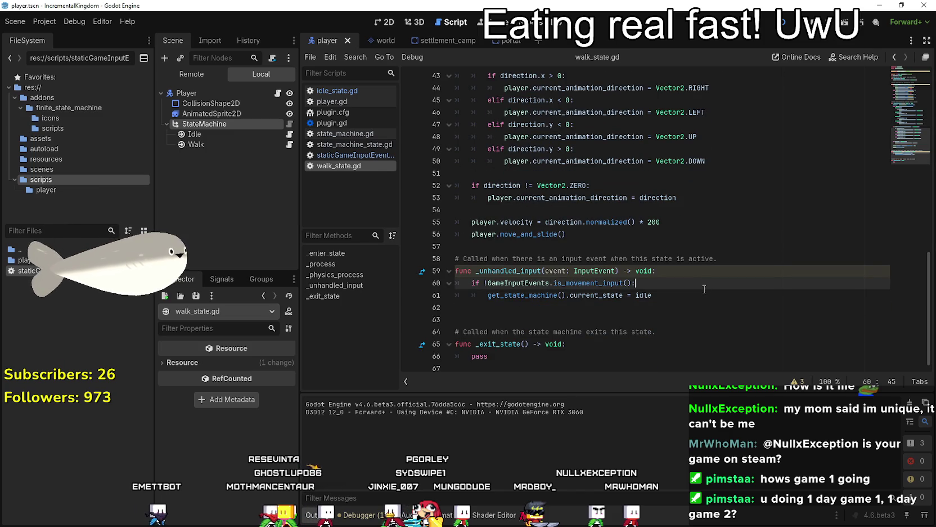
drag(705, 296, 418, 283)
key(ctrl+c)
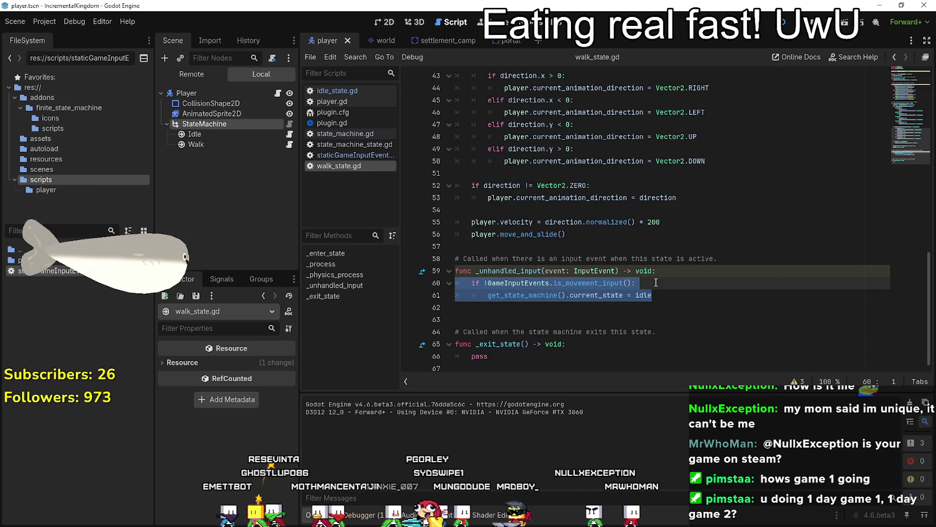
key(ctrl+k)
click(690, 271)
key(Return)
text(pass)
Paste the idle-transition check into _process, add return under the idle switch, and save.
scroll(675, 254, up, 3)
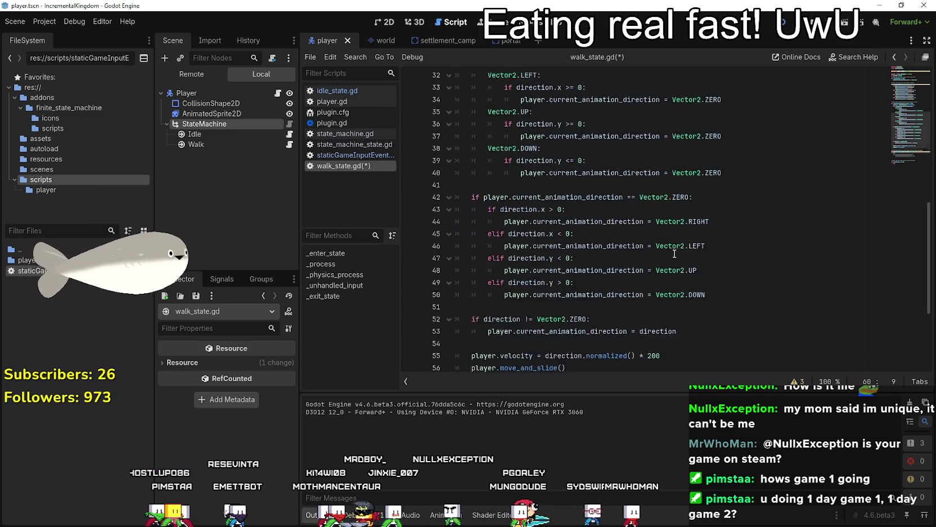
scroll(675, 253, up, 9)
click(617, 203)
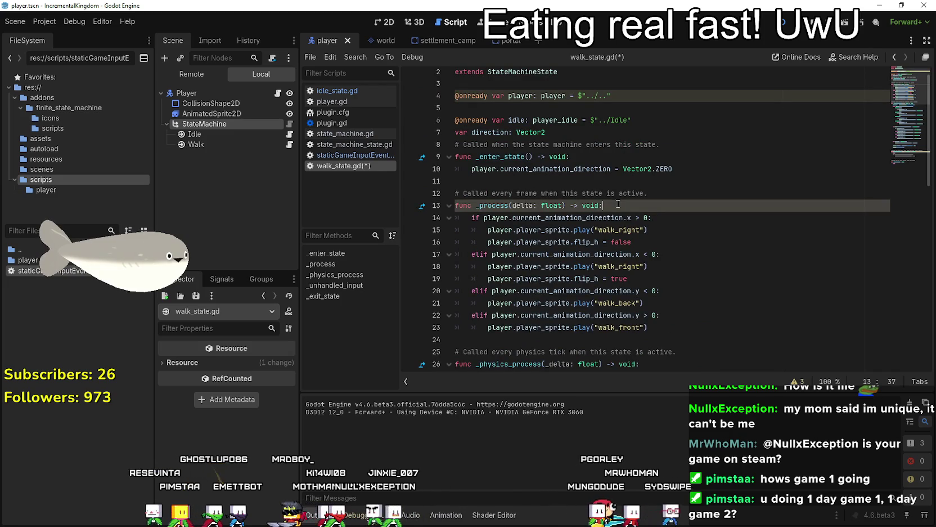
key(Return)
key(ctrl+v)
key(ctrl+s)
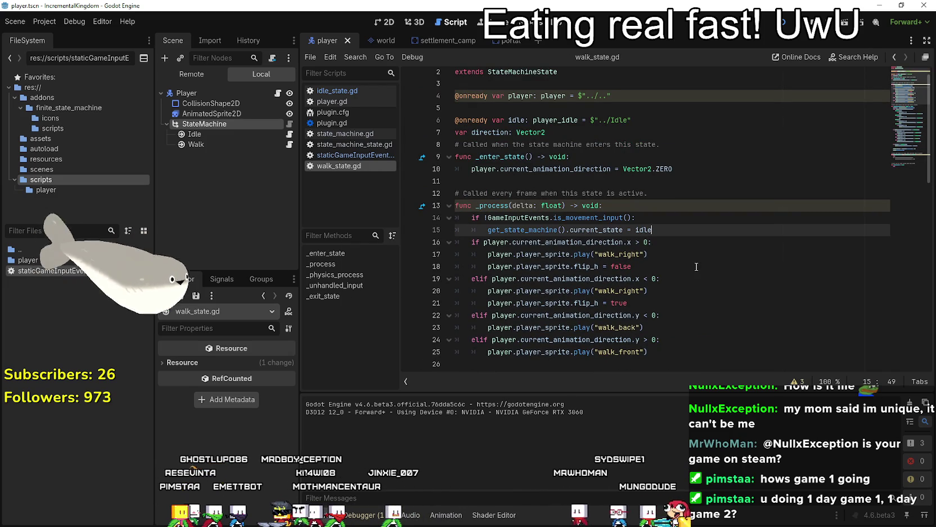
key(Return)
text(retru)
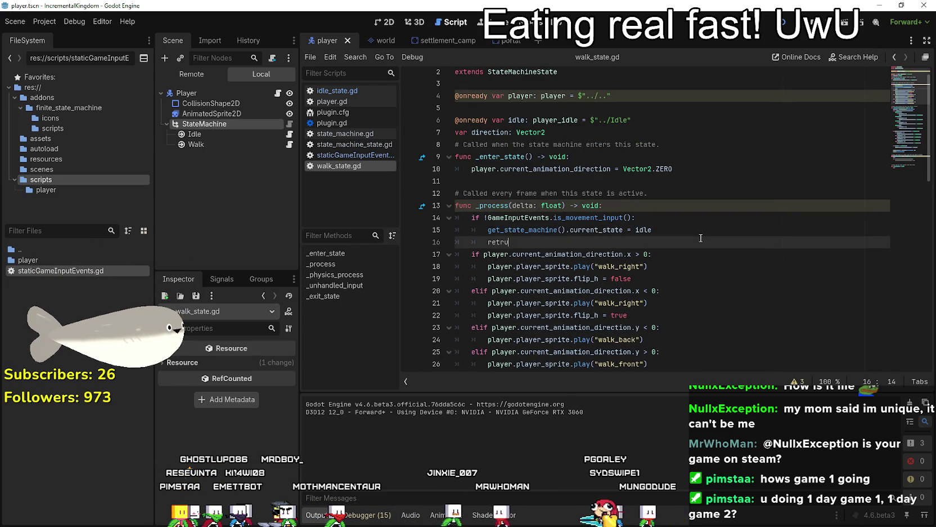
key(BackSpace)
key(BackSpace)
text(urn)
key(ctrl+s)
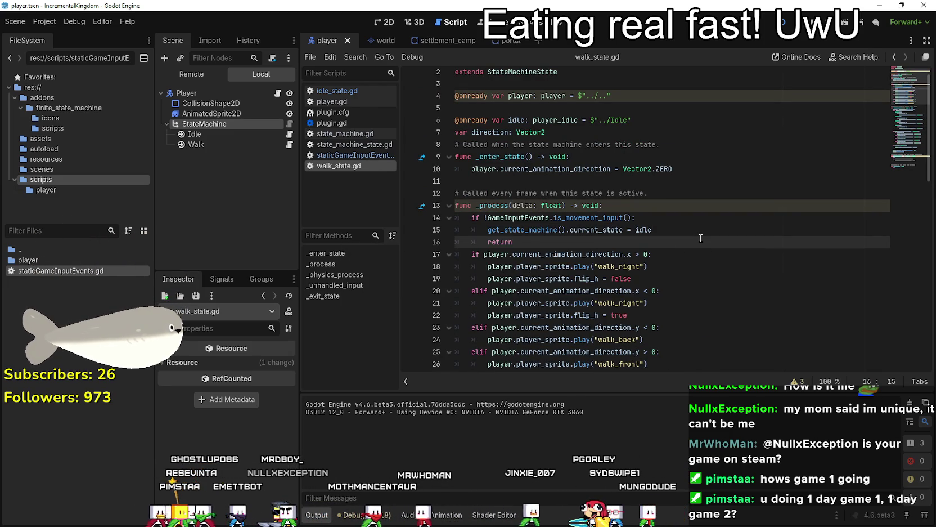
Run the game, walk the player in all directions with W, A, S, D, then close it.
scroll(700, 238, down, 2)
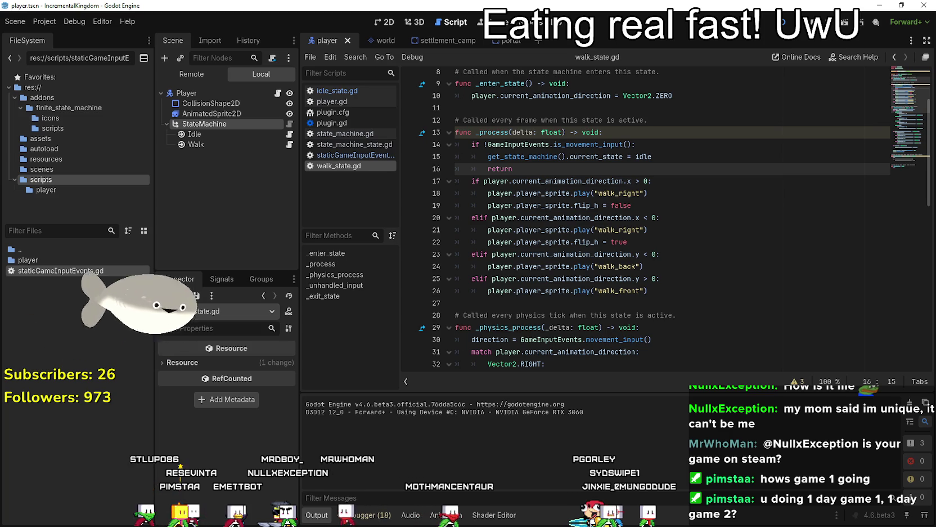
key(F5)
key(a)
key(d)
key(w)
key(d)
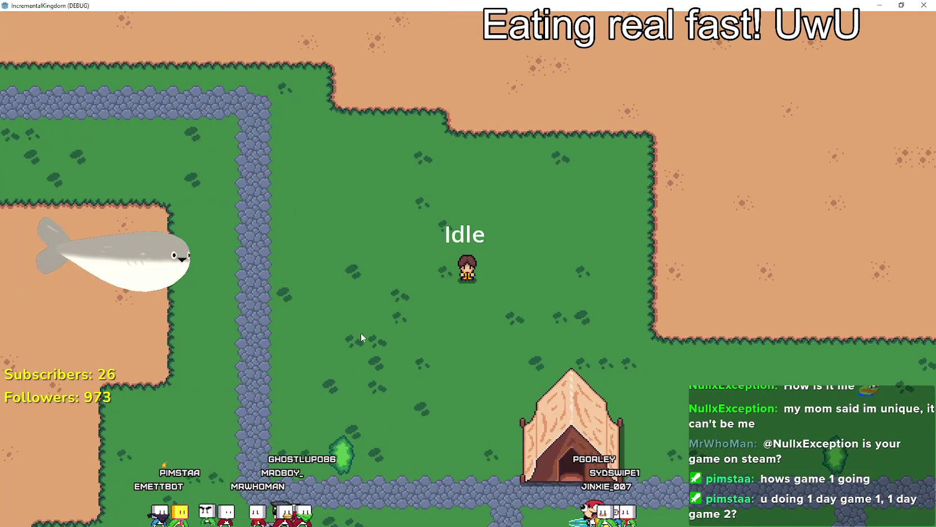
key(s)
key(a)
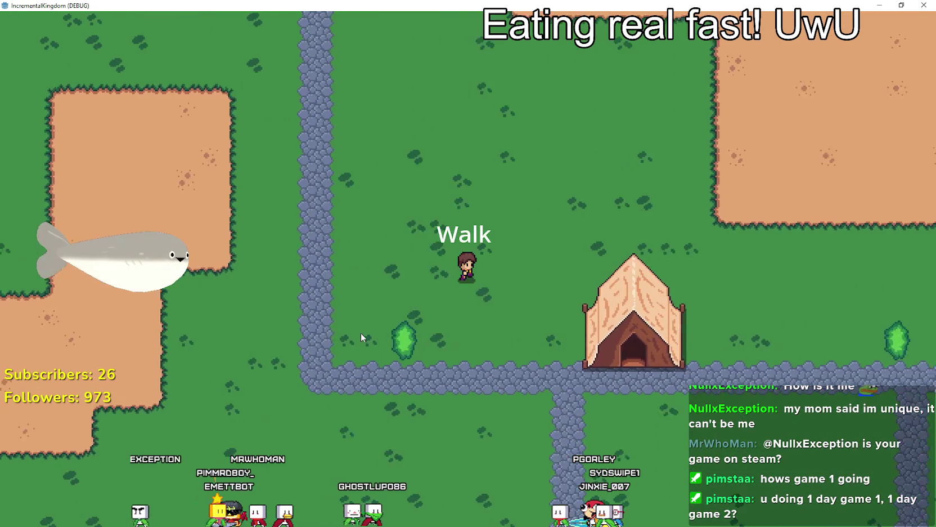
key(w)
key(d)
key(a)
key(F8)
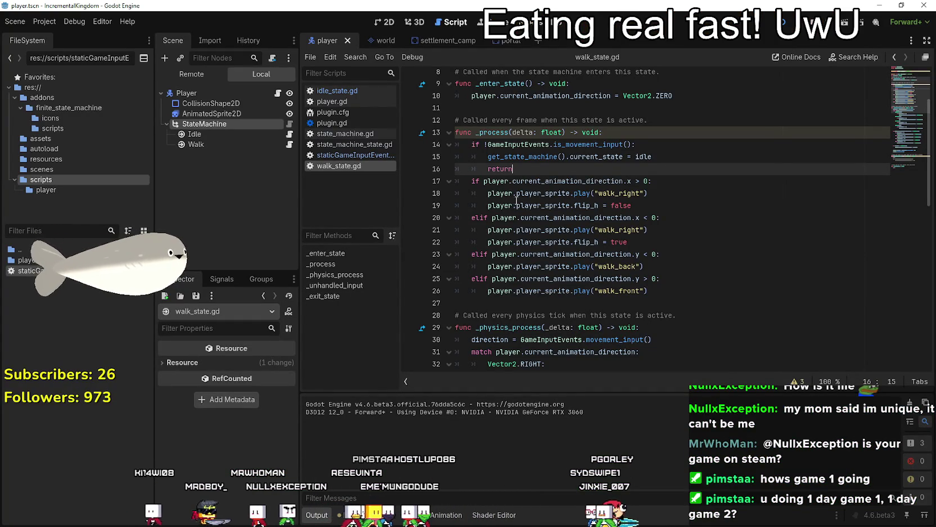
Inspect current_animation_direction usage in walk_state.gd and idle_state.gd.
double_click(543, 181)
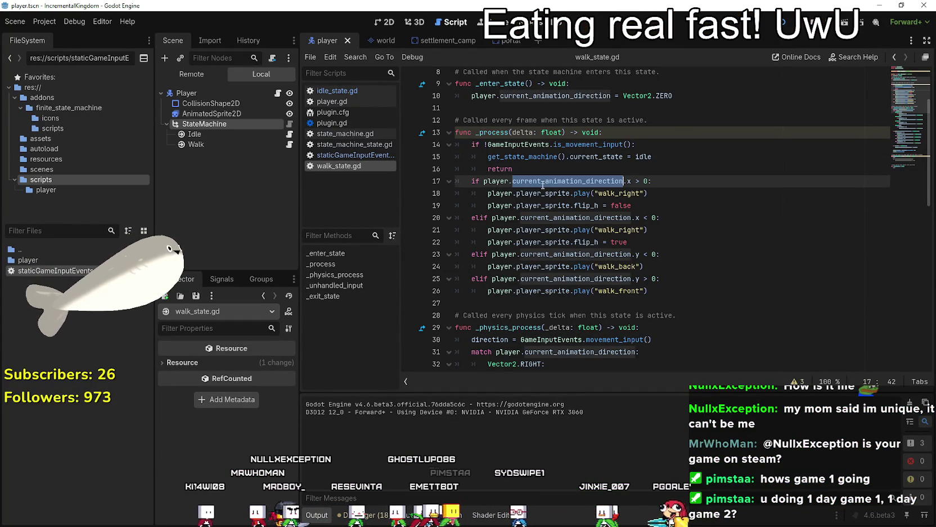
click(484, 181)
scroll(498, 233, down, 13)
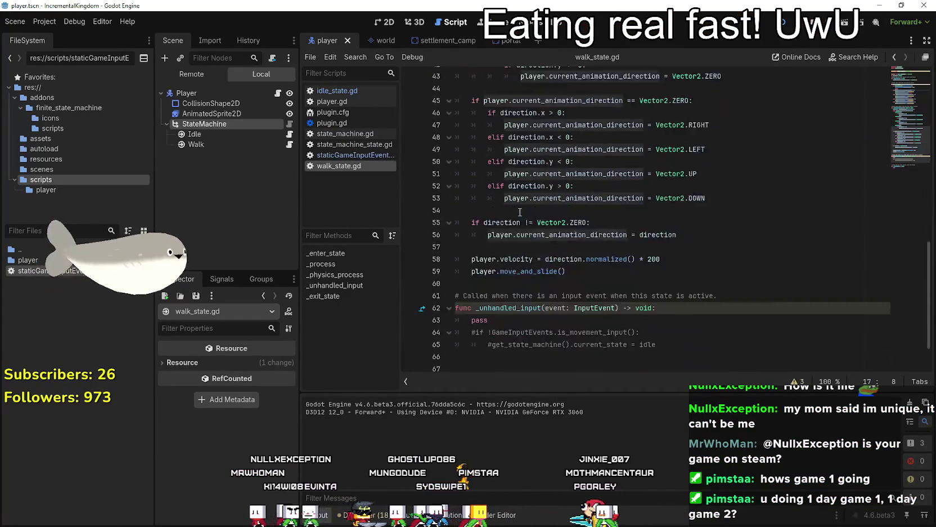
scroll(498, 239, up, 12)
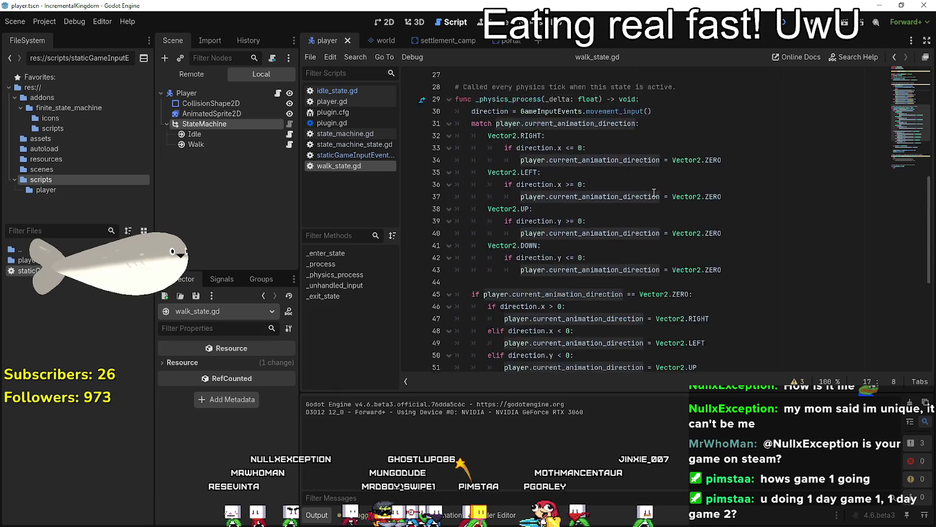
click(289, 135)
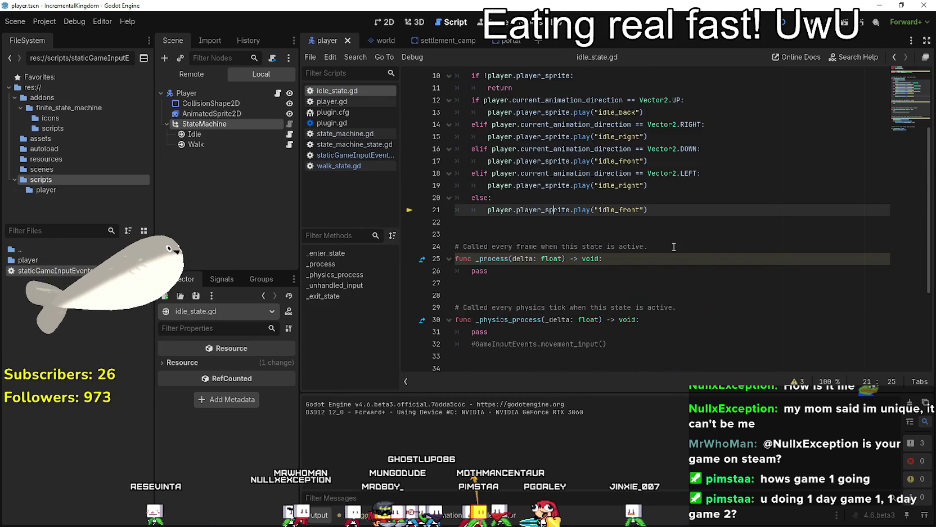
click(528, 198)
scroll(670, 312, down, 3)
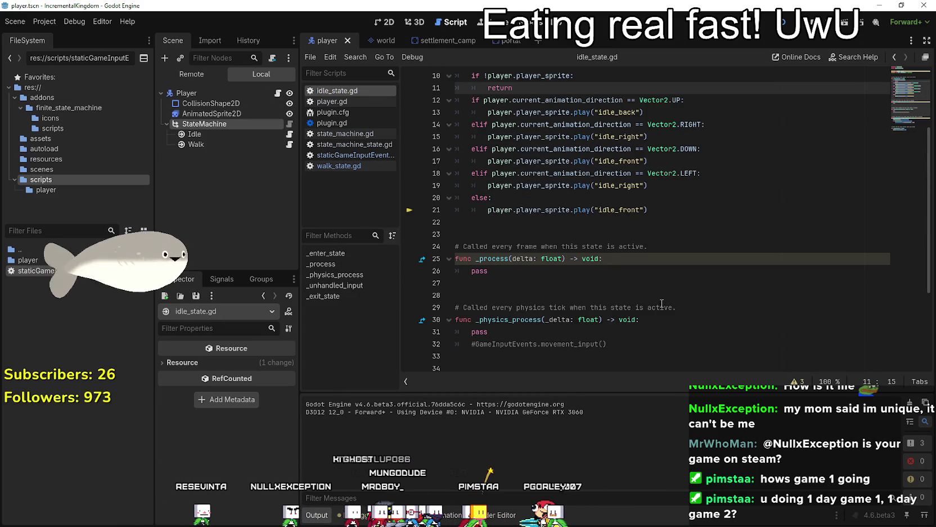
double_click(553, 100)
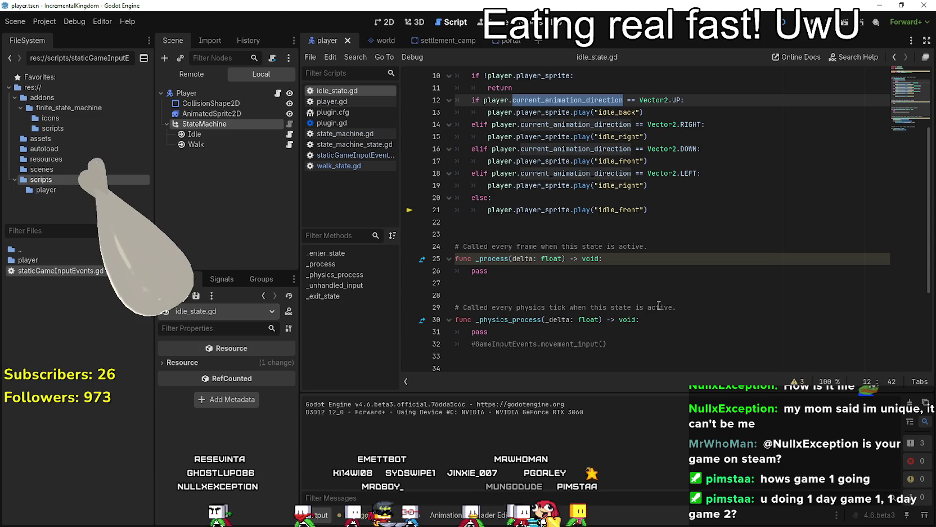
Comment out the else lines 20–21 in idle_state.gd and launch the game to test.
click(601, 202)
scroll(666, 262, up, 1)
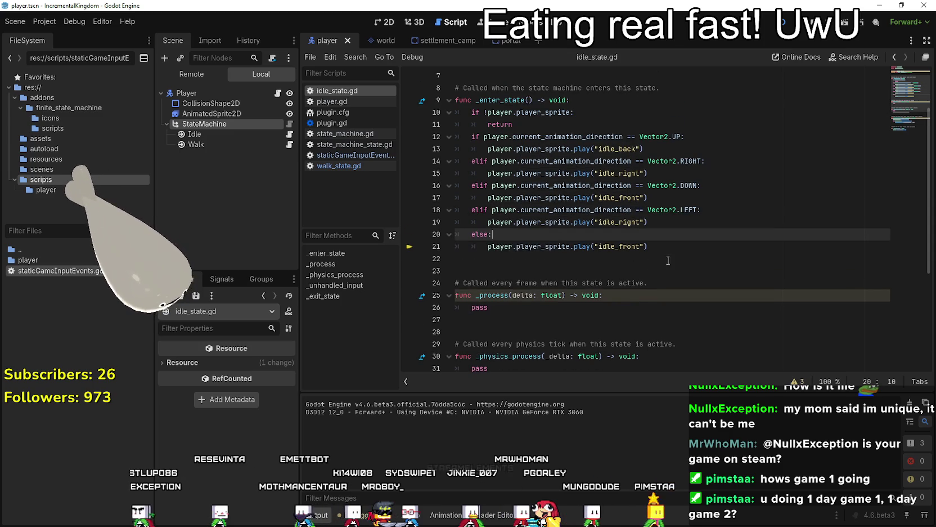
key(shift+Down)
key(ctrl+k)
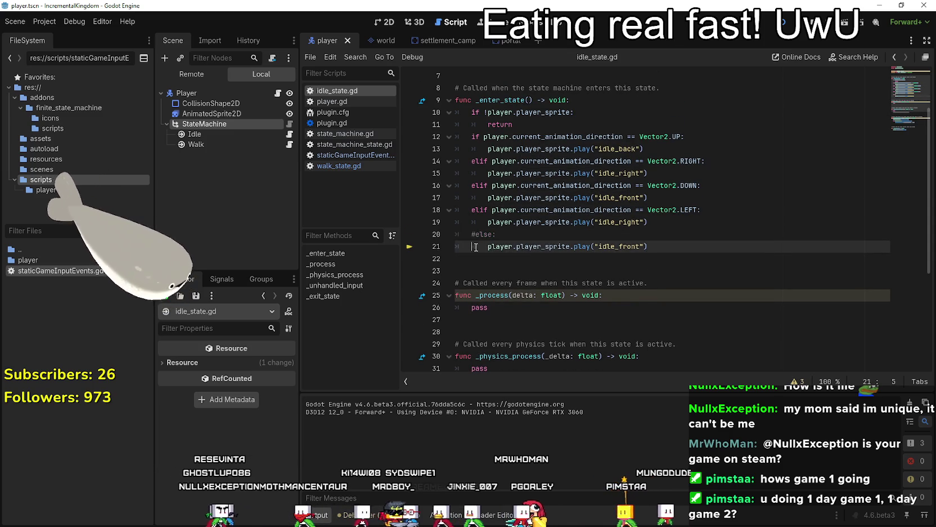
text(#)
key(F5)
key(a)
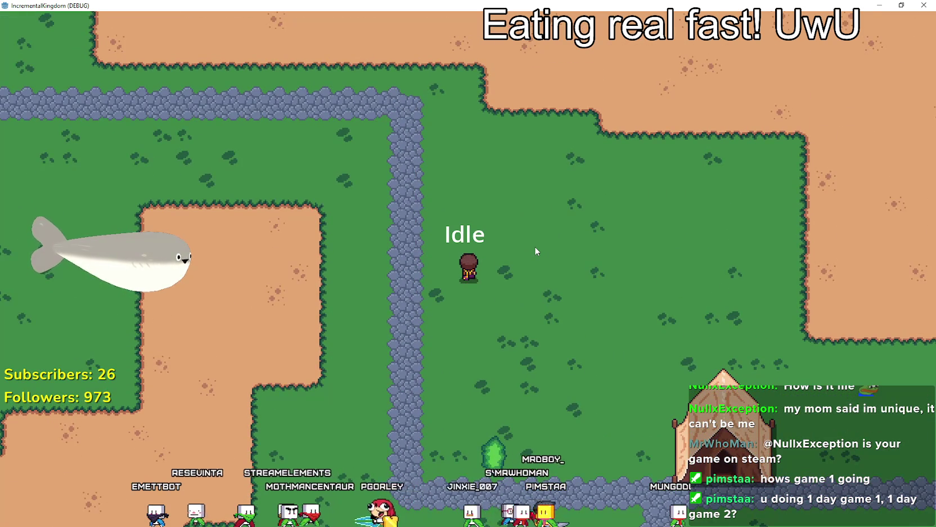
Walk the player right, down and left, then close the game with F8.
key(d)
key(s)
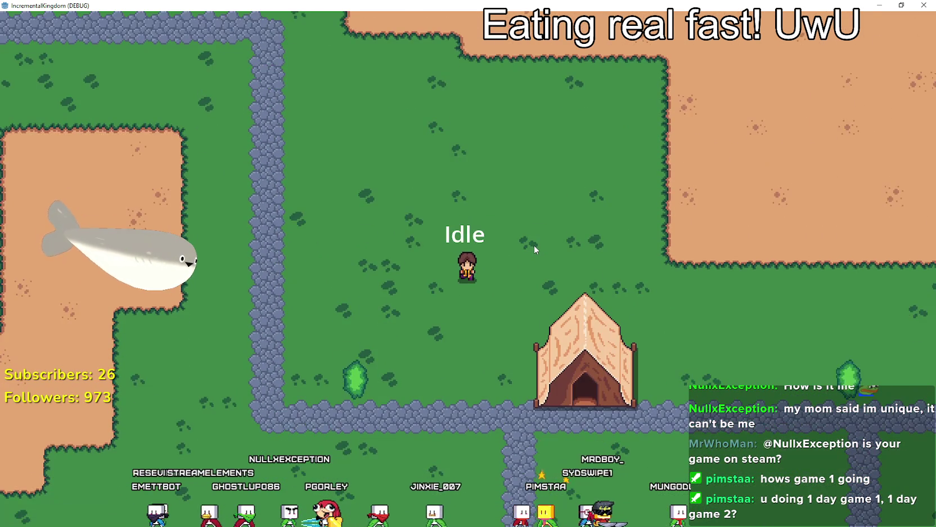
key(a)
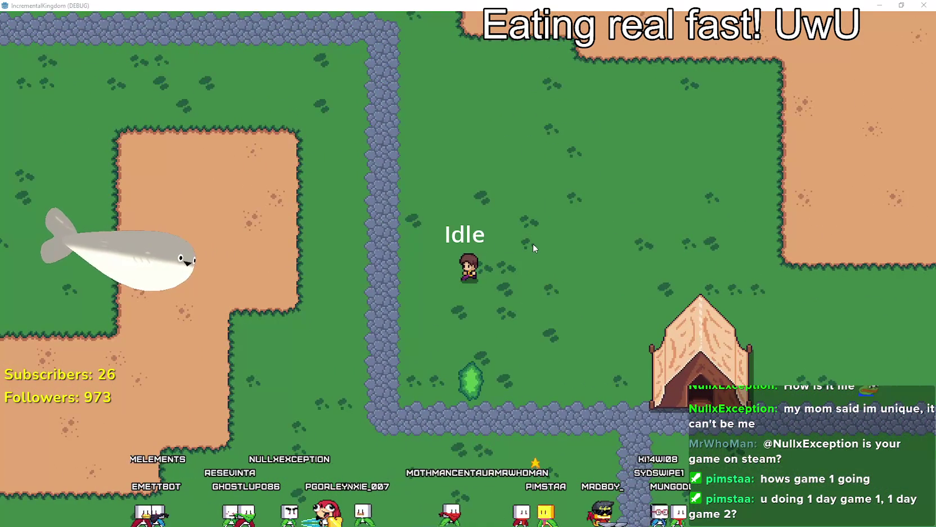
key(F8)
Review current_animation_direction on walk_state.gd lines 14, 45, 55 and 56, then open player.gd.
double_click(559, 135)
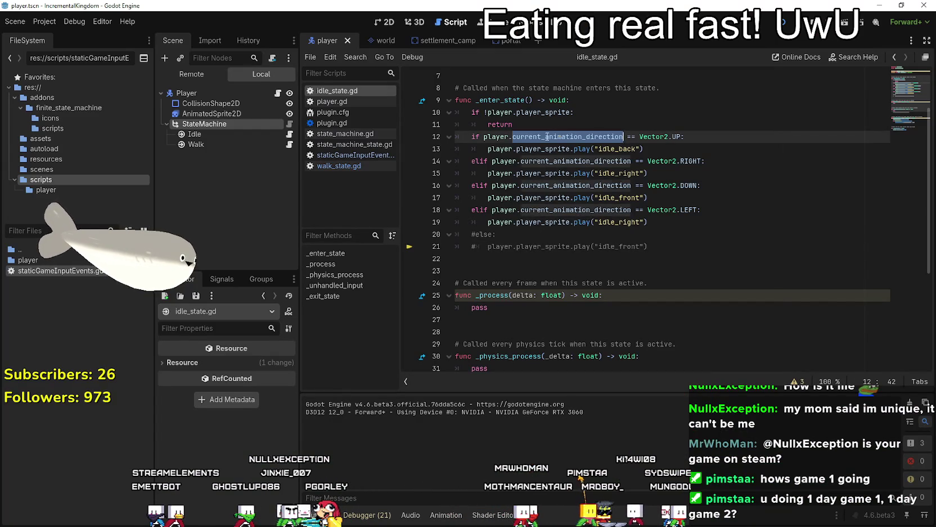
click(290, 145)
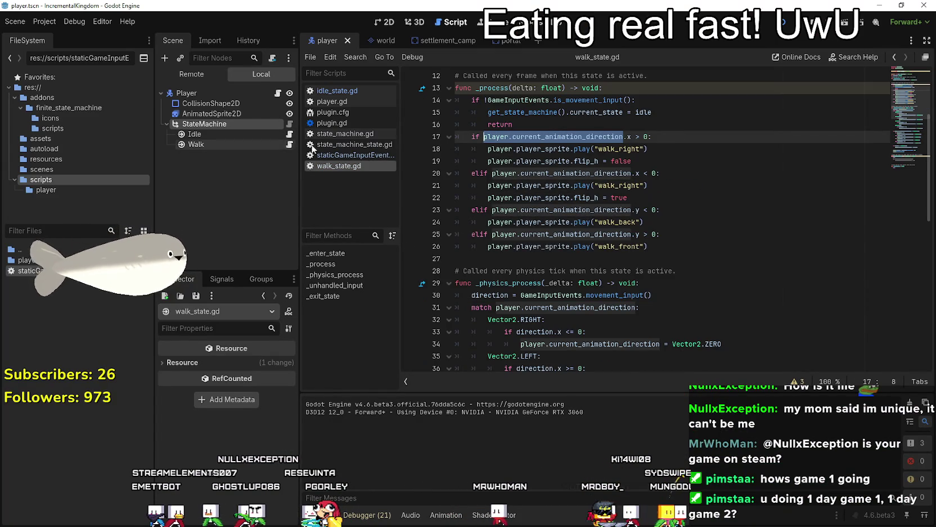
click(654, 100)
drag(488, 100, 626, 100)
scroll(579, 267, down, 7)
click(578, 222)
double_click(578, 222)
scroll(663, 243, down, 3)
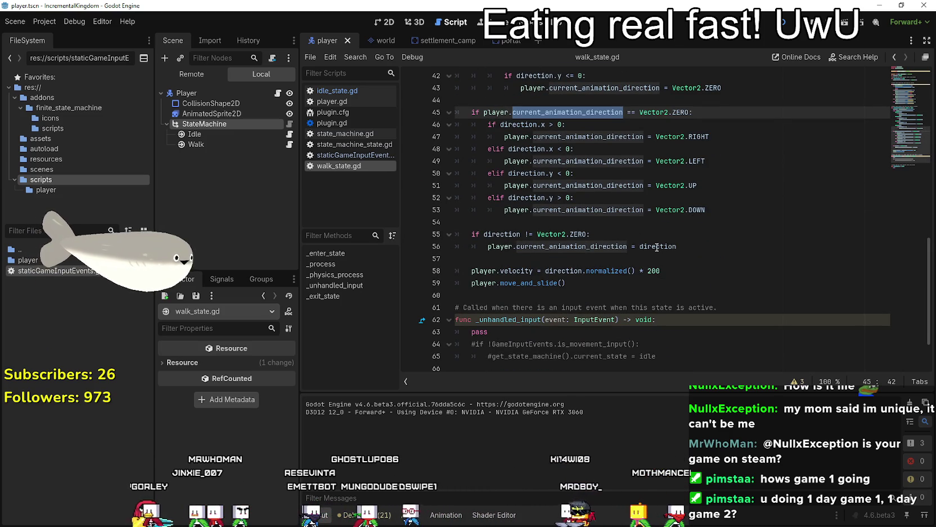
drag(590, 234, 455, 234)
drag(679, 246, 455, 234)
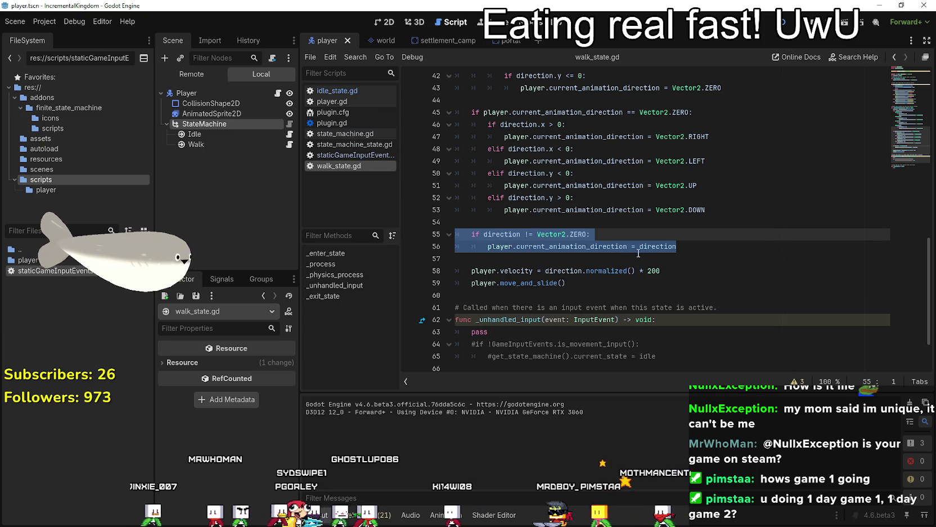
double_click(572, 247)
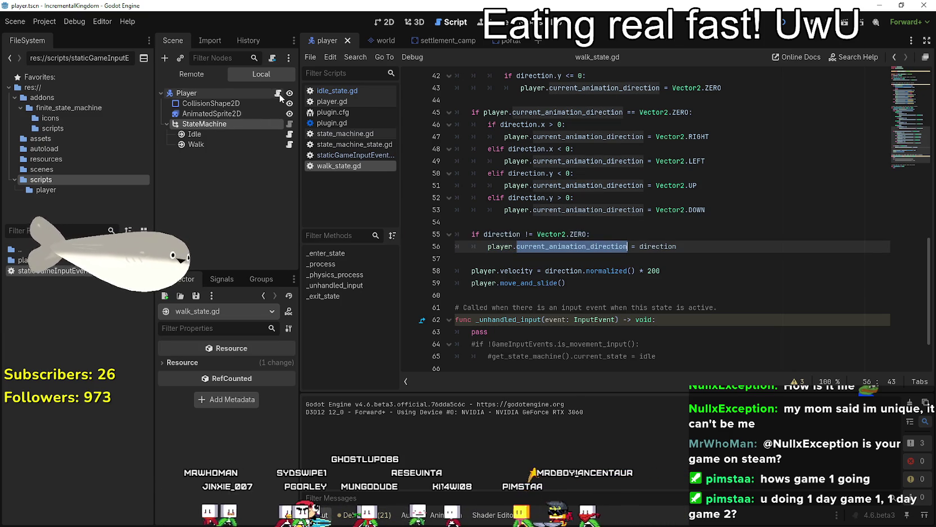
click(278, 93)
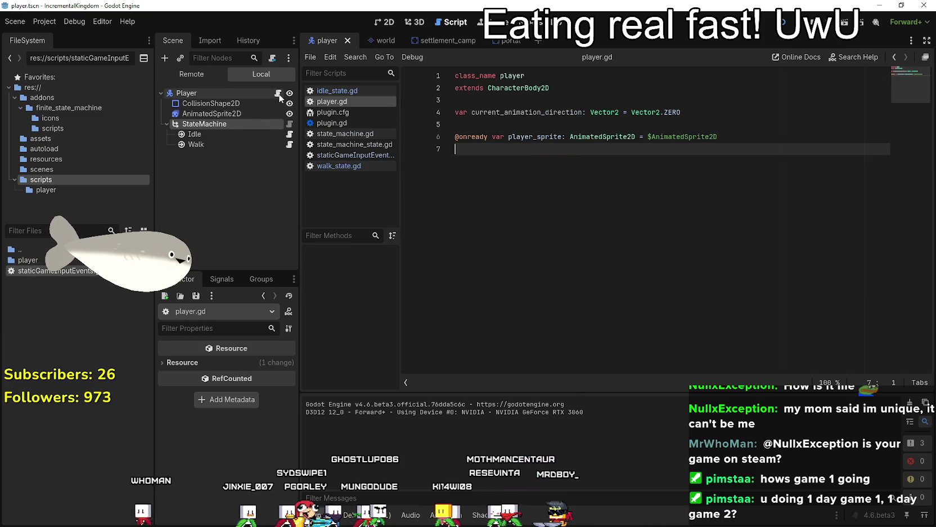
Declare current_idle_direction: Vector2 = Vector2.ZERO on line 5 of player.gd and save it.
click(631, 115)
key(Down)
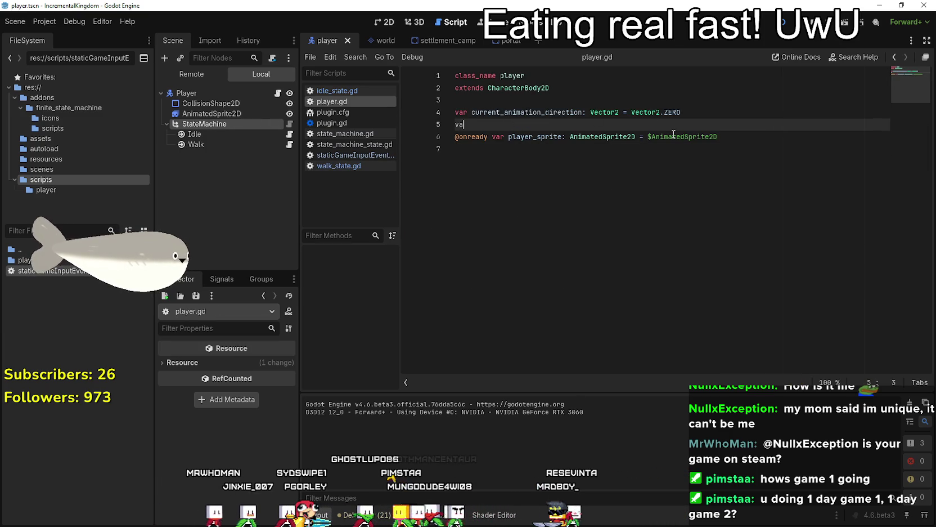
text(idle_direction: Vector2:)
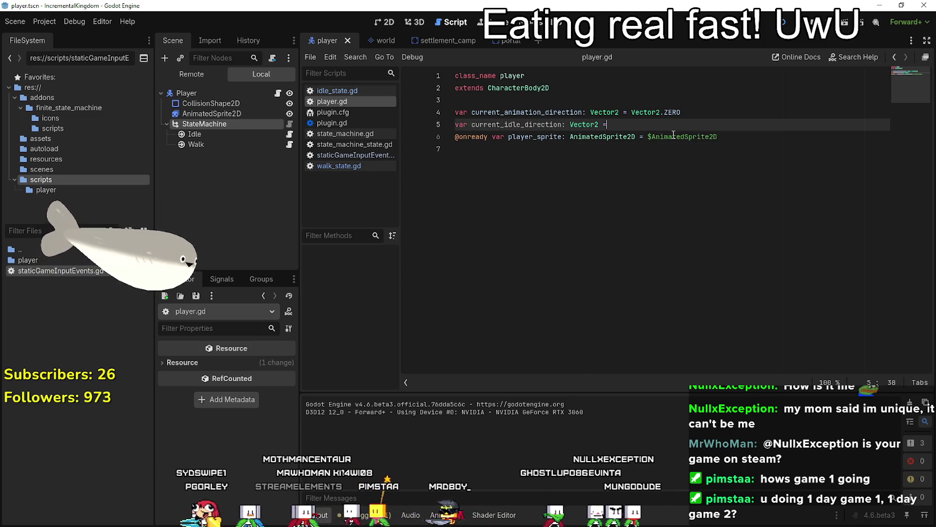
key(BackSpace)
text(Vector)
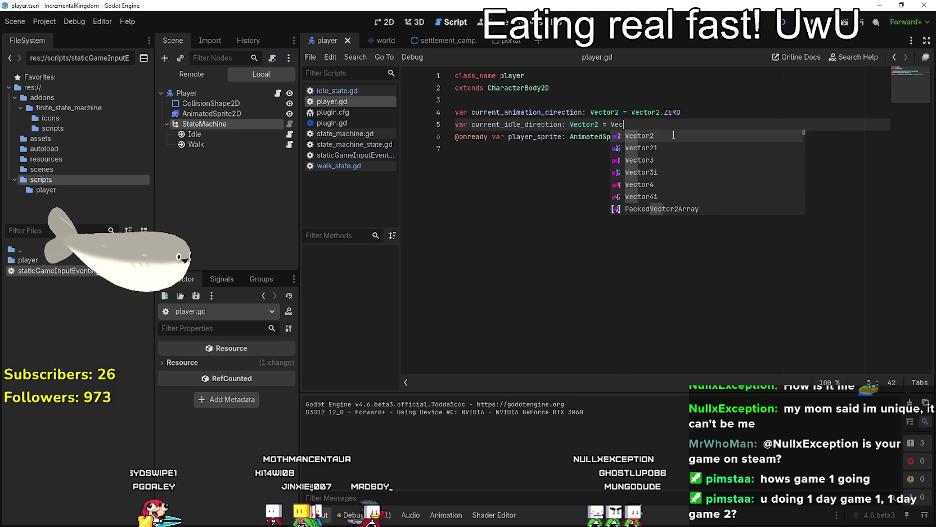
text(2.ZERO)
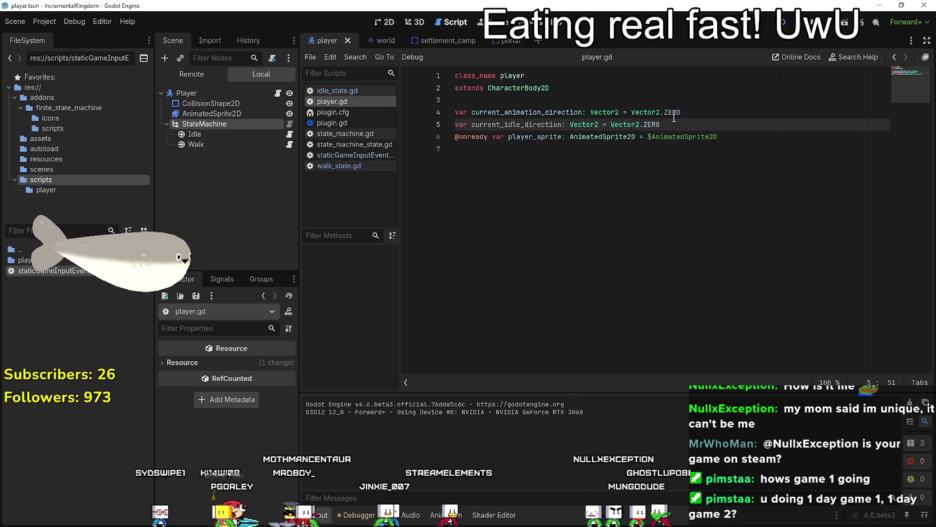
key(Return)
key(ctrl+s)
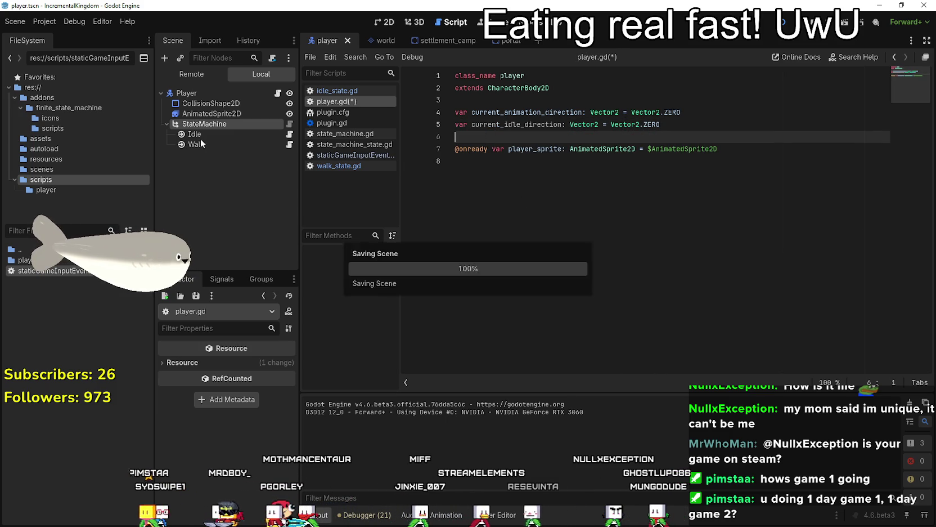
click(289, 144)
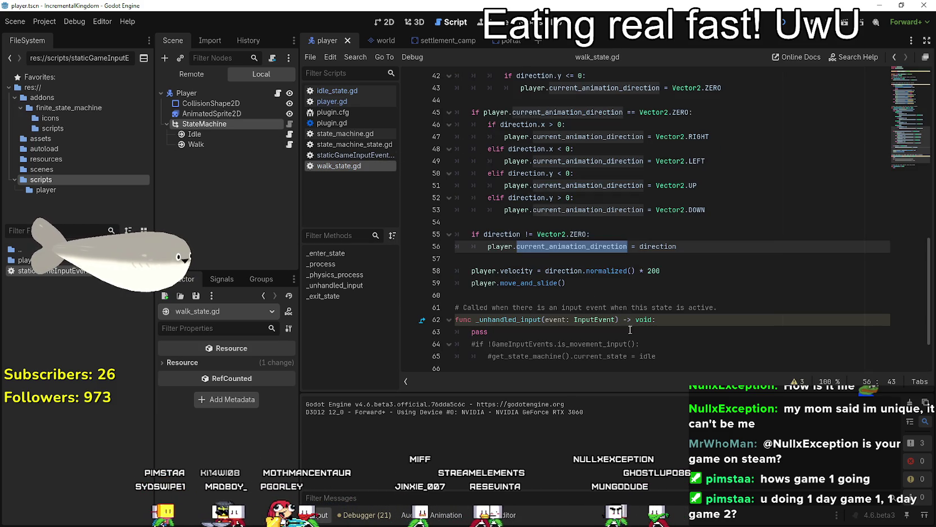
Make walk_state.gd line 56 set player.current_idle_direction = player.current_animation_direction, and save.
double_click(554, 246)
text(current_idle_direction)
double_click(649, 246)
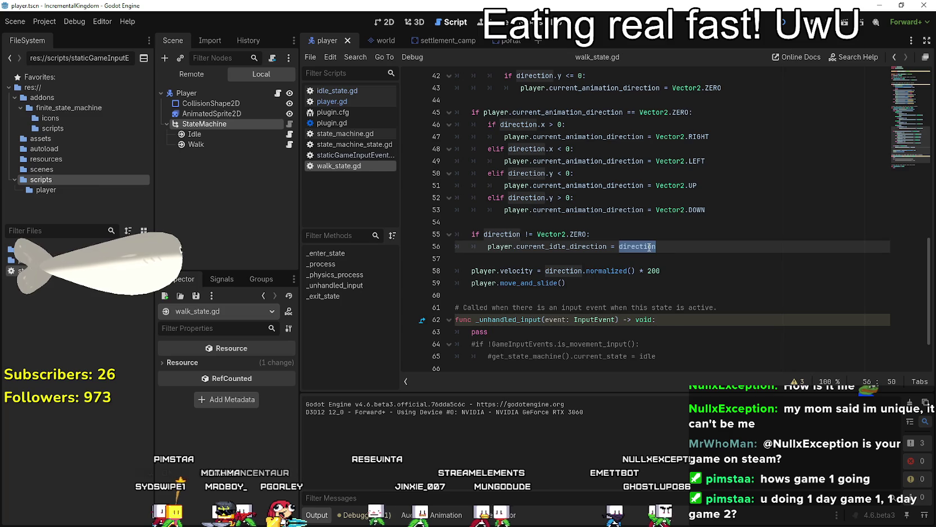
key(ctrl+z)
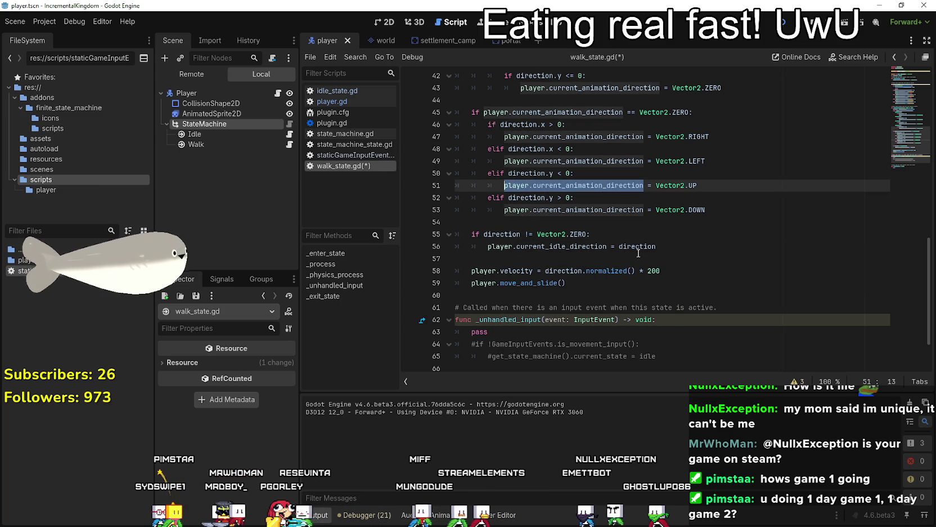
key(ctrl+c)
double_click(638, 247)
key(ctrl+v)
click(528, 252)
key(ctrl+s)
Look over the edited line 56, then go to the Player node's script.
drag(607, 246, 488, 246)
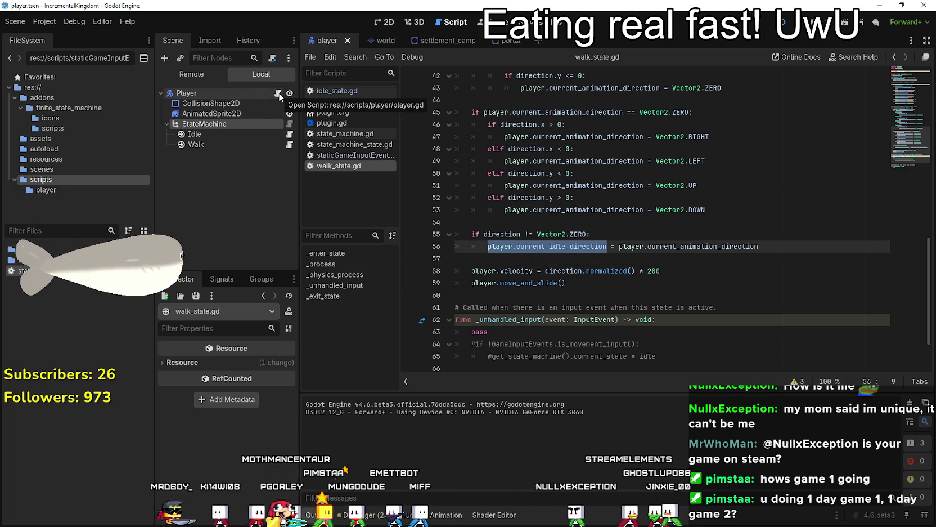
scroll(509, 293, down, 1)
scroll(508, 290, up, 8)
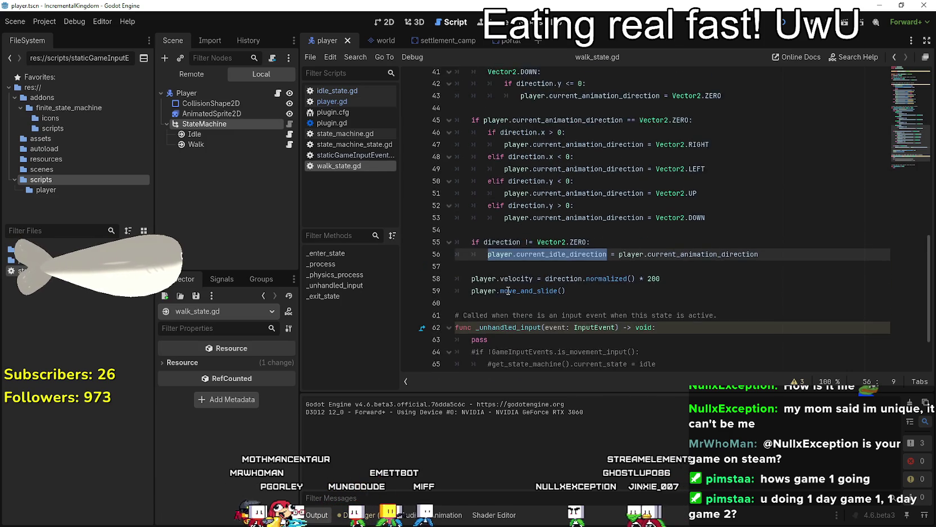
click(278, 94)
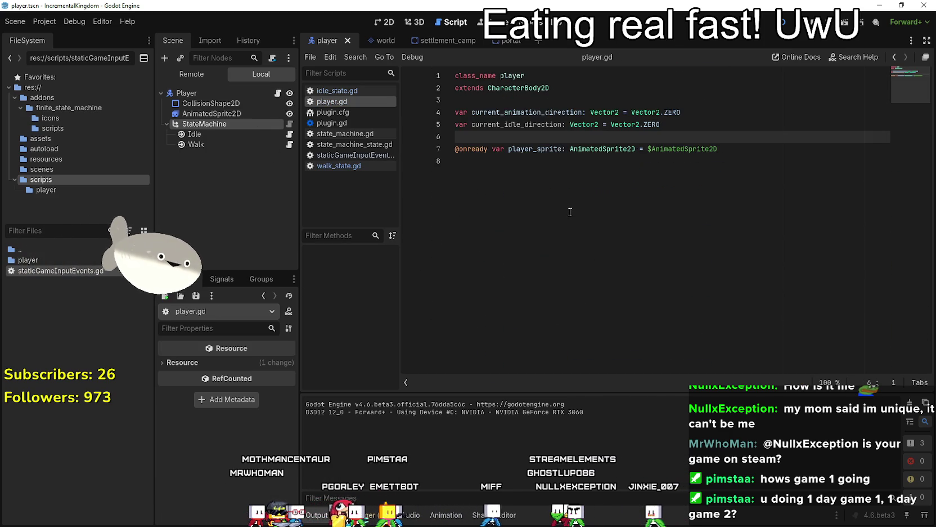
In idle_state.gd, uncomment the else branch with its idle_front fallback.
click(289, 134)
click(651, 135)
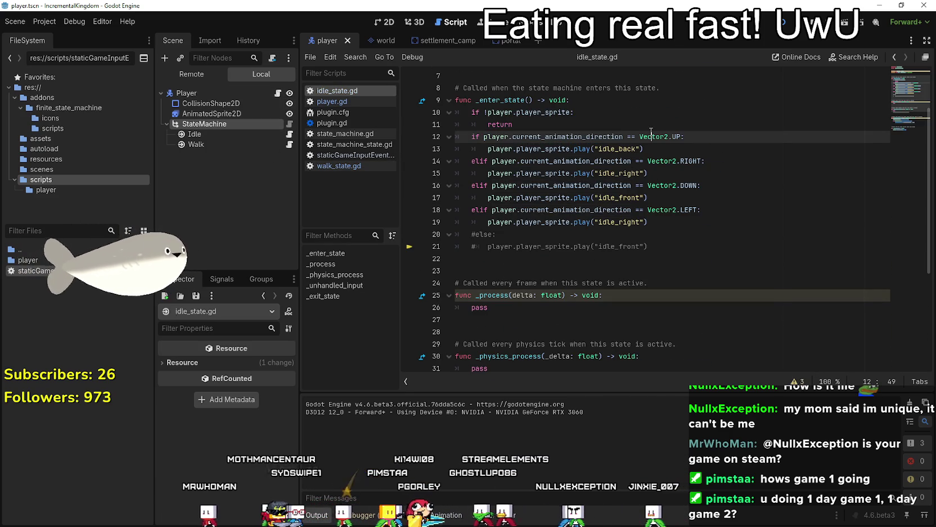
double_click(555, 135)
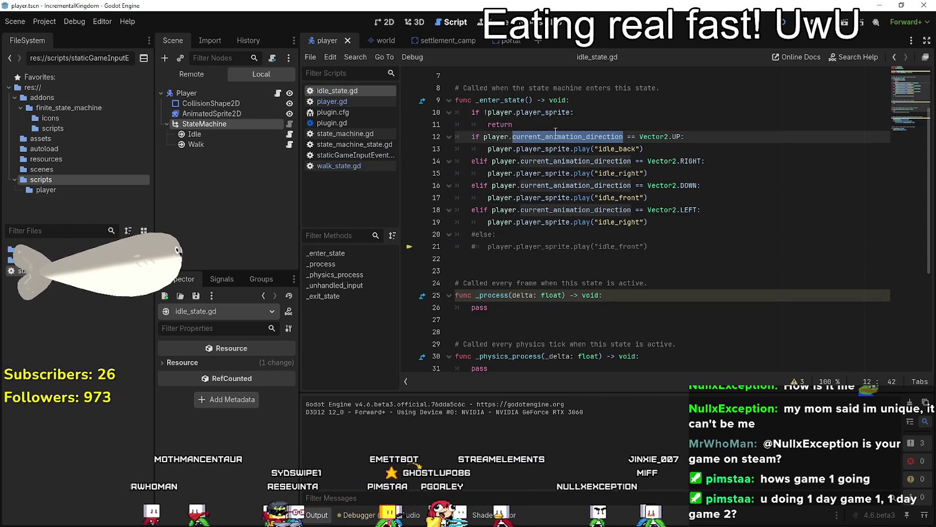
click(467, 237)
key(Delete)
click(478, 247)
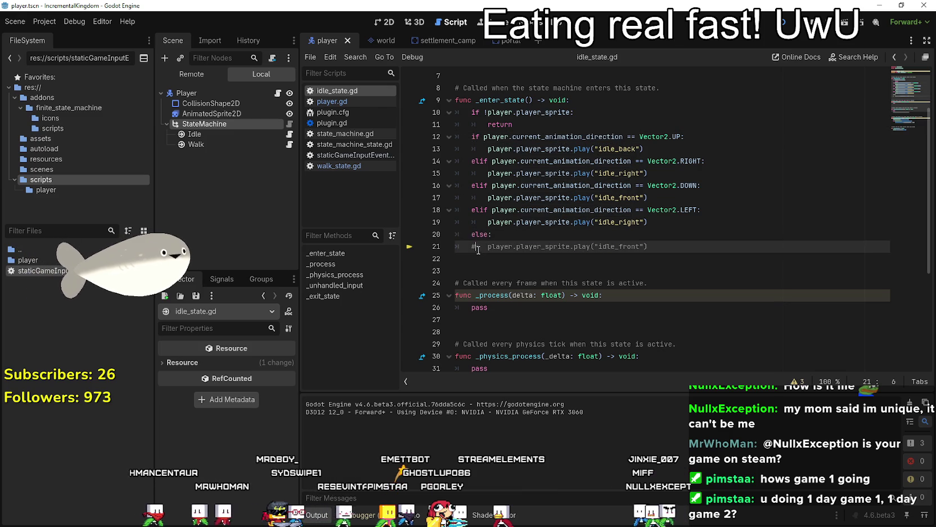
Swap current_animation_direction for current_idle_direction on lines 12–18 and save the idle script.
mouse_move(623, 136)
mouse_down()
mouse_move(479, 148)
mouse_move(501, 138)
mouse_up()
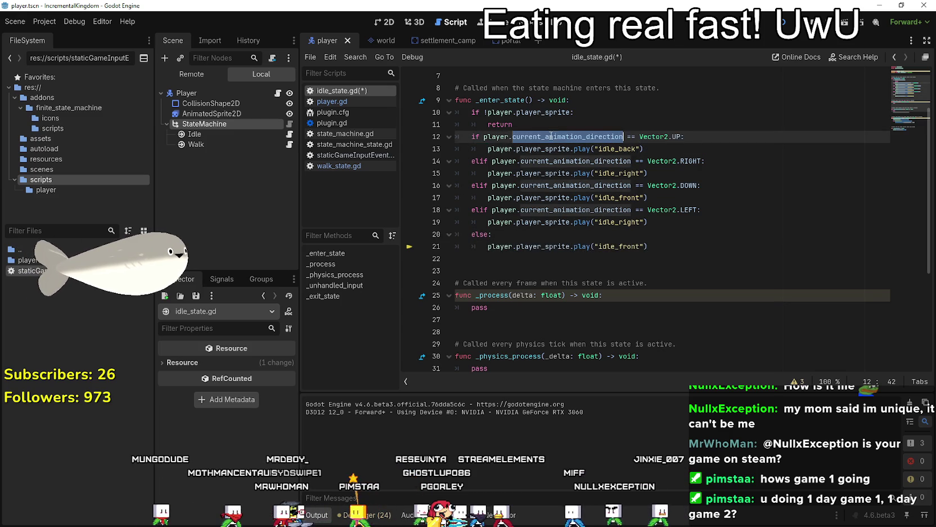
key(ctrl+v)
drag(631, 161, 490, 161)
key(ctrl+v)
double_click(569, 185)
key(ctrl+v)
double_click(577, 209)
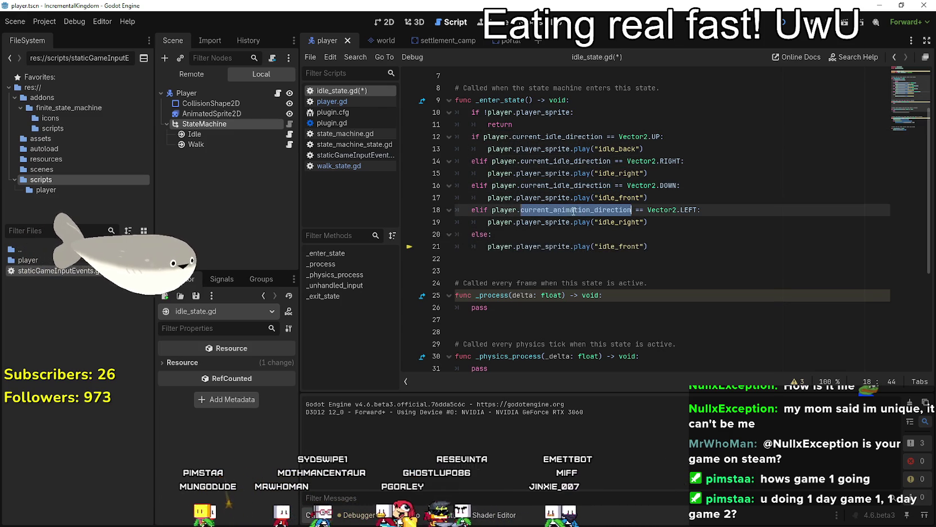
click(546, 270)
key(ctrl+s)
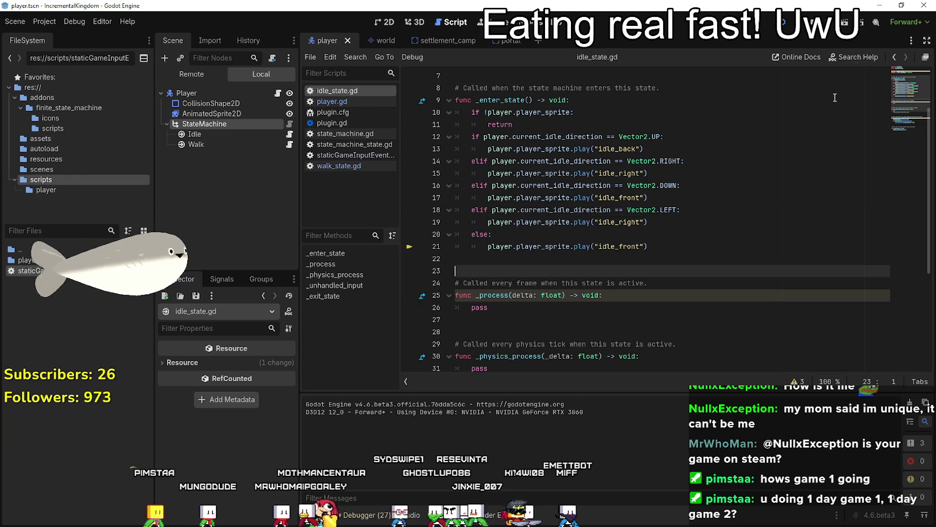
Playtest walking in all directions with WASD to check the idle facing, then stop the game.
key(F5)
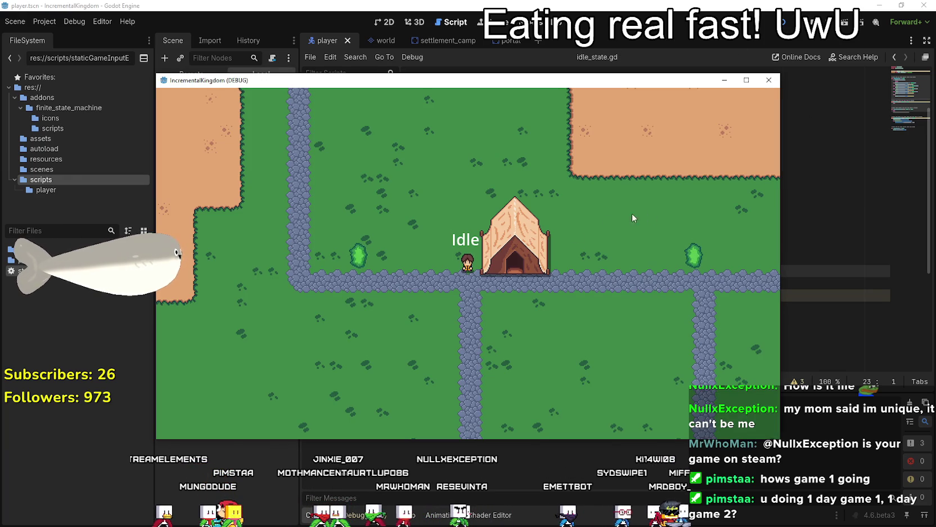
click(746, 80)
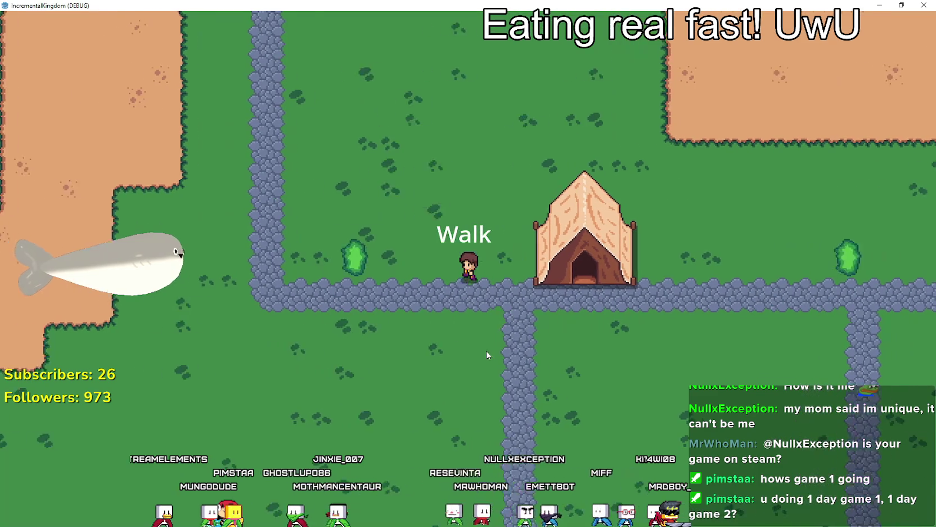
key(w)
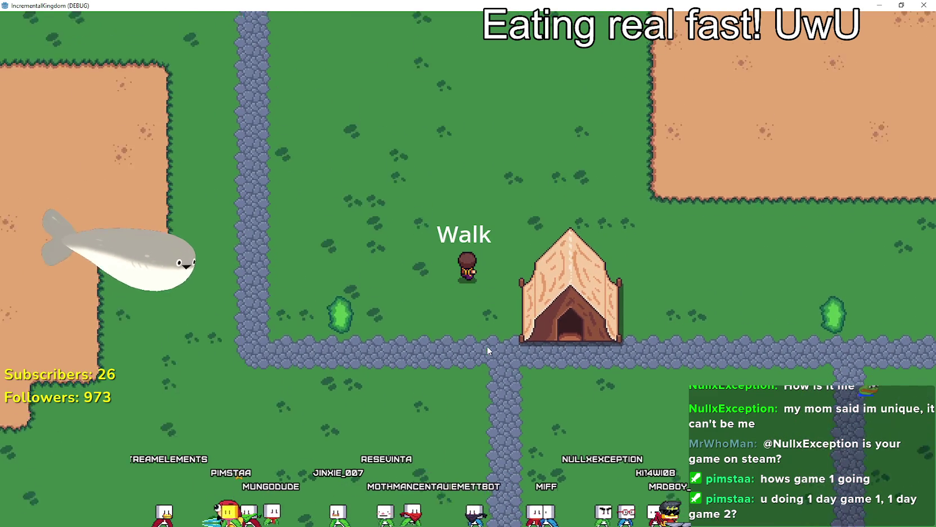
key(s)
key(a)
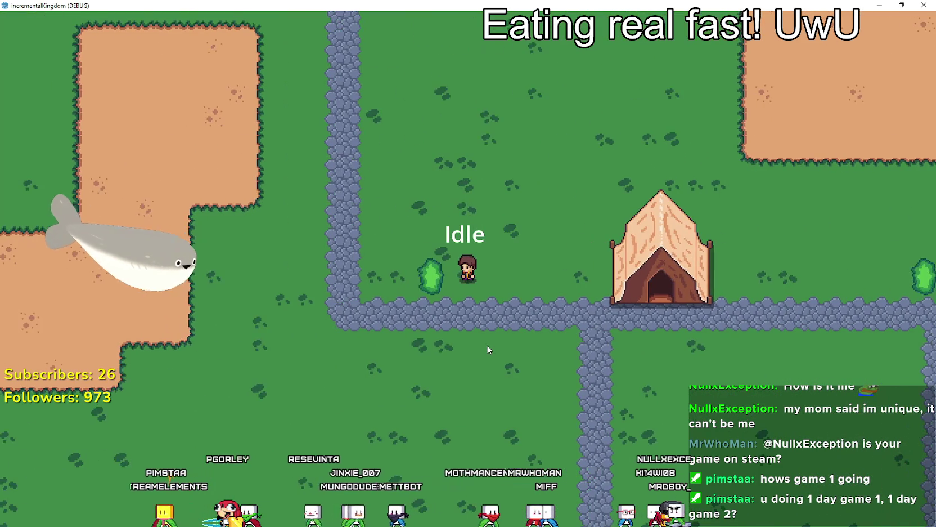
key(d)
key(w)
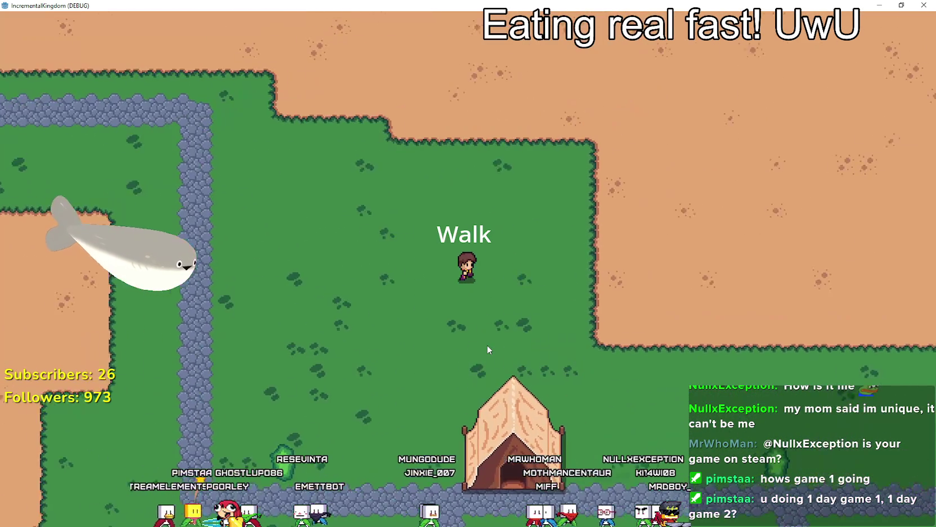
key(d)
key(s)
key(a)
key(d)
key(super+Down)
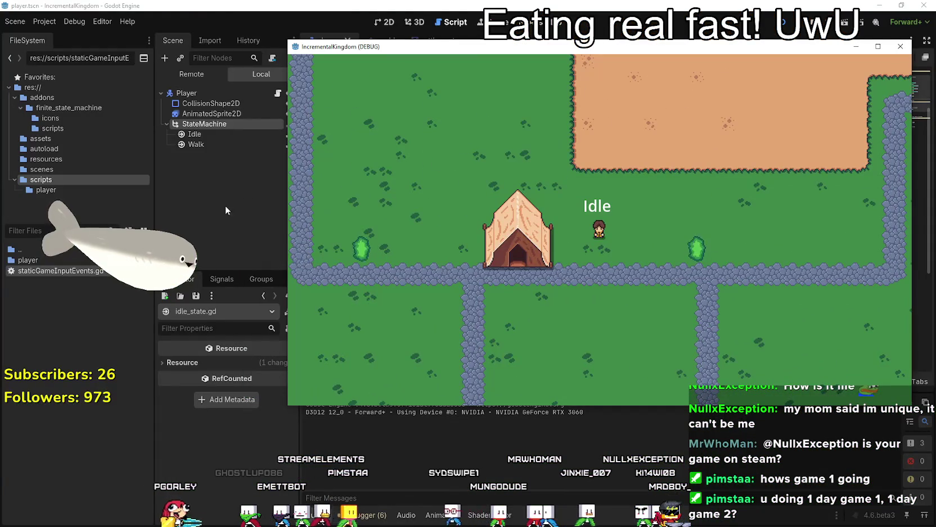
key(F8)
click(386, 43)
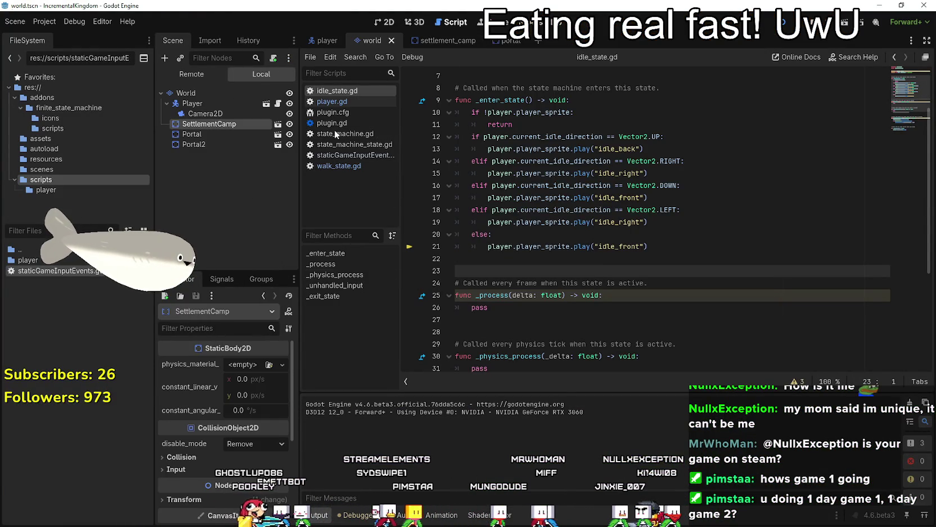
Enable Camera2D position smoothing with speed 4.0, test it in-game, and save the world scene.
click(213, 115)
scroll(207, 464, down, 3)
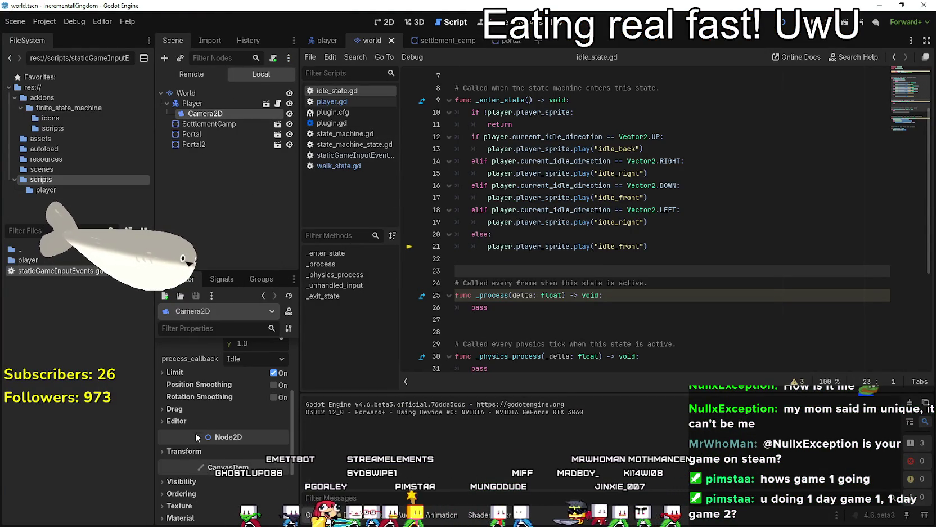
click(273, 385)
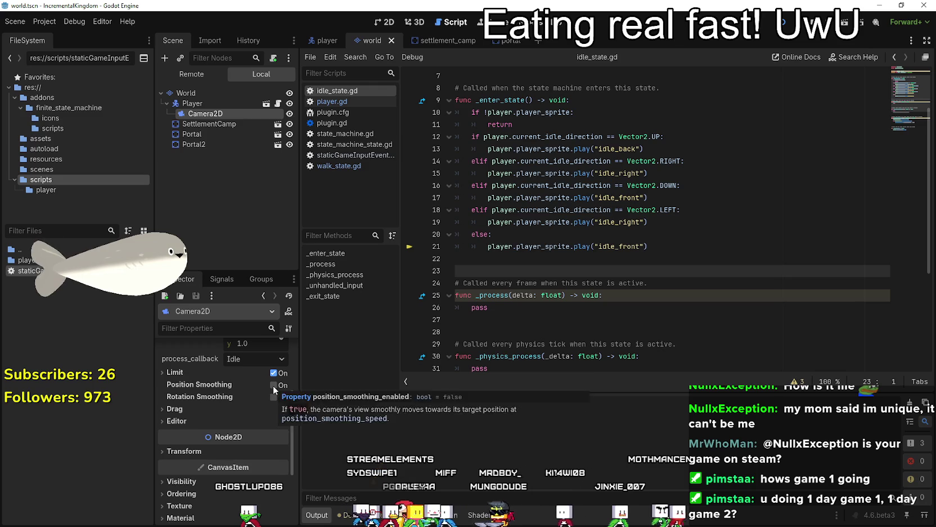
key(F5)
key(Left)
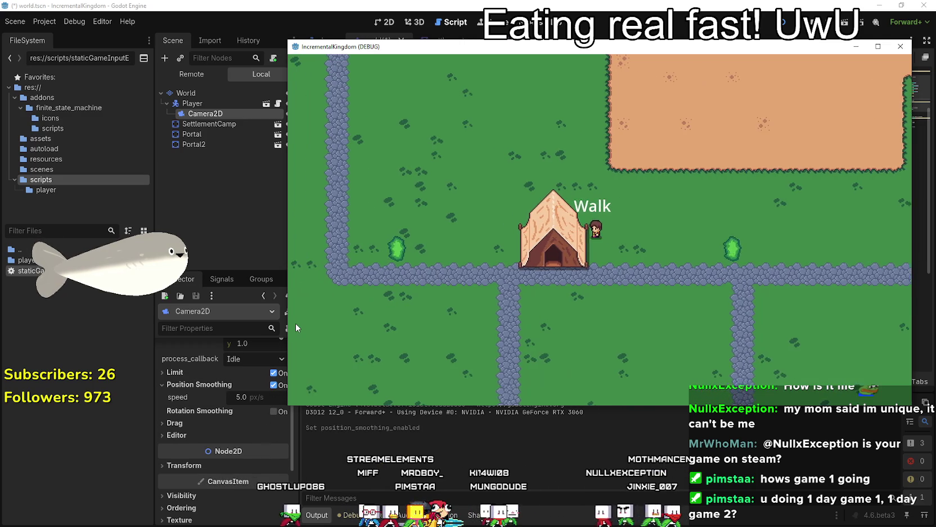
key(Up)
click(275, 412)
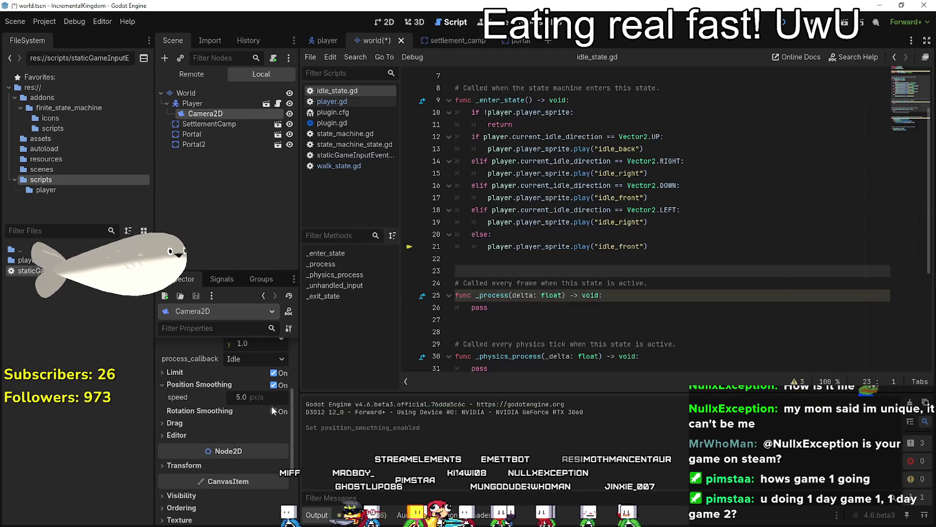
text(4)
key(Return)
scroll(617, 191, up, 2)
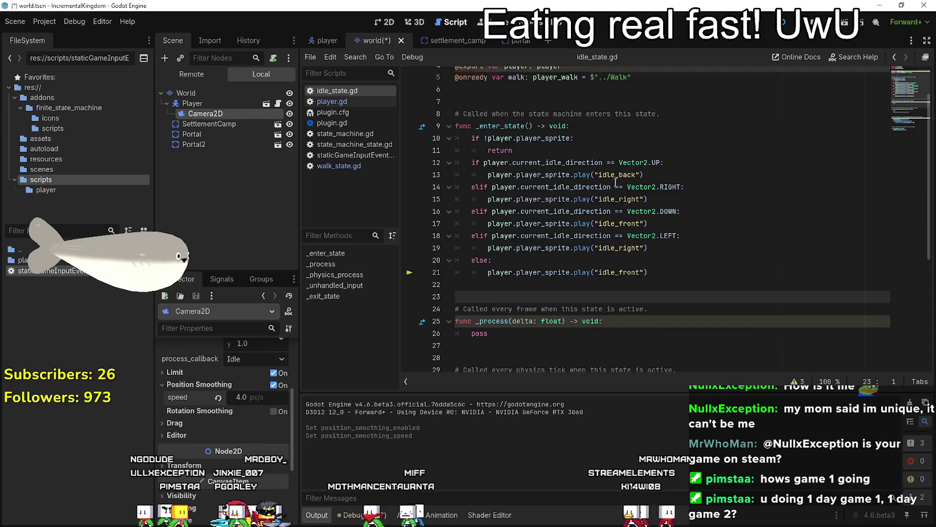
scroll(617, 191, down, 4)
scroll(618, 191, down, 3)
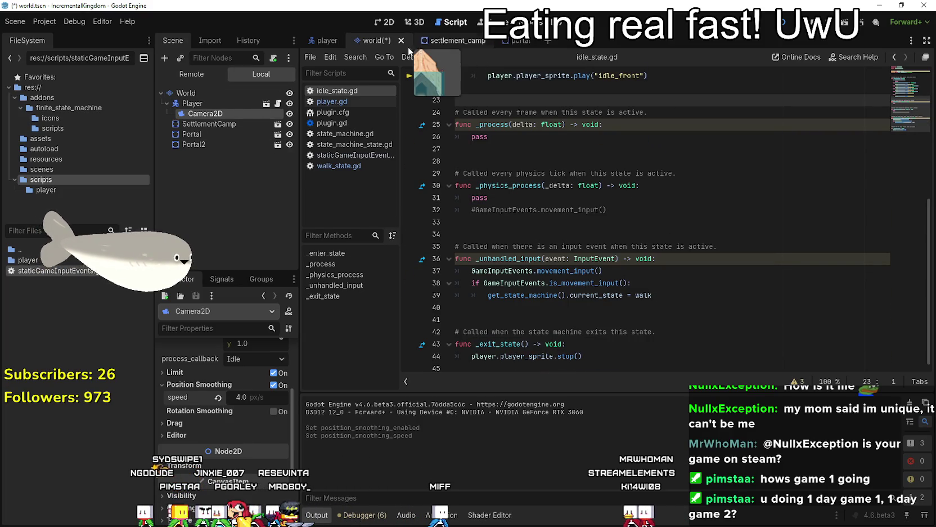
key(ctrl+s)
click(318, 44)
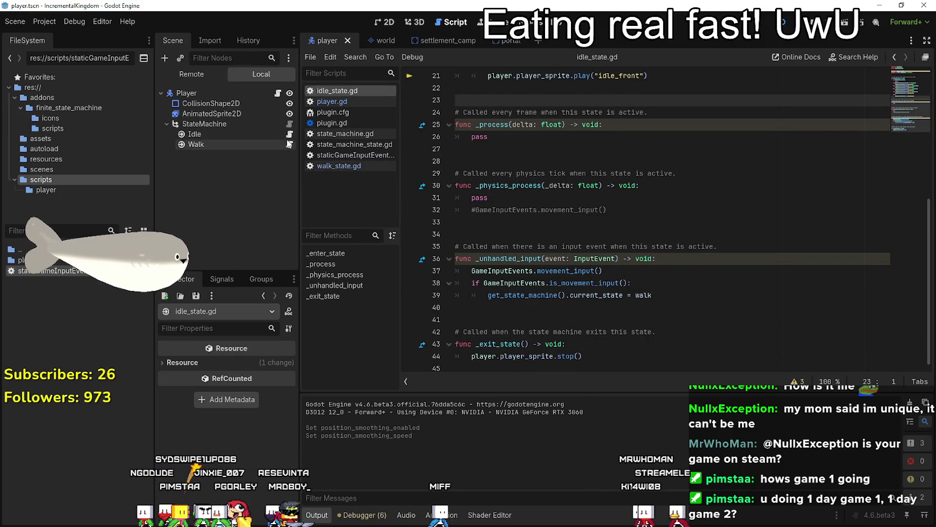
Declare current_speed: int = 100 in player.gd and save it.
scroll(599, 275, down, 6)
click(648, 282)
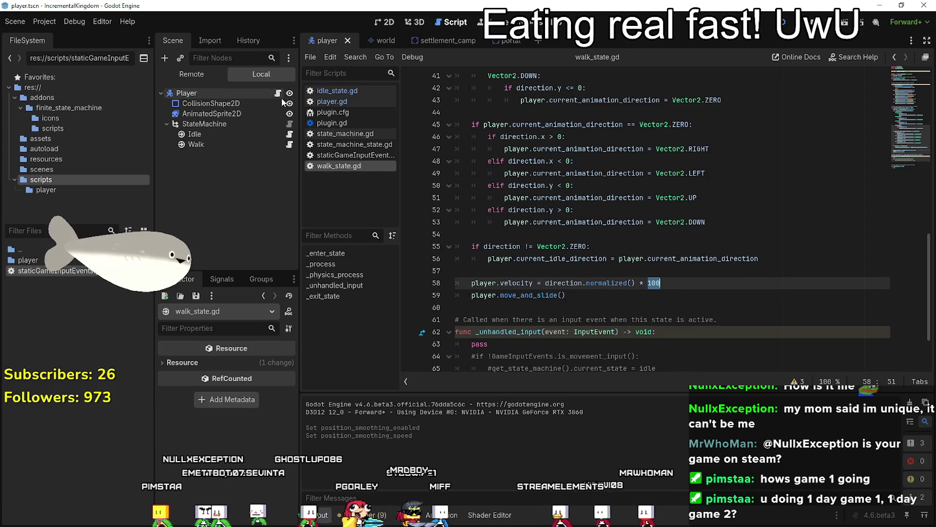
click(332, 102)
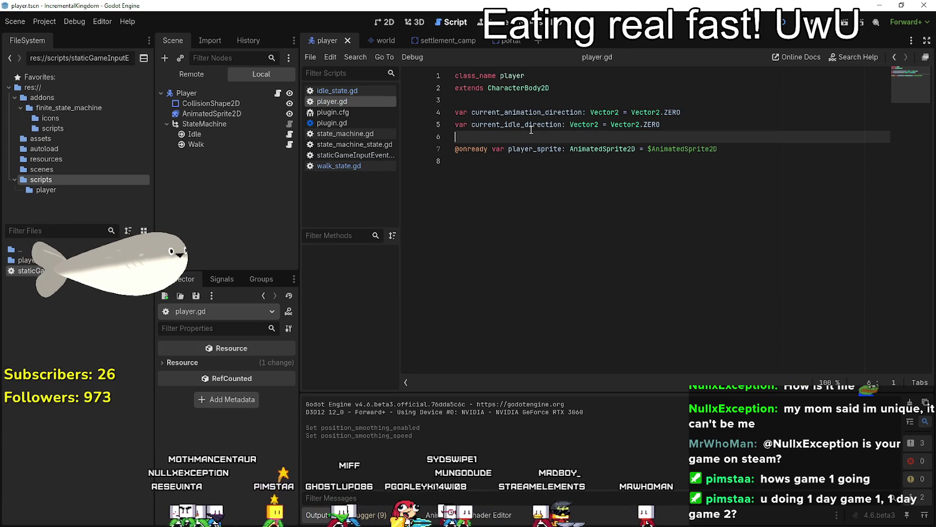
text(var current_speed: int = 100)
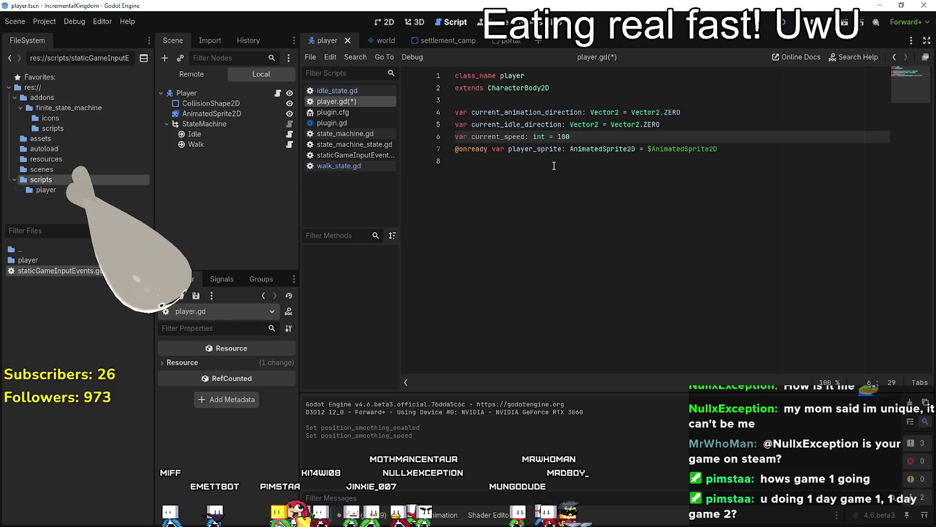
key(ctrl+s)
double_click(497, 137)
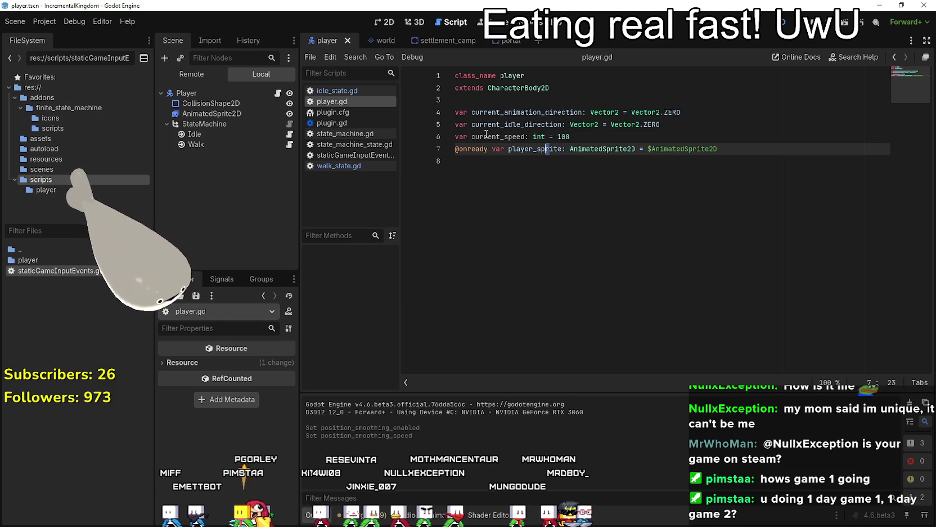
Multiply walk velocity by player.current_speed in walk_state.gd, save, and relaunch the game.
click(289, 145)
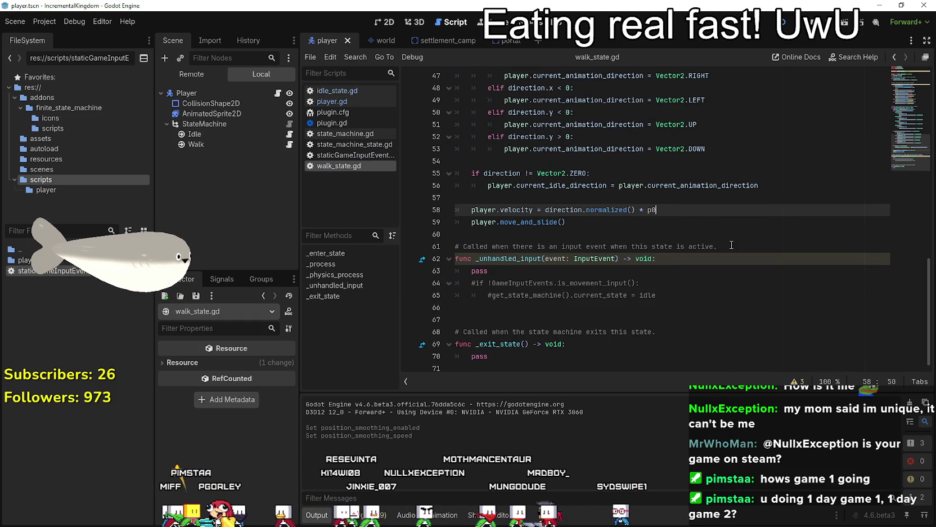
text(layer.current_speed)
key(ctrl+s)
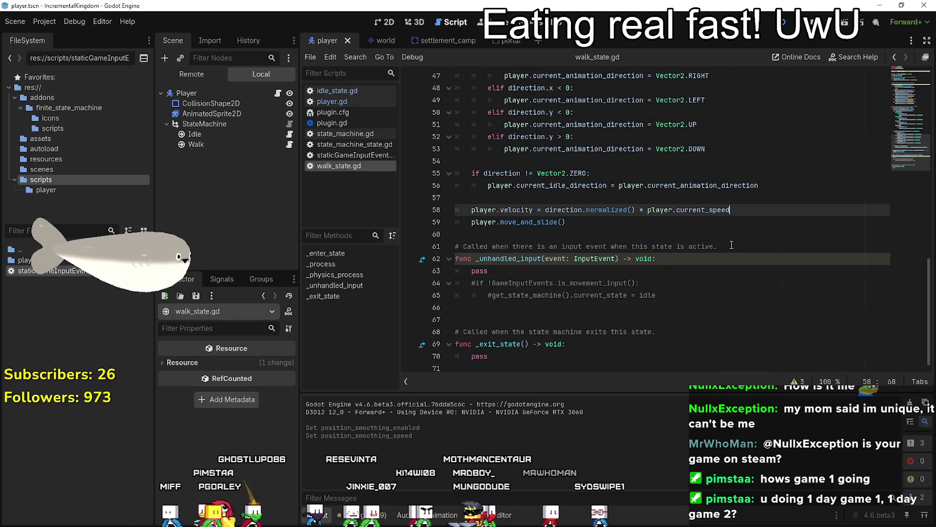
key(F8)
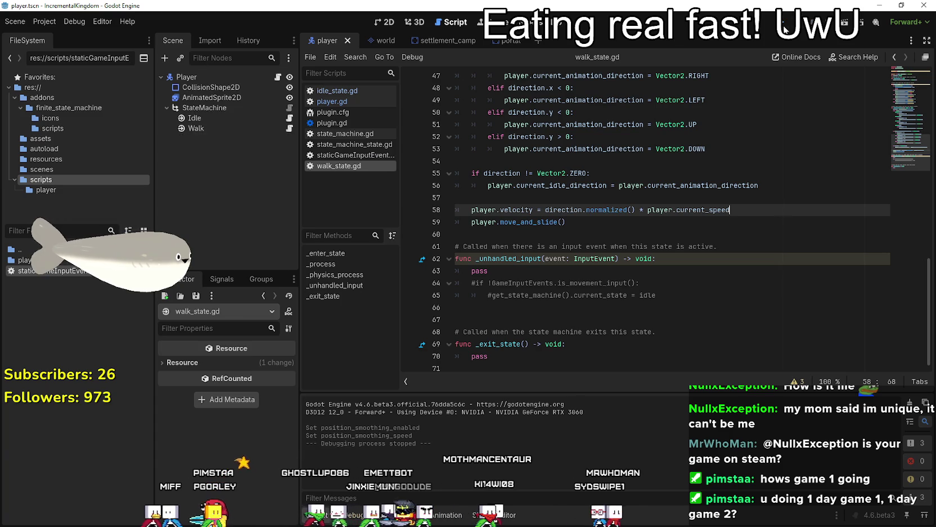
key(F5)
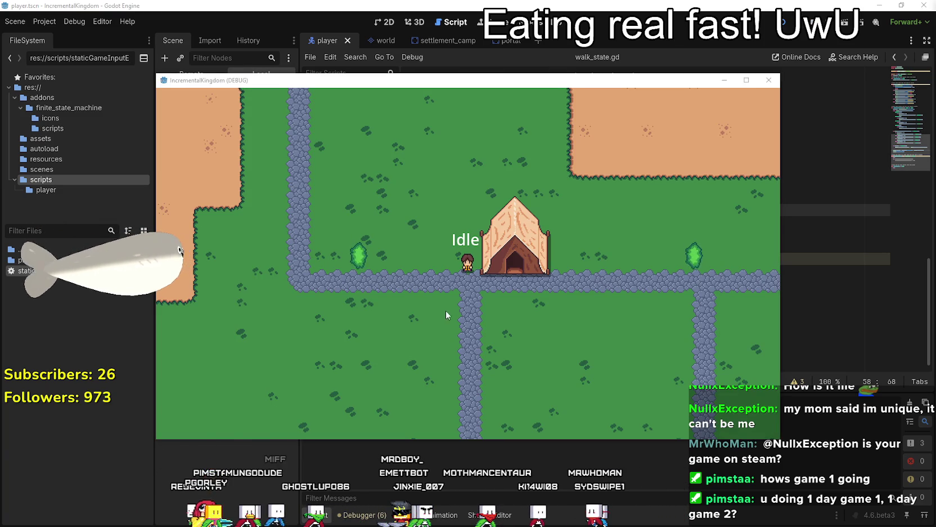
Walk the player left, down and right across the map to watch the camera follow, then stop.
key(Left)
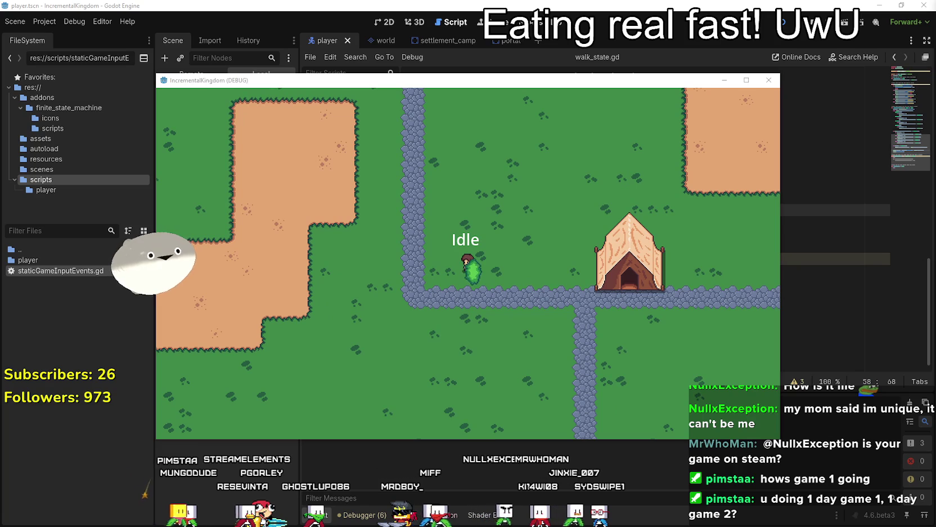
key(Left)
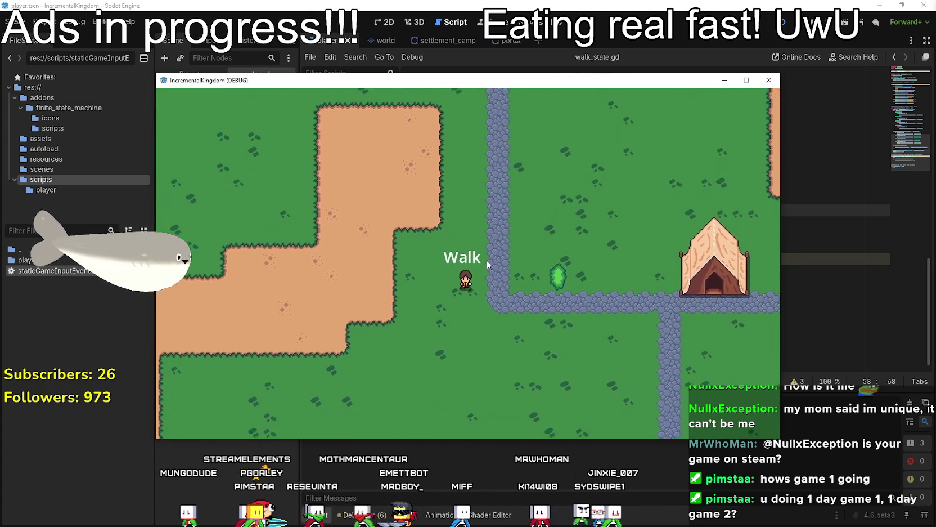
key(Down)
key(Right)
key(F8)
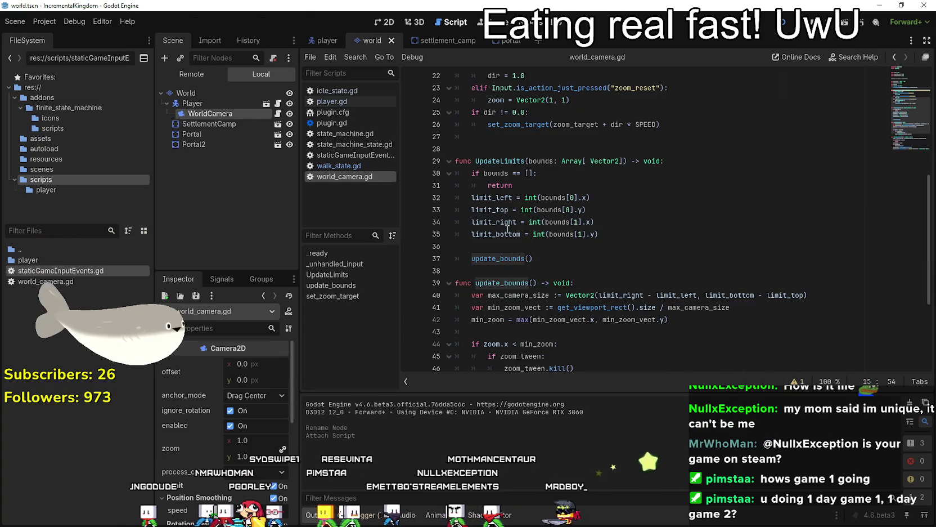
Read through world_camera.gd's limit_right and update_bounds code and scroll to the Inspector's Limit section.
double_click(629, 295)
scroll(629, 295, up, 7)
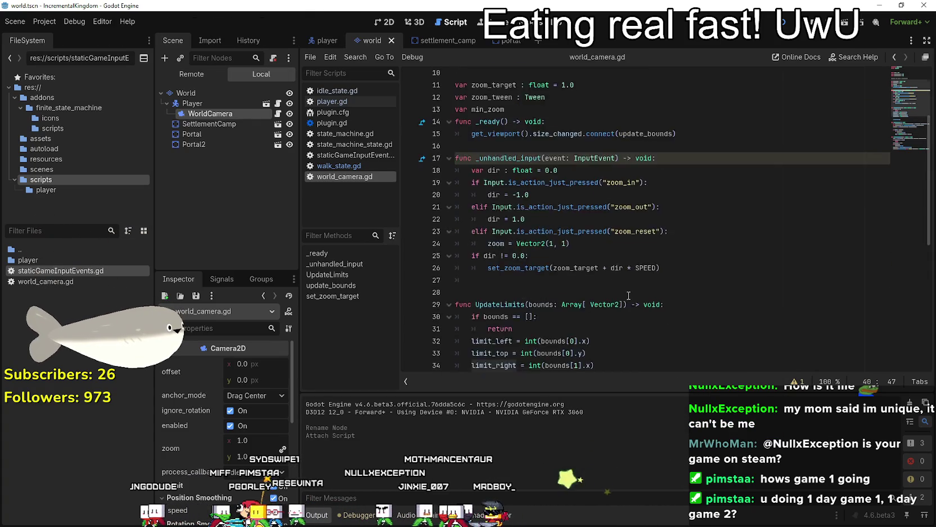
scroll(629, 295, down, 7)
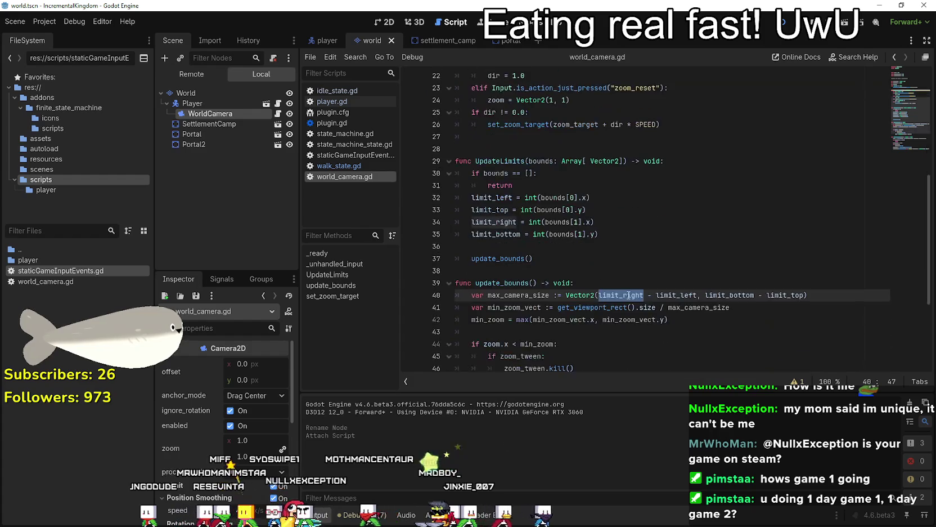
scroll(629, 295, up, 4)
scroll(628, 295, up, 3)
scroll(630, 293, down, 7)
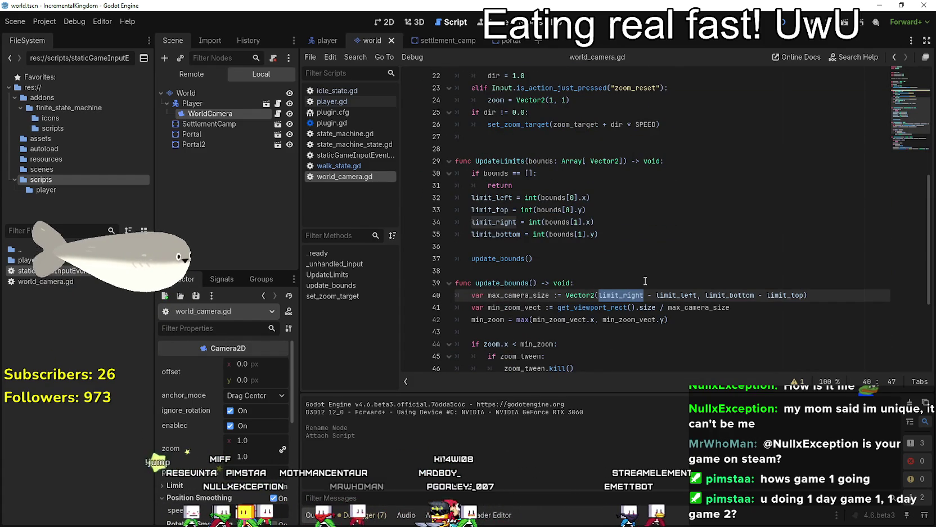
click(571, 247)
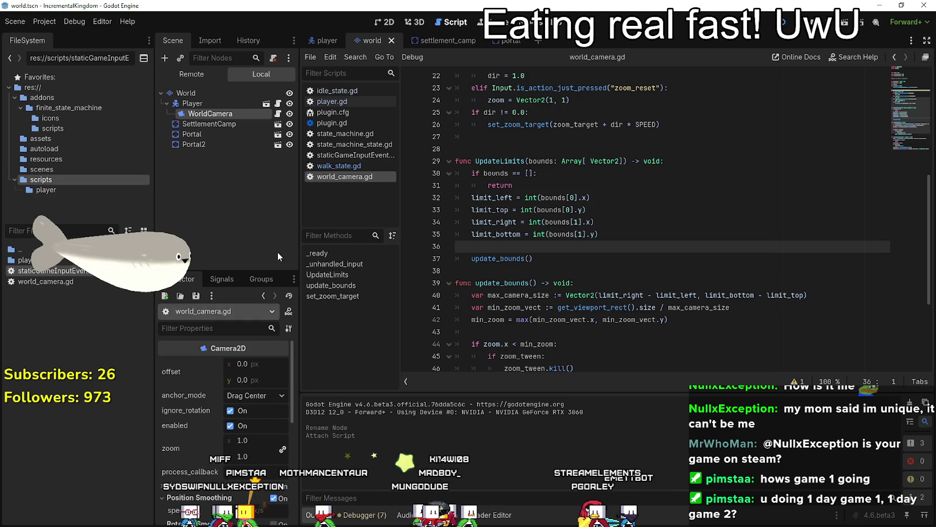
scroll(243, 427, down, 3)
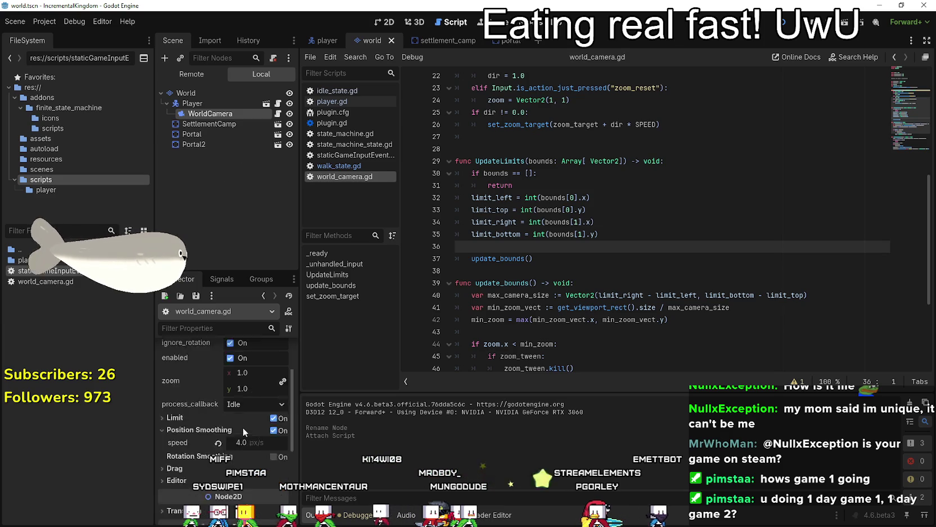
scroll(245, 426, up, 3)
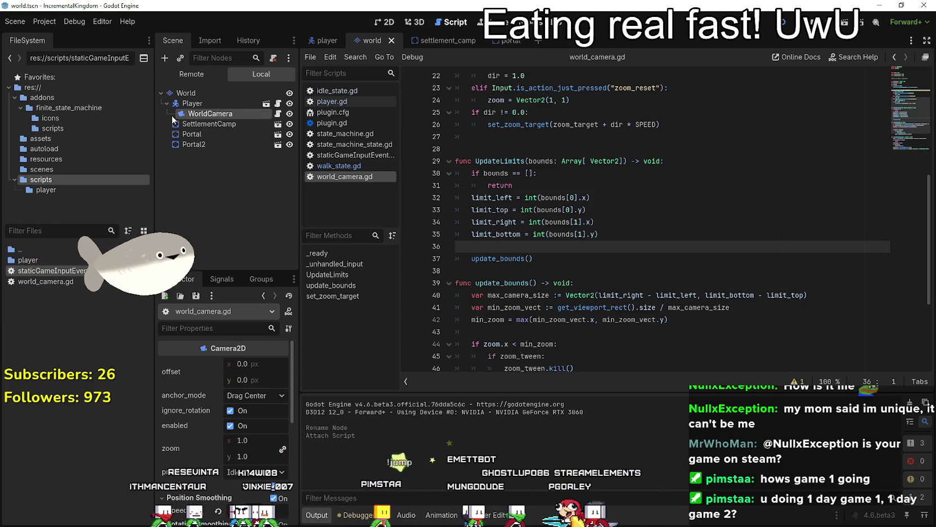
scroll(198, 428, down, 4)
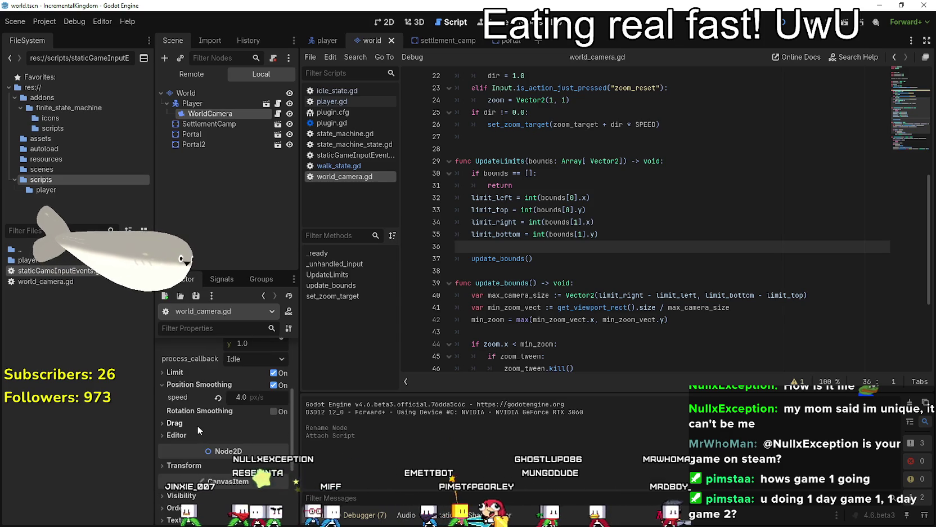
Set WorldCamera limits to left 0, top 0, right 2048, bottom 2048 and save the world scene.
click(186, 371)
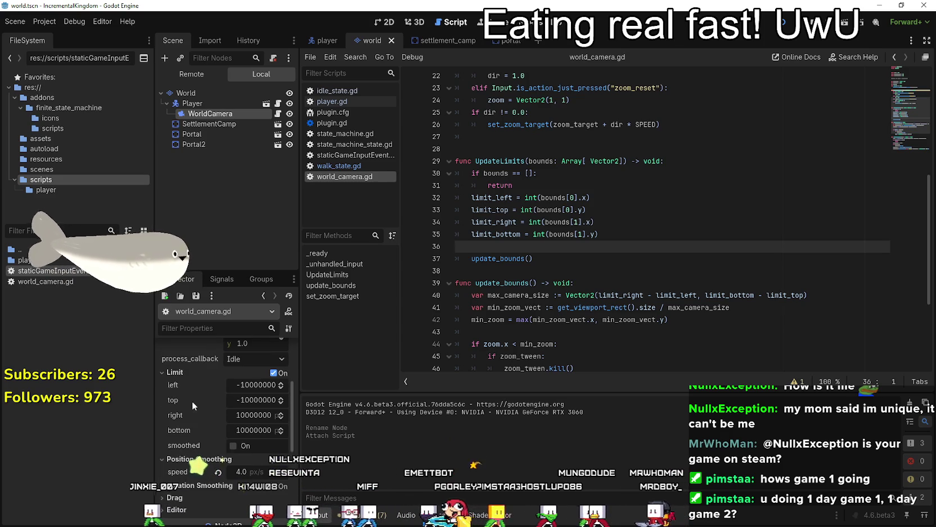
click(248, 385)
text(0)
key(Return)
click(245, 396)
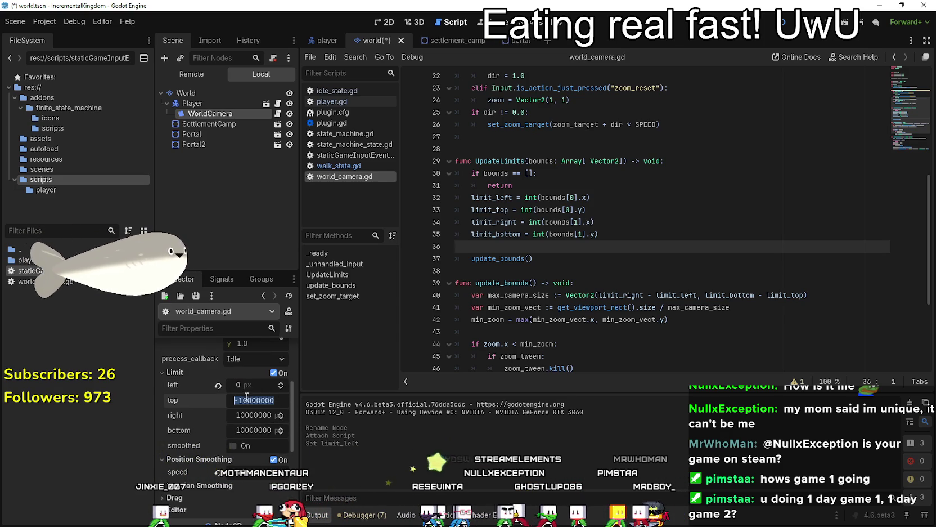
click(258, 415)
text(2048)
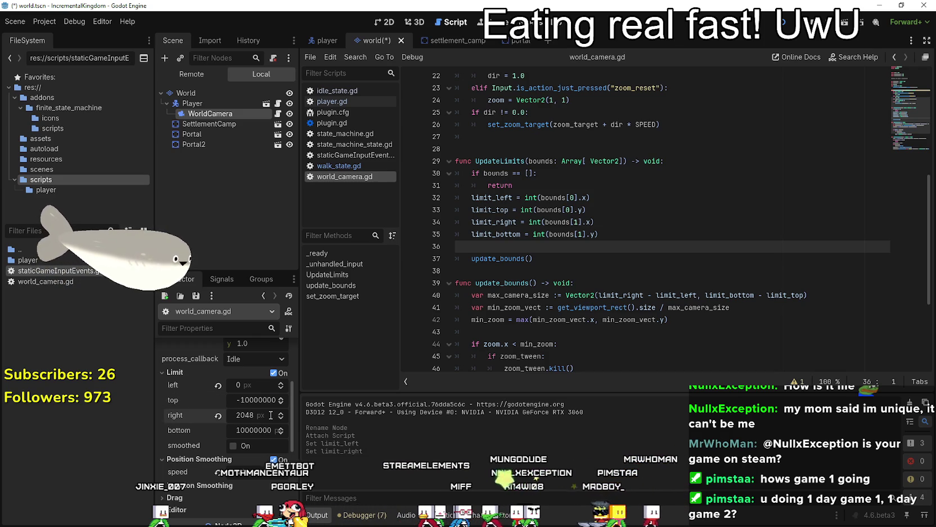
click(276, 425)
text(20)
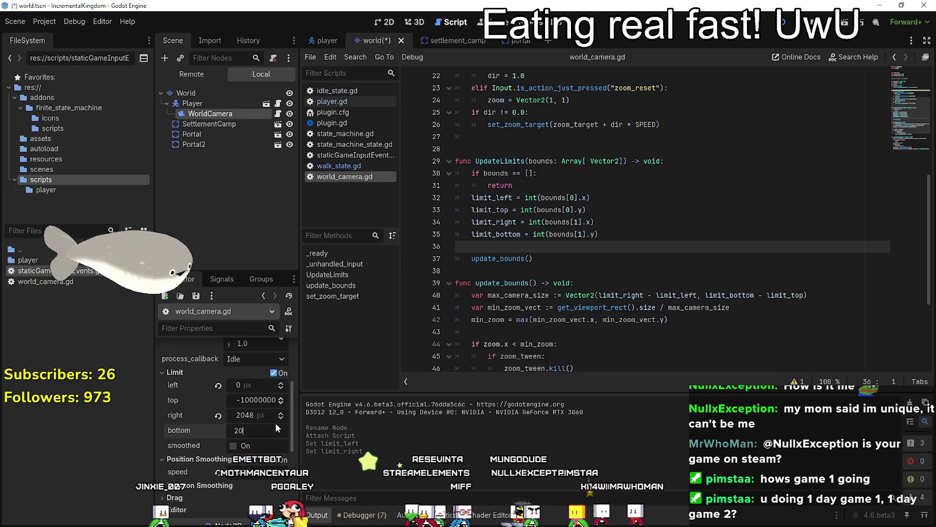
text(48)
key(Return)
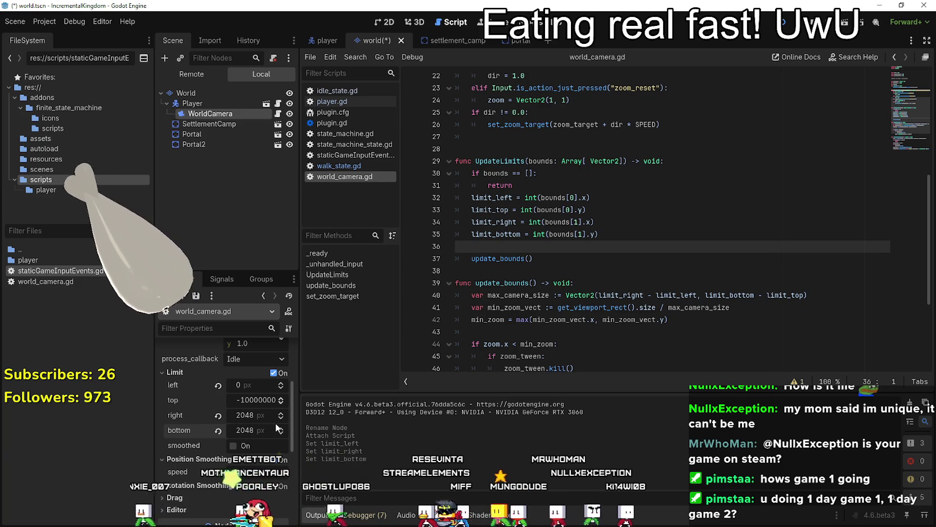
click(266, 398)
text(0)
key(Return)
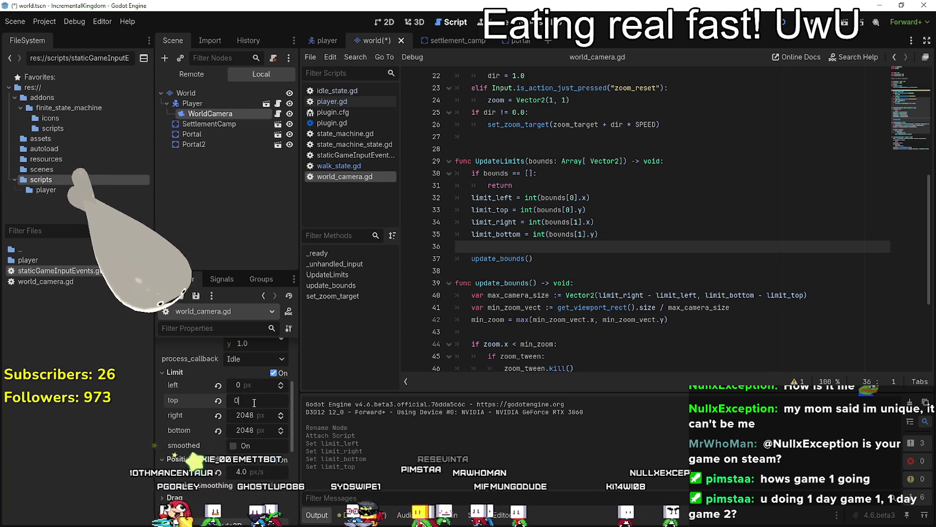
key(ctrl+s)
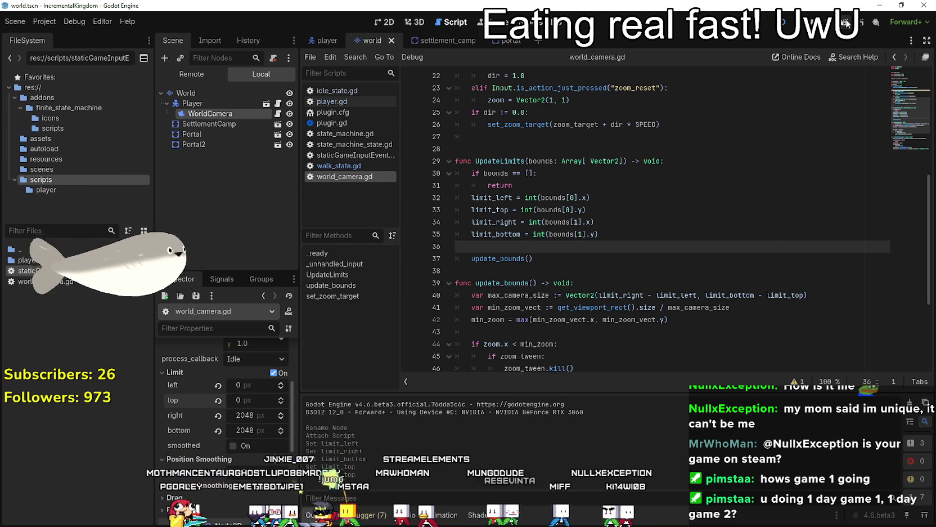
Test-run the game to check the new camera limits, then stop it.
key(F5)
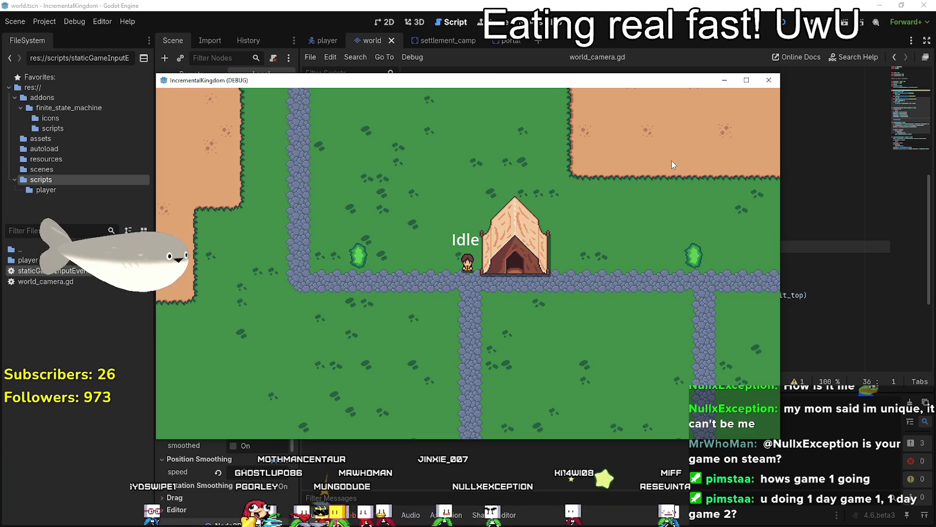
key(F8)
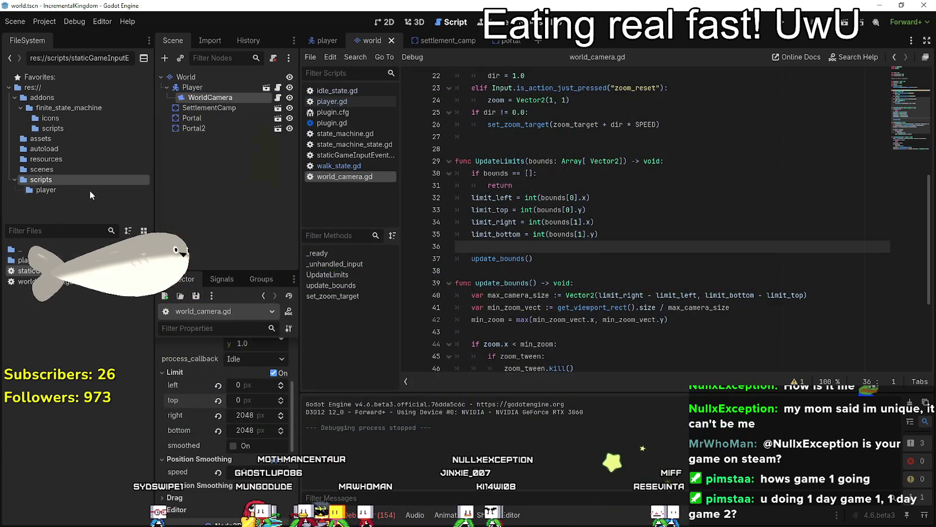
click(55, 23)
click(73, 39)
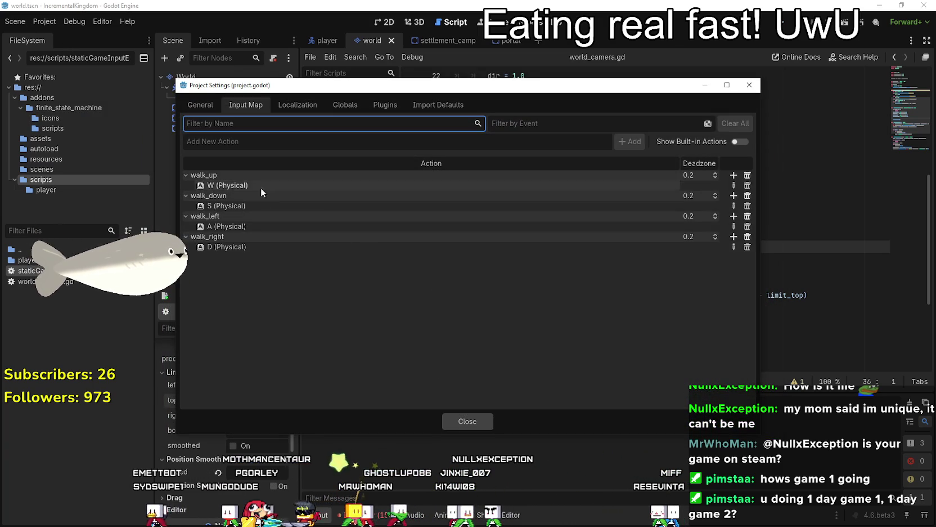
Move and shrink the Project Settings window to review the walk_up, walk_down, walk_left and walk_right bindings.
mouse_move(597, 90)
mouse_down()
mouse_move(429, 51)
mouse_move(548, 136)
mouse_move(500, 94)
mouse_up()
mouse_move(662, 442)
mouse_down()
mouse_move(615, 371)
mouse_move(414, 353)
mouse_move(498, 448)
mouse_move(560, 437)
mouse_up()
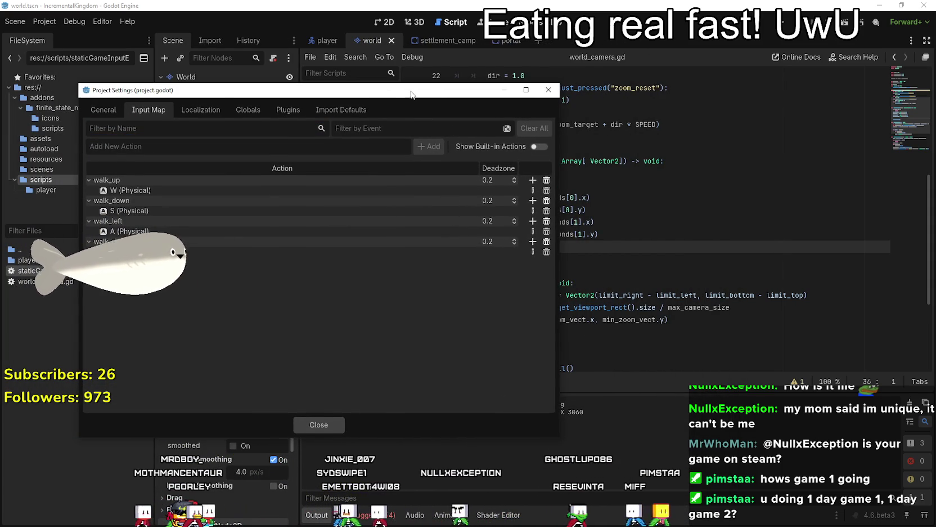
drag(466, 91, 462, 59)
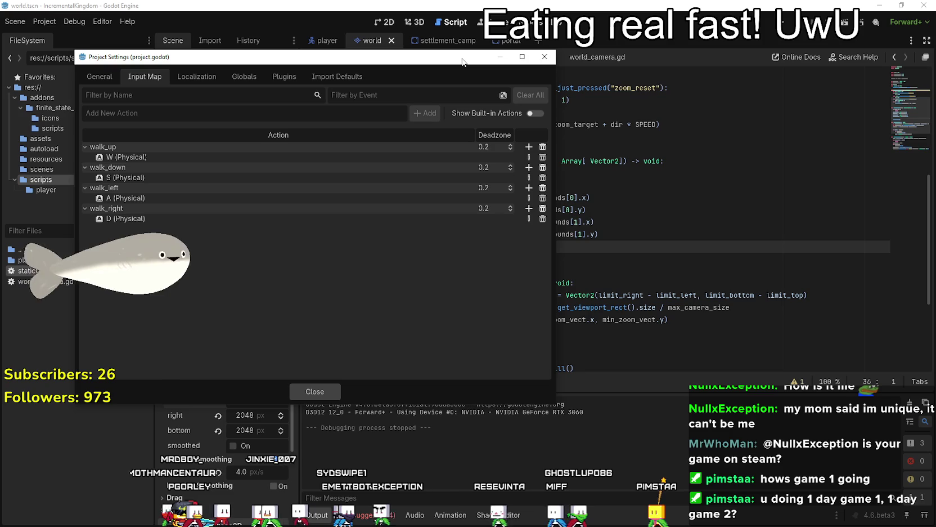
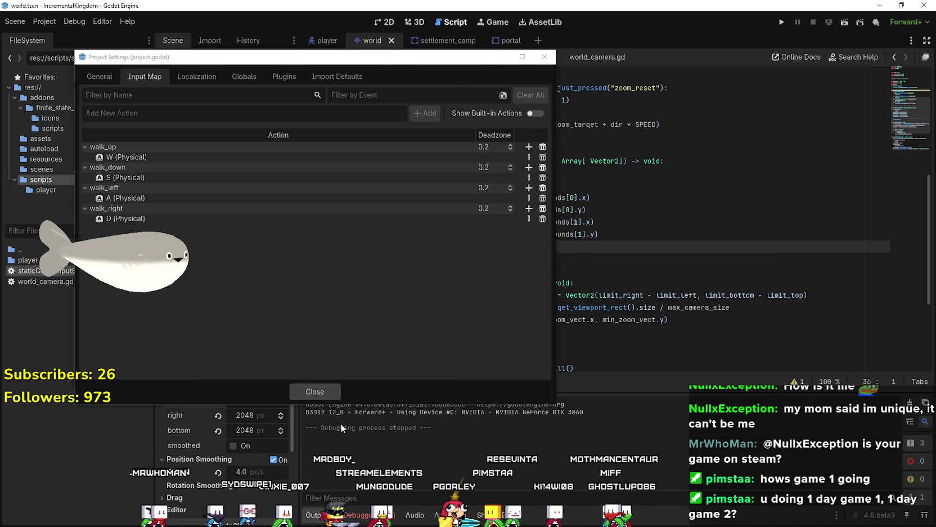
Close the Project Settings and reopen them on the Input Map.
click(309, 396)
scroll(590, 220, up, 4)
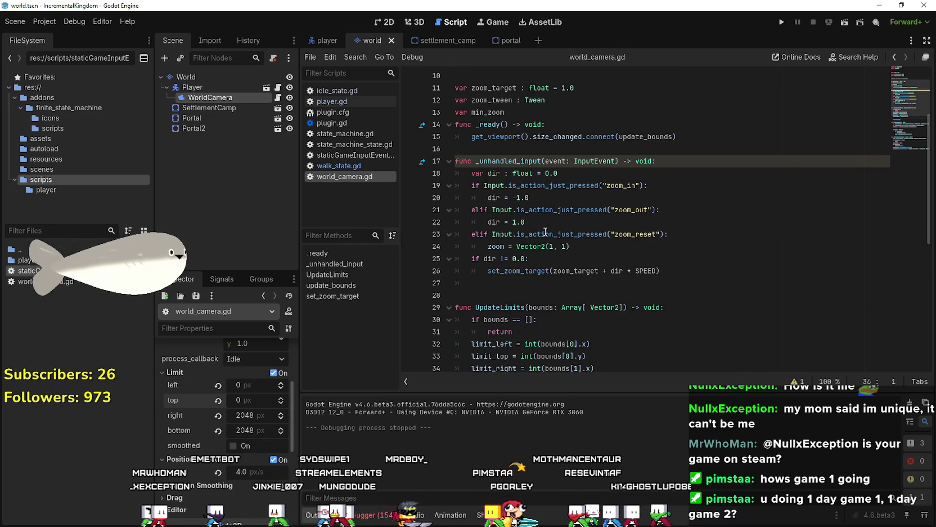
click(44, 22)
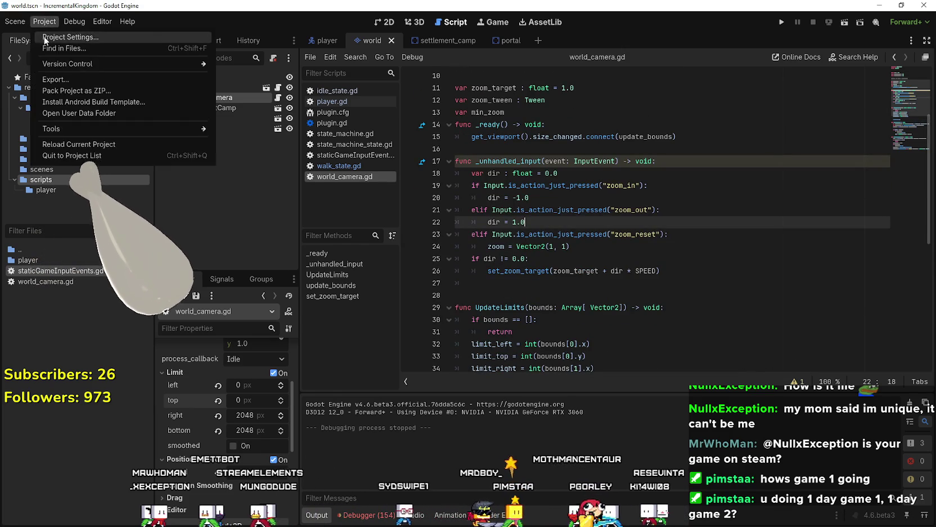
click(62, 32)
Add the zoom_in and zoom_out actions to the Input Map.
click(221, 119)
text(zo)
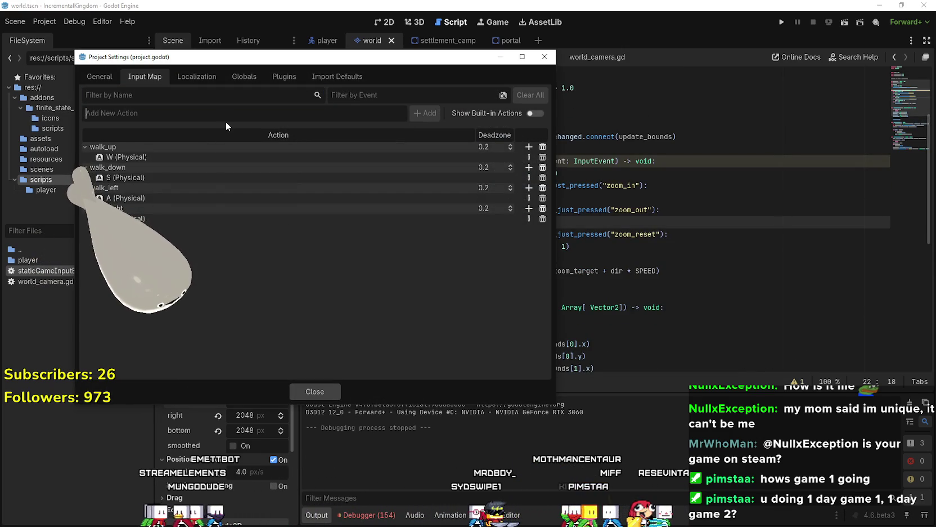
text(om_in)
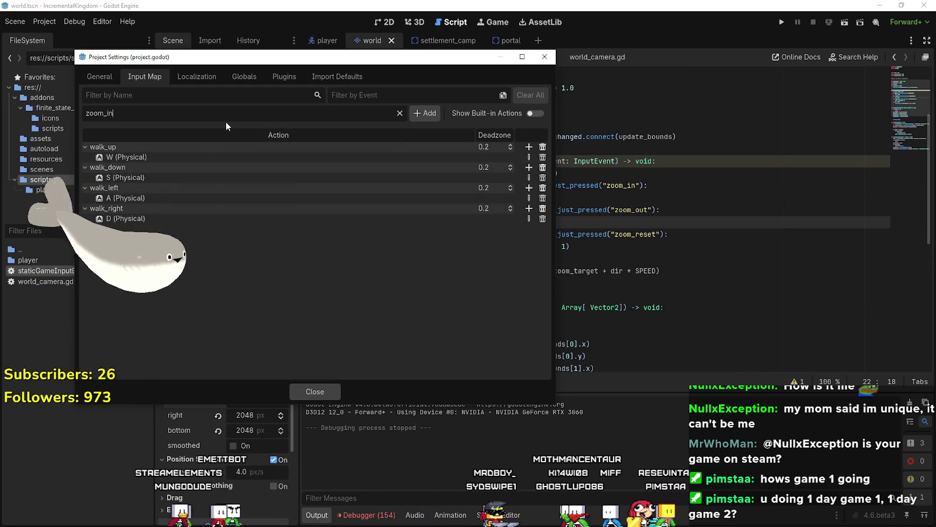
key(Return)
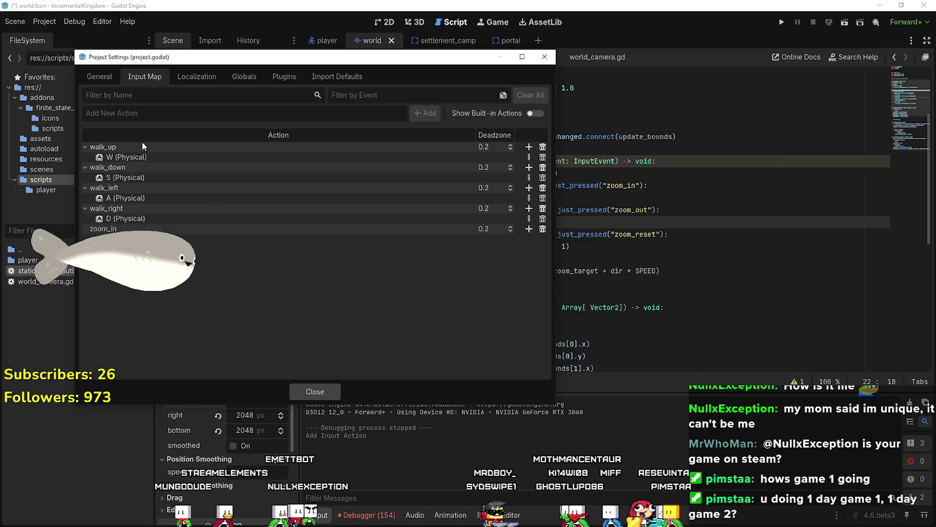
text(zoom_out)
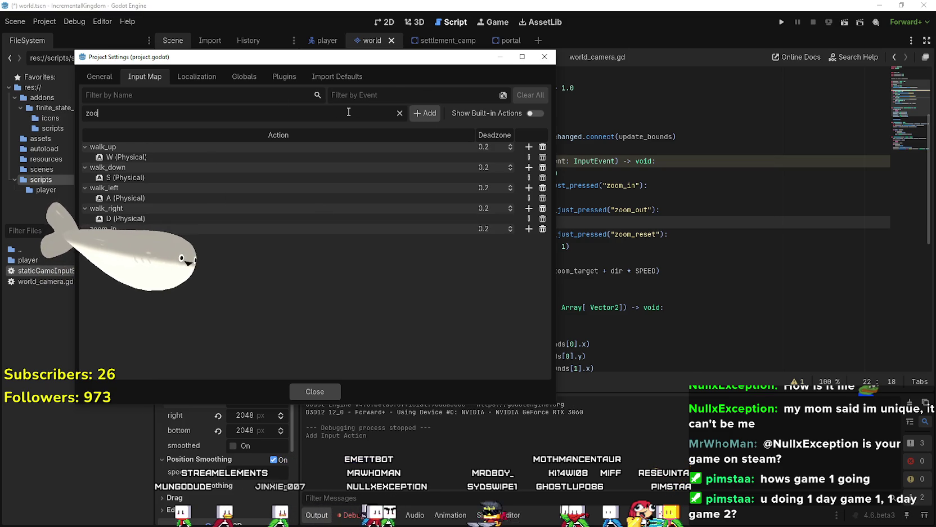
click(414, 114)
Start adding a mouse button event to zoom_in and list the mouse button inputs.
mouse_move(474, 56)
mouse_down()
mouse_move(435, 69)
mouse_move(361, 15)
mouse_move(447, 66)
mouse_up()
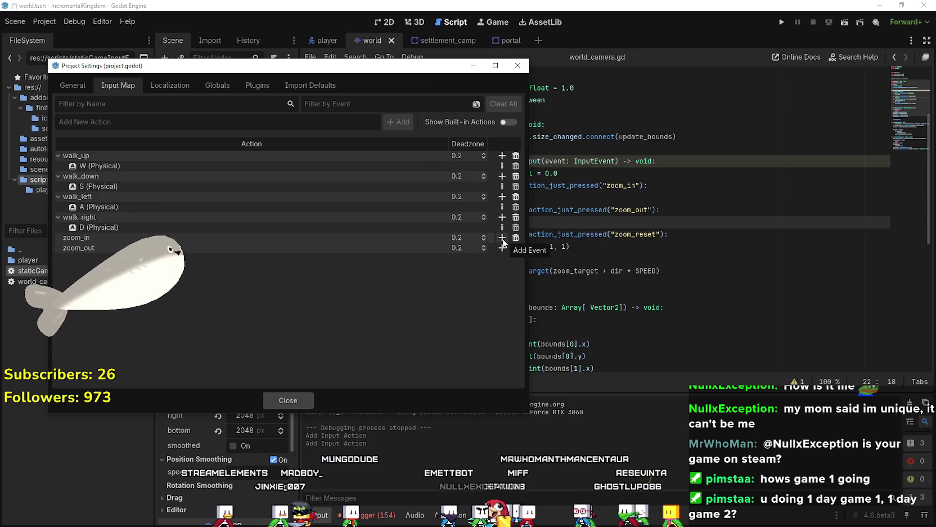
click(502, 238)
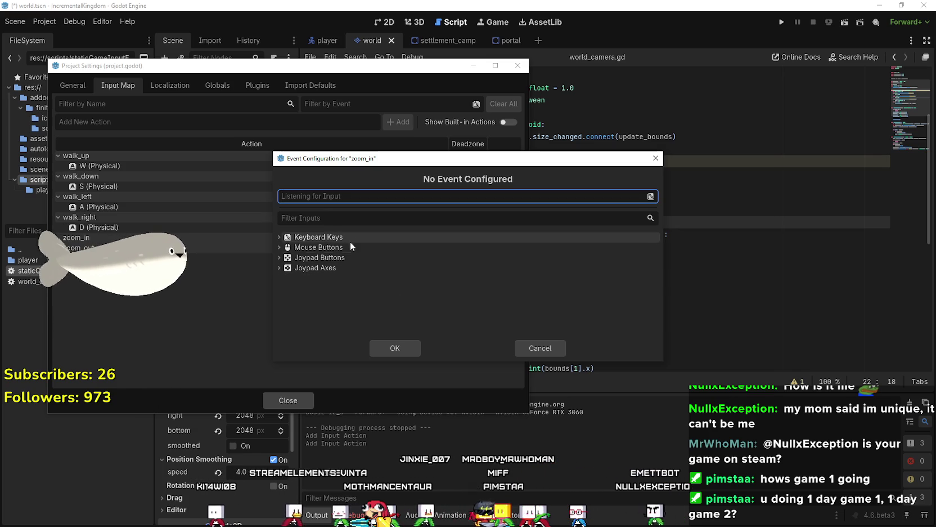
click(283, 249)
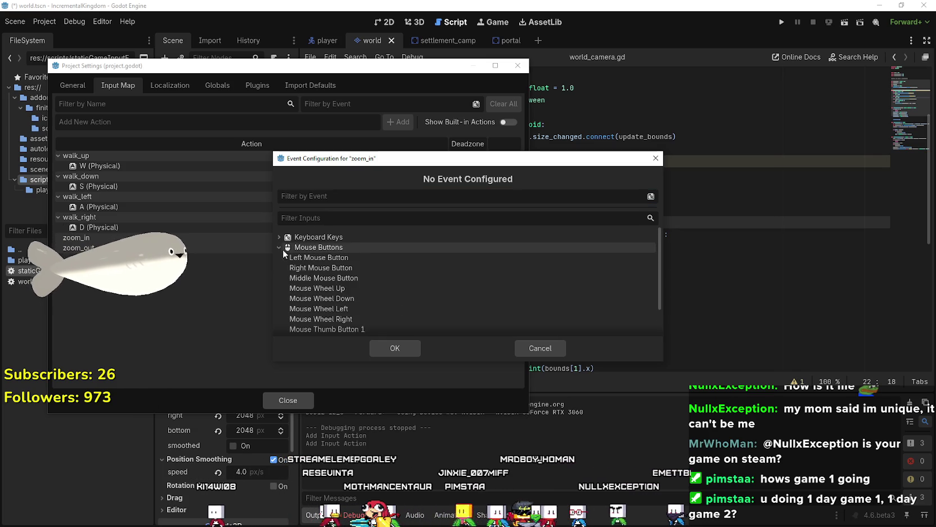
Bind zoom_in to Mouse Wheel Up and zoom_out to Mouse Wheel Down.
click(305, 290)
click(388, 348)
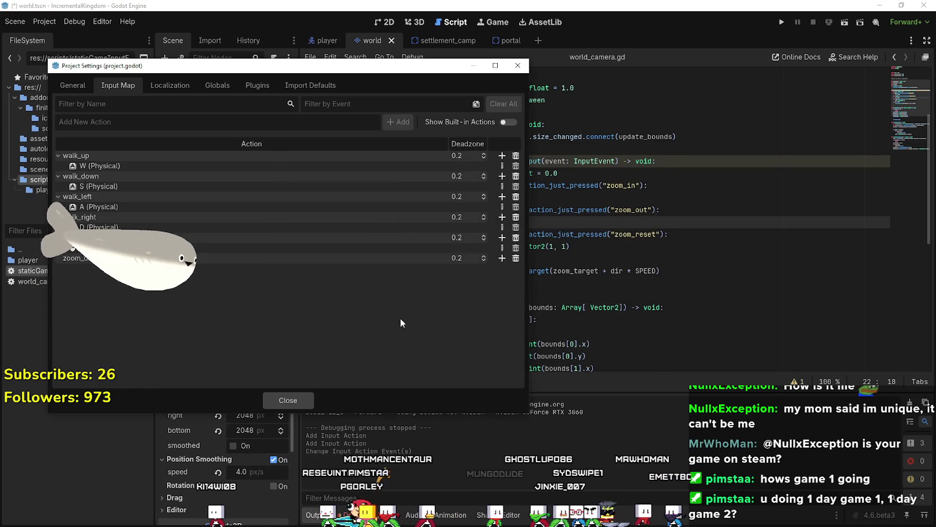
click(501, 259)
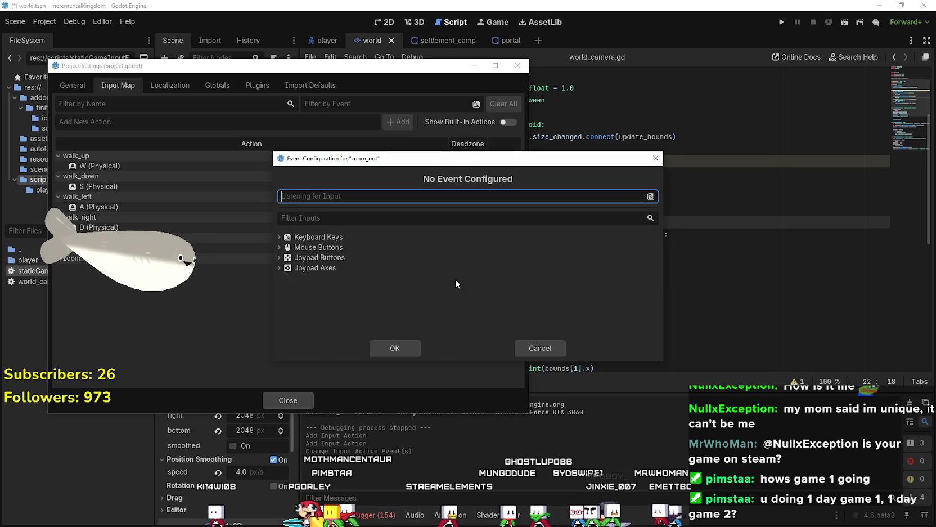
click(307, 247)
click(336, 301)
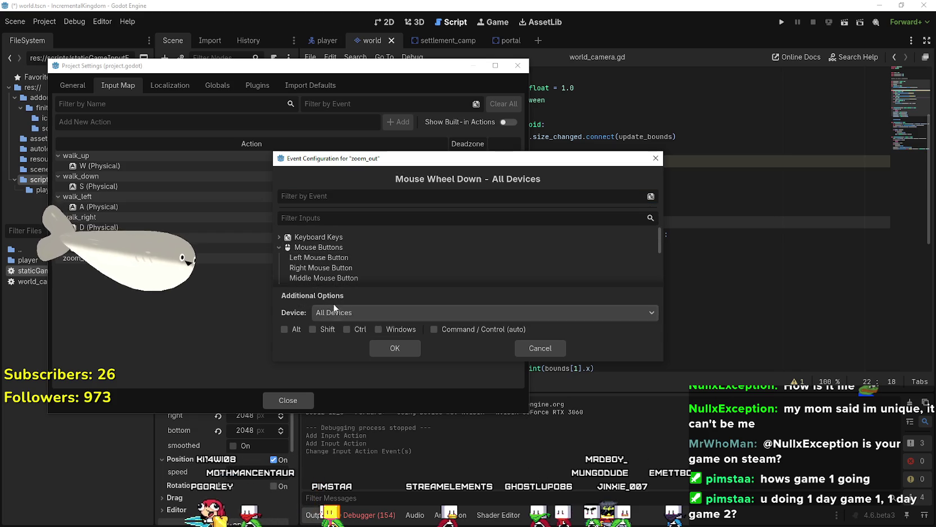
click(395, 348)
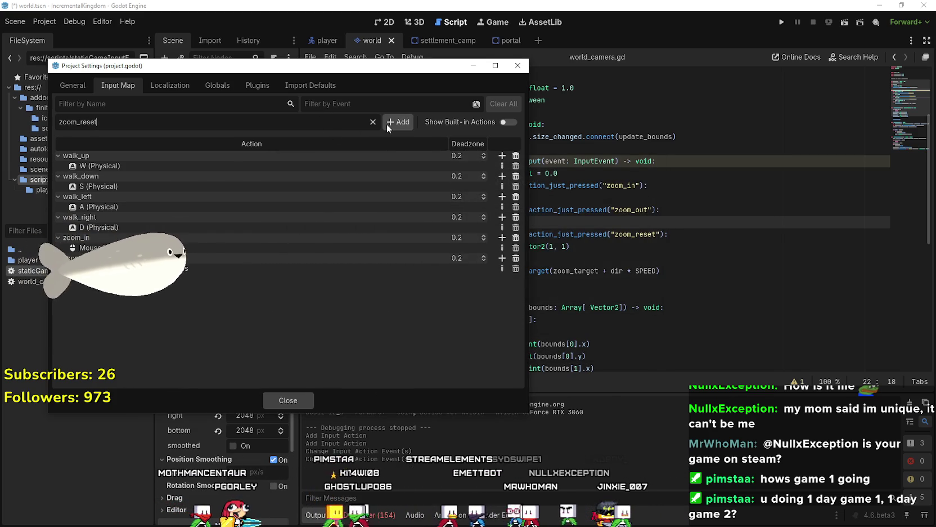
Bind zoom_reset to the Middle Mouse Button, close the settings and return to world_camera.gd.
click(498, 280)
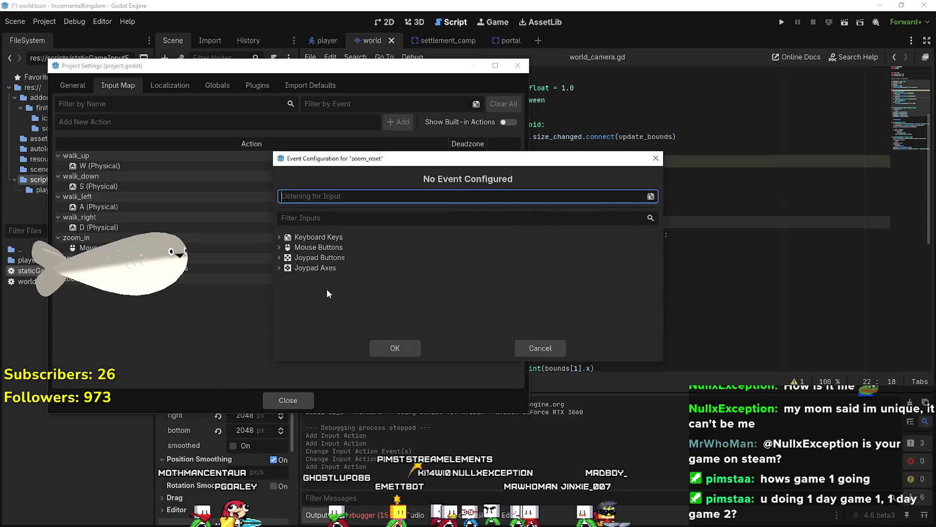
click(307, 247)
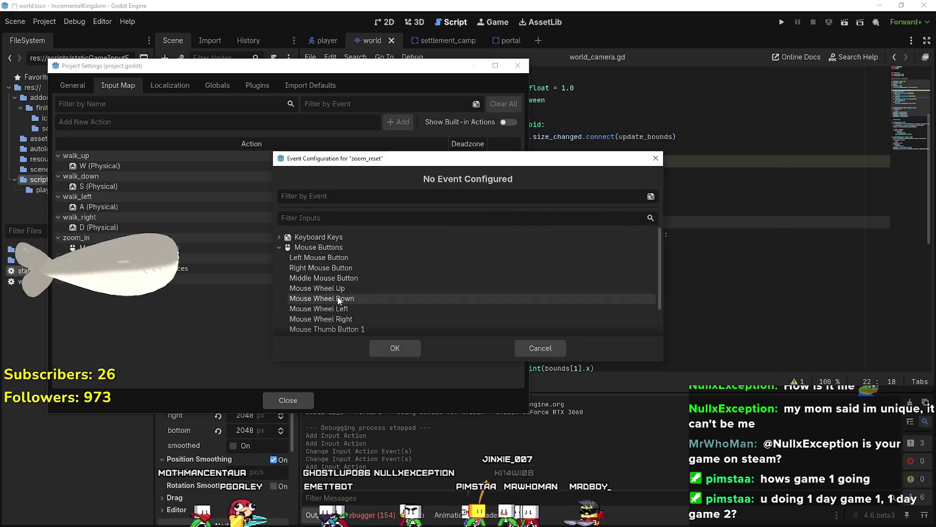
scroll(375, 300, down, 1)
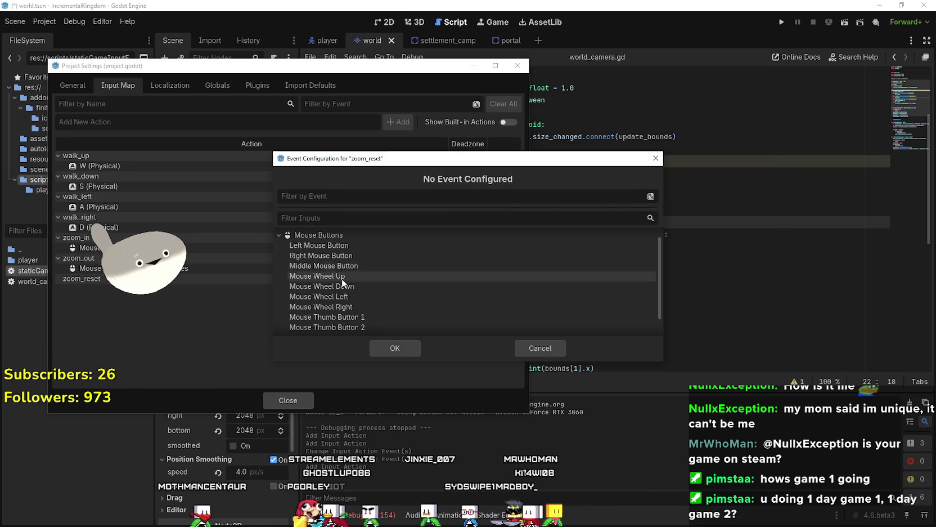
scroll(352, 290, down, 1)
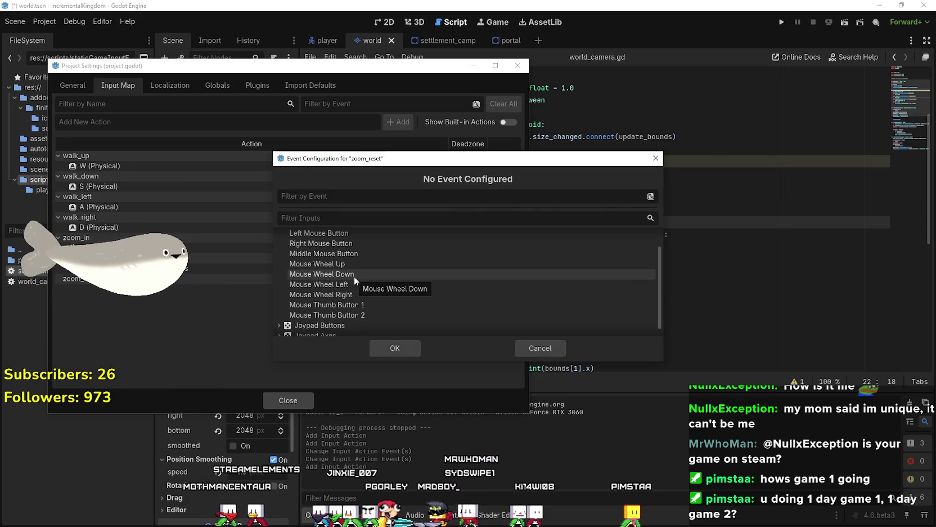
click(357, 254)
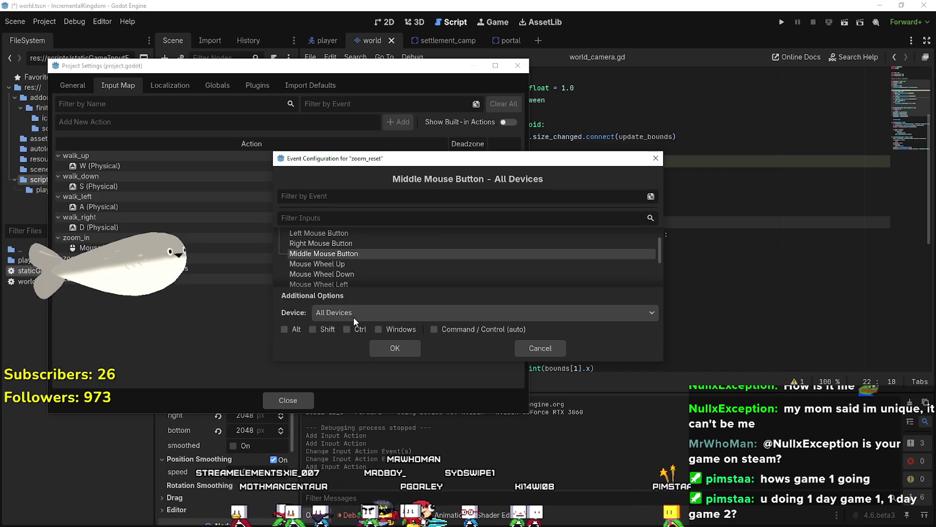
click(386, 352)
click(281, 399)
click(652, 235)
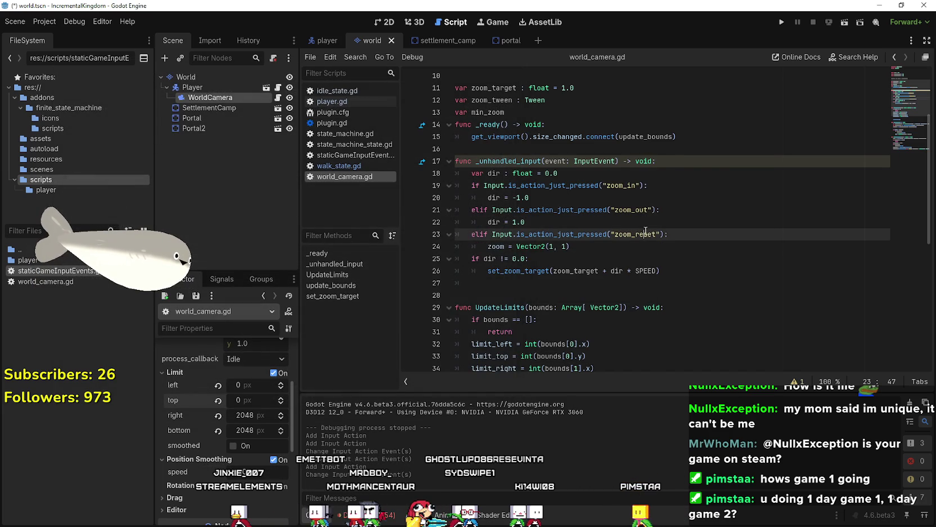
Run the game and inspect line 50's max() error, where min_zoom is Nil.
key(F5)
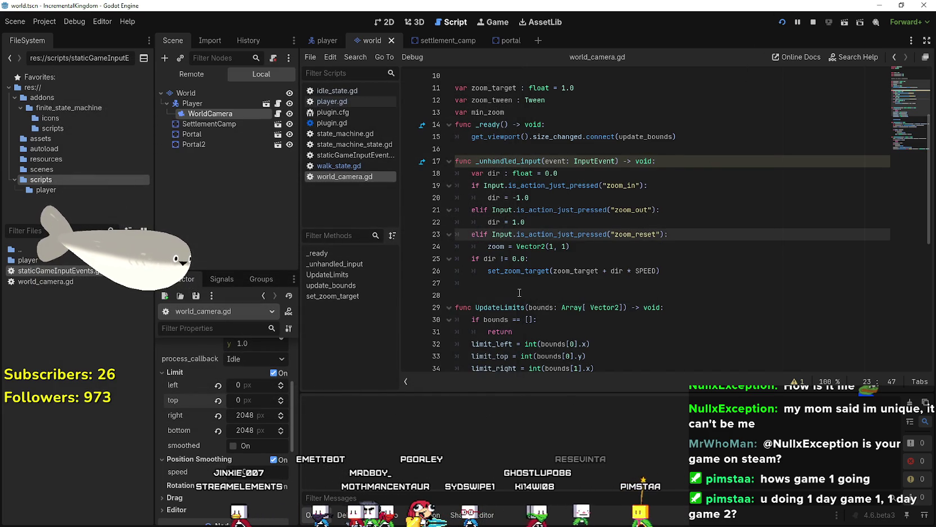
scroll(531, 268, up, 1)
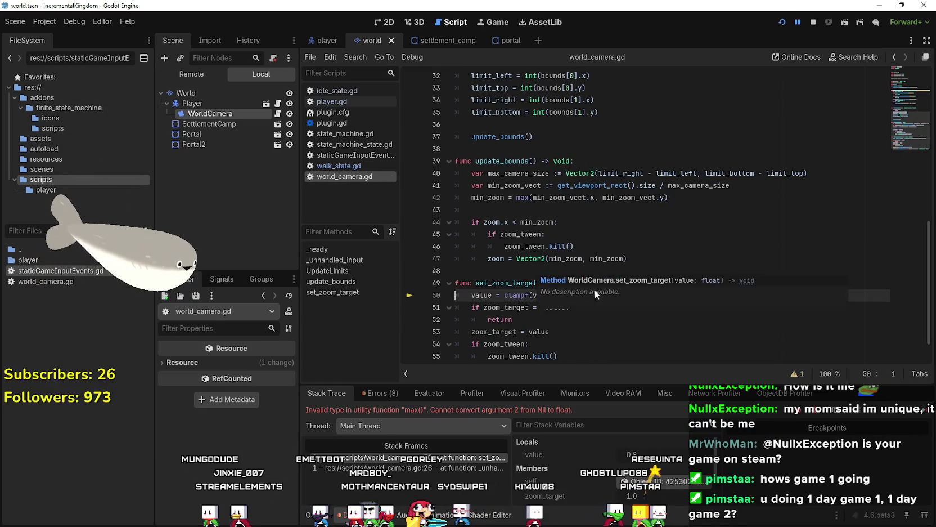
scroll(540, 299, down, 1)
click(589, 295)
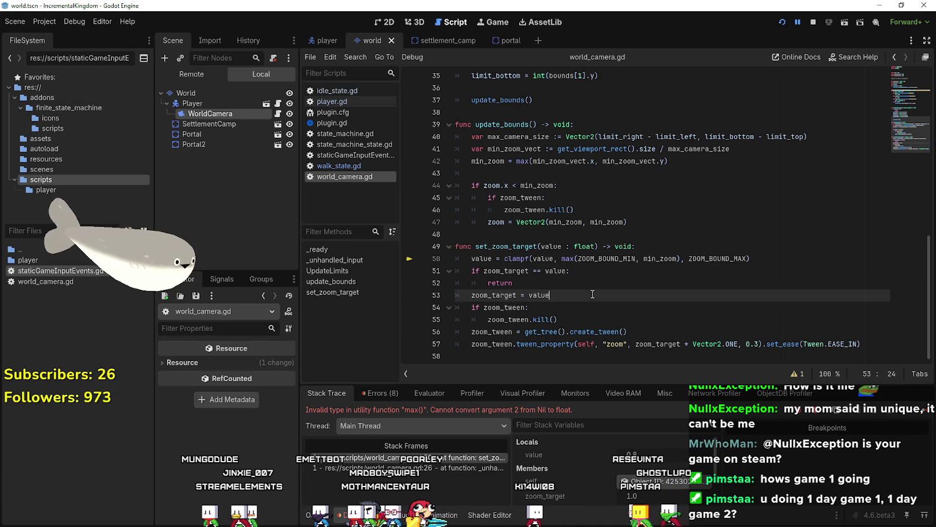
double_click(607, 259)
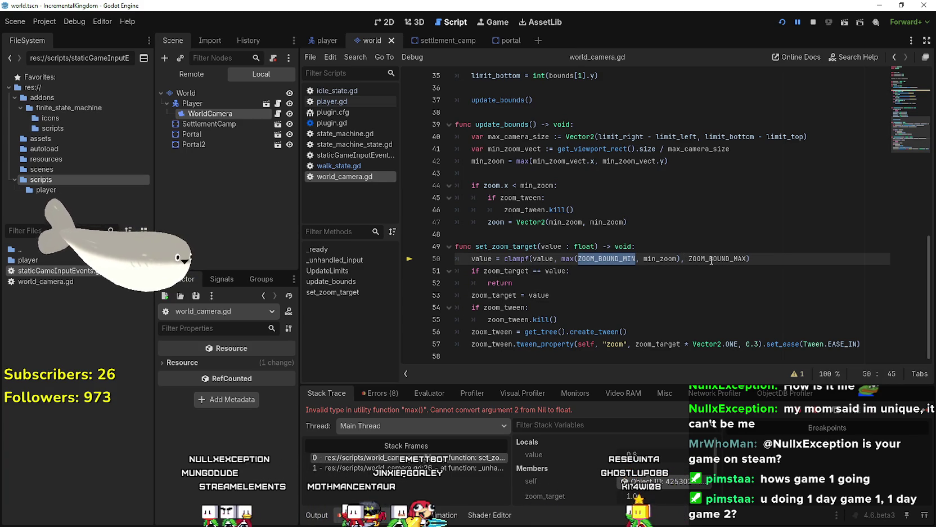
click(662, 257)
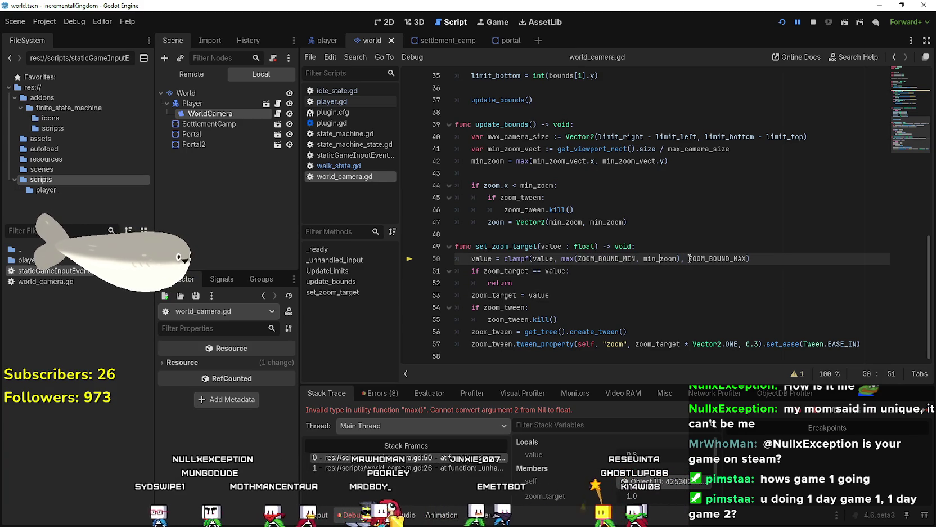
mouse_move(690, 258)
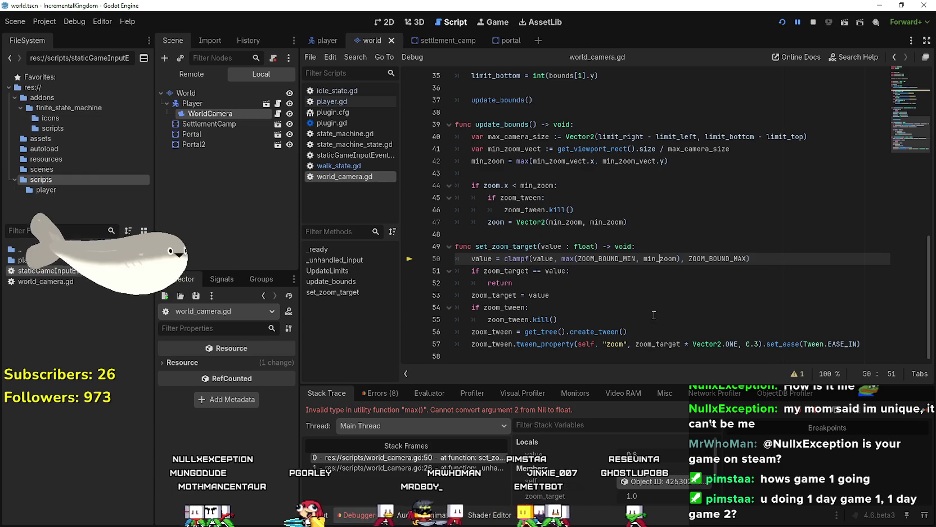
scroll(582, 483, down, 1)
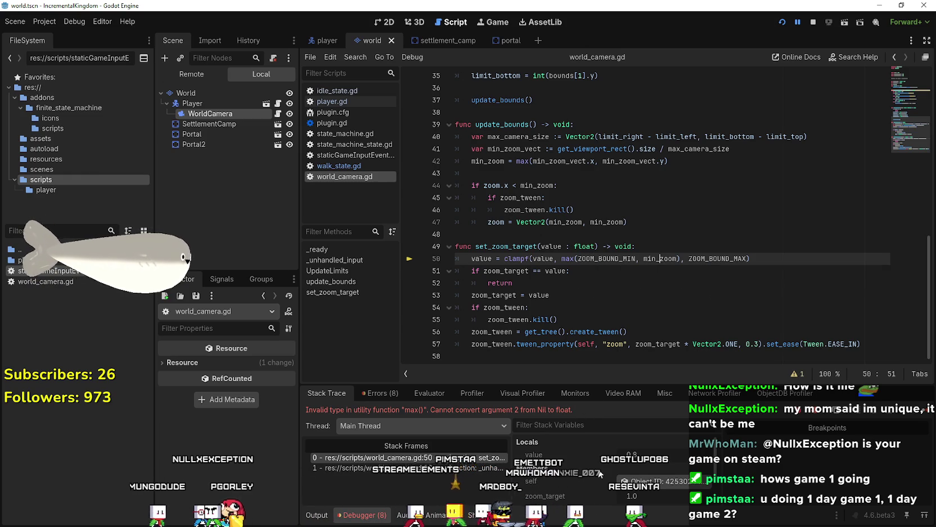
scroll(581, 484, down, 1)
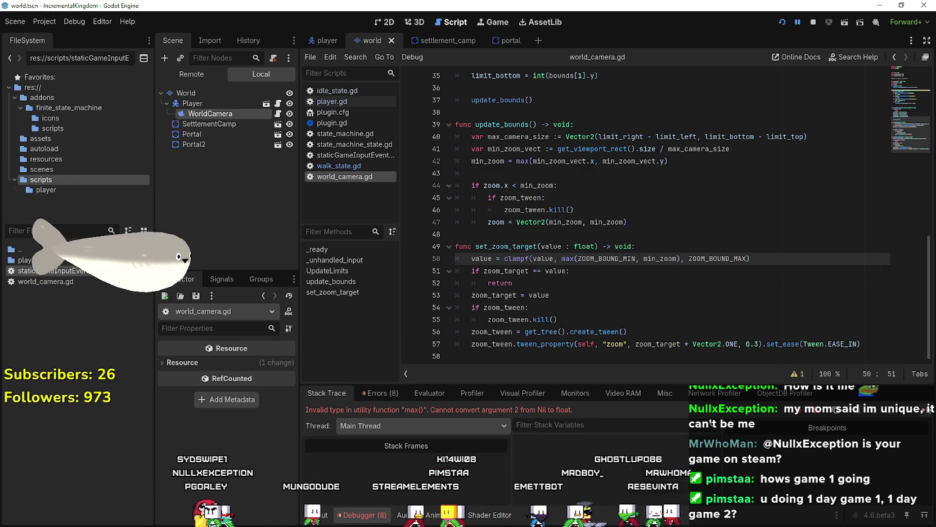
key(F12)
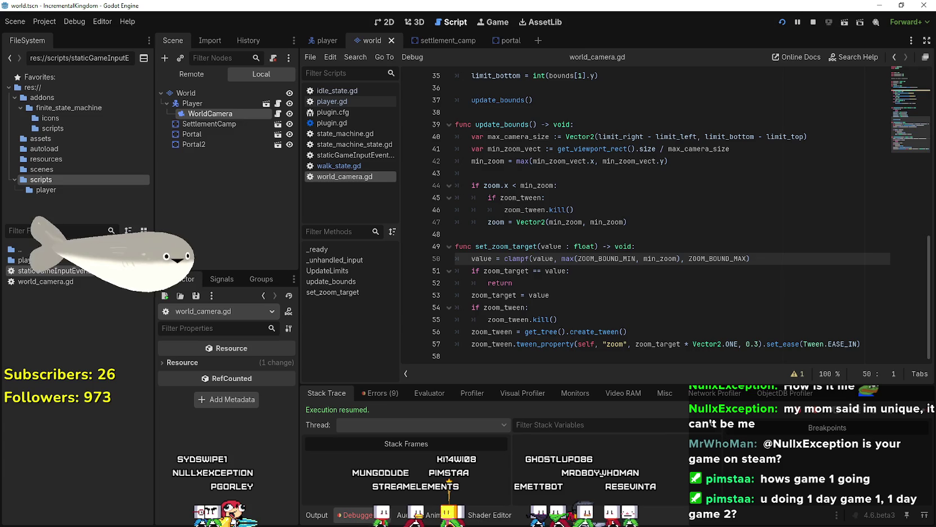
Review the zoom_target assignment and where limit_left is used in the camera limit code.
scroll(491, 300, up, 1)
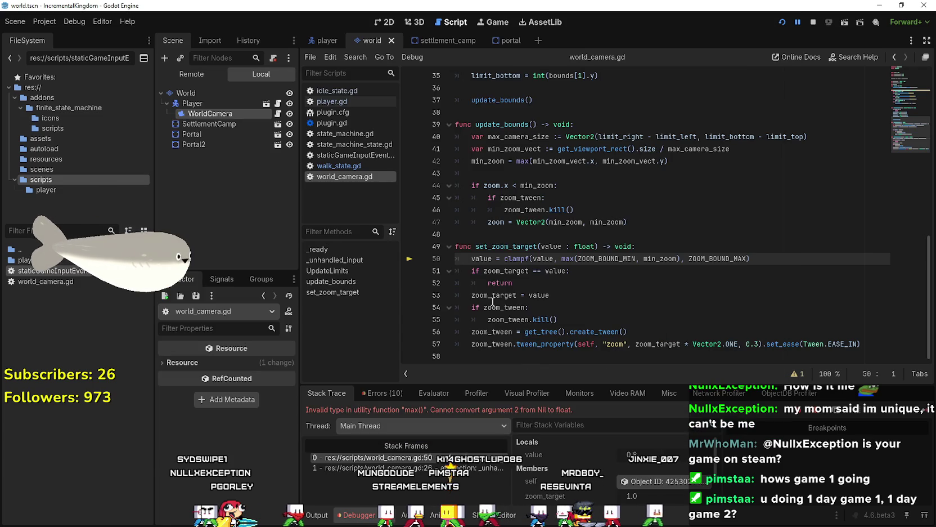
click(571, 279)
scroll(571, 279, up, 3)
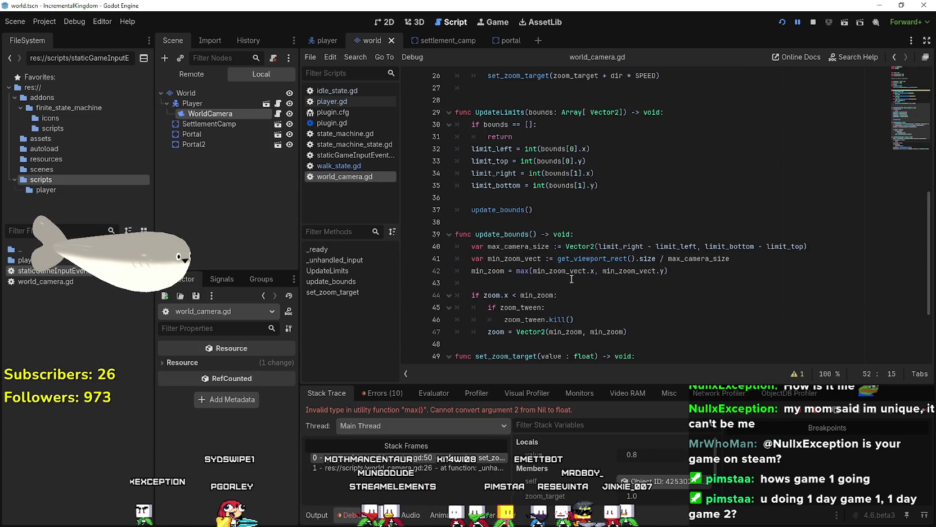
scroll(571, 280, up, 1)
double_click(491, 185)
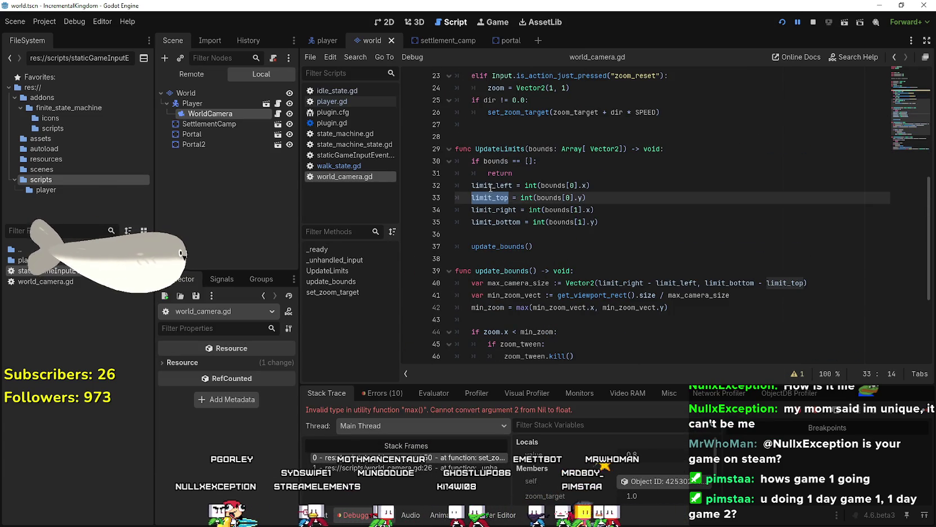
mouse_move(506, 246)
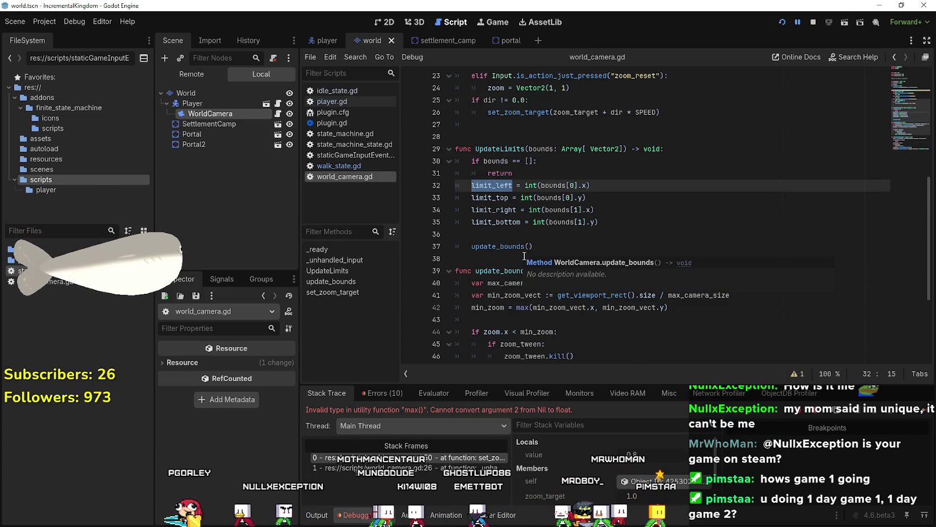
click(507, 221)
Inspect update_bounds and the min_zoom and ZOOM_BOUND_MIN values in line 50's max() call.
click(516, 236)
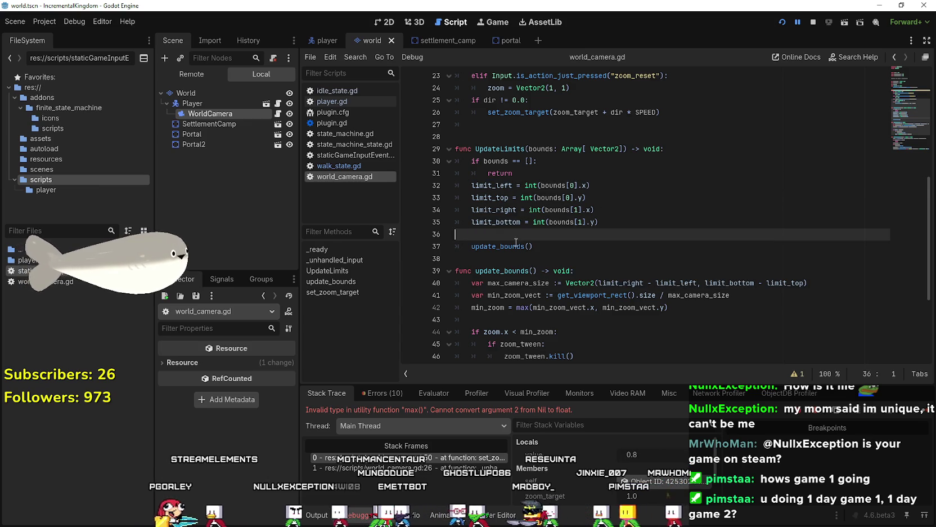
scroll(516, 242, down, 1)
scroll(516, 242, down, 2)
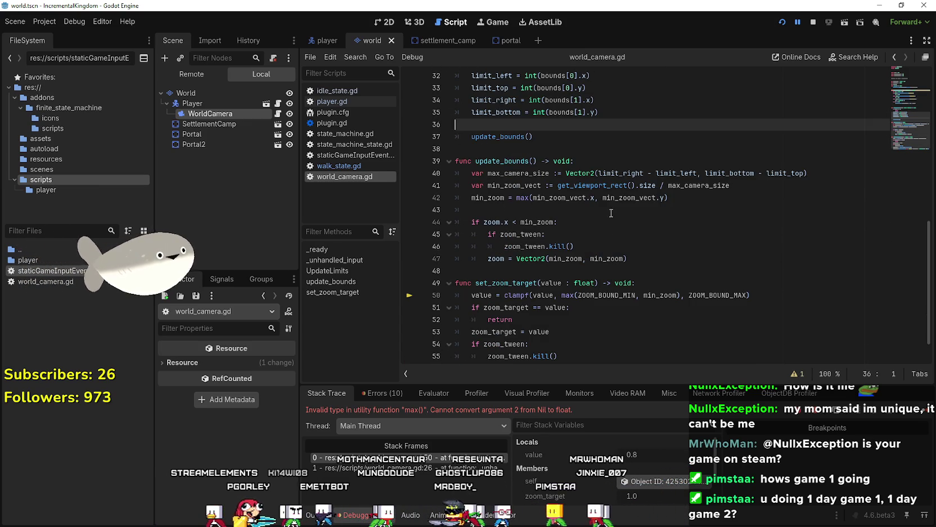
click(590, 210)
scroll(646, 261, down, 1)
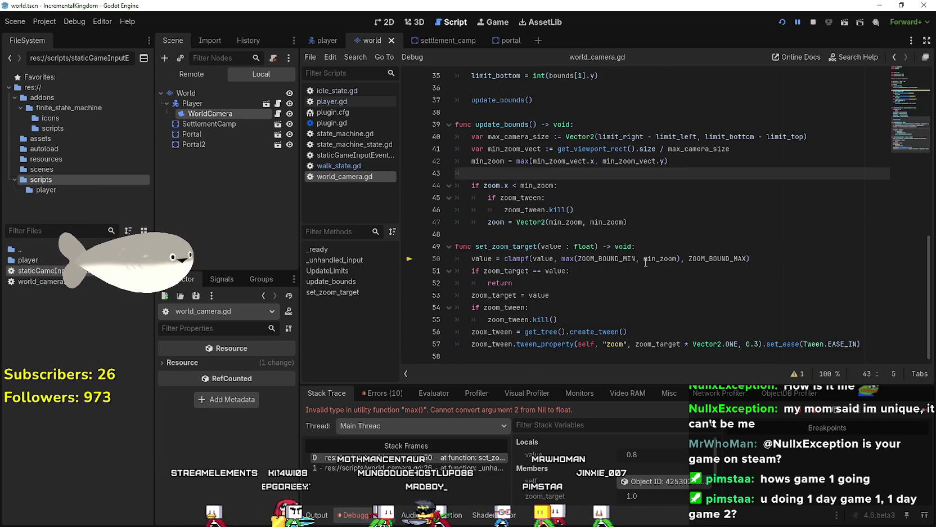
click(596, 259)
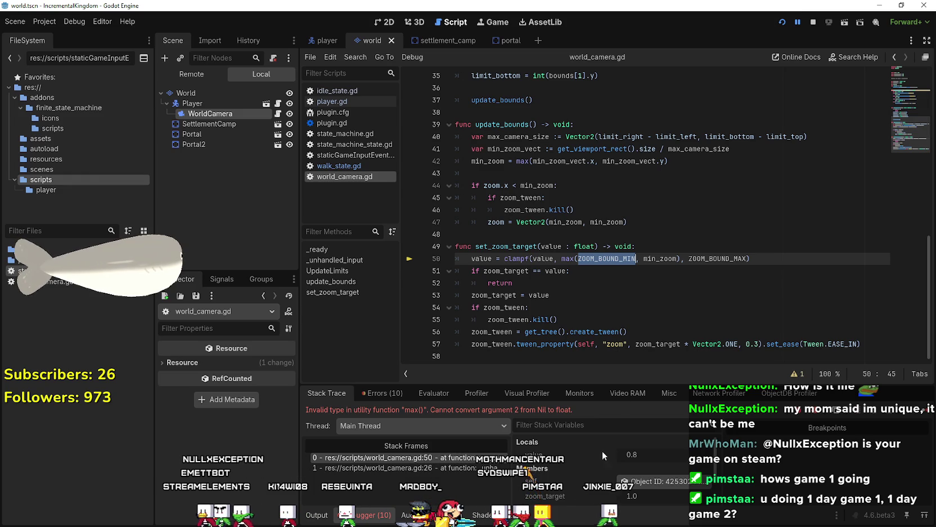
scroll(591, 473, down, 2)
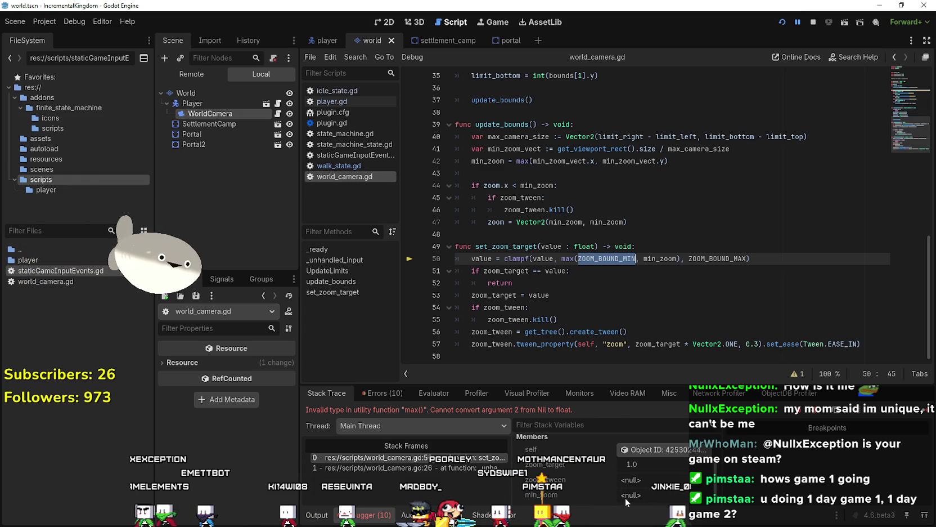
double_click(652, 259)
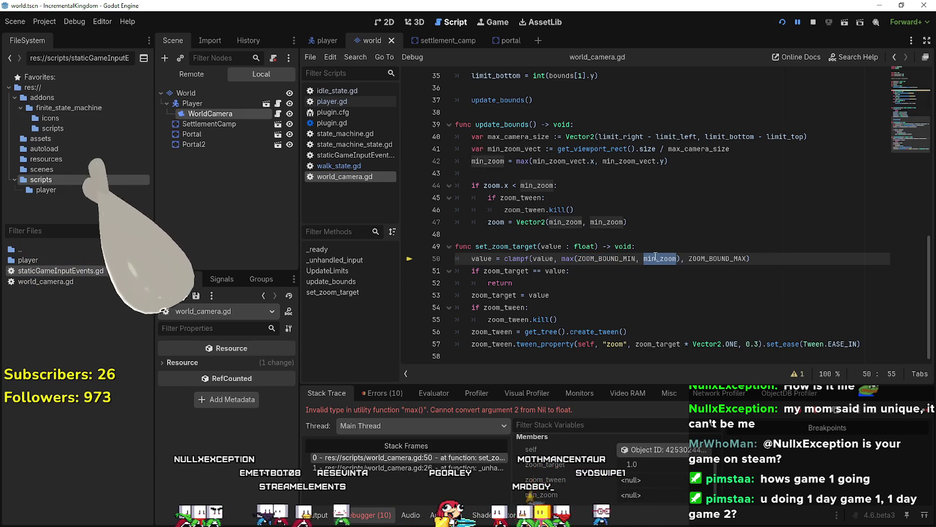
scroll(656, 257, up, 3)
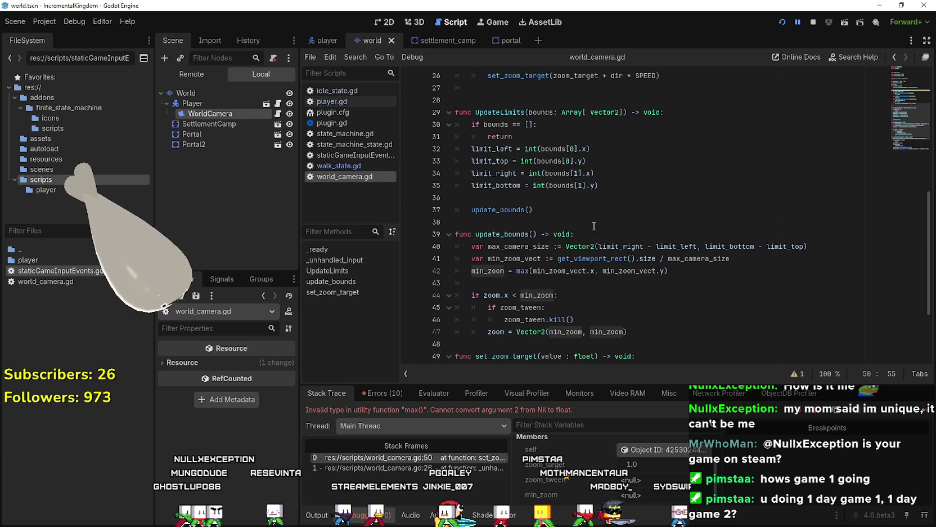
scroll(488, 174, down, 1)
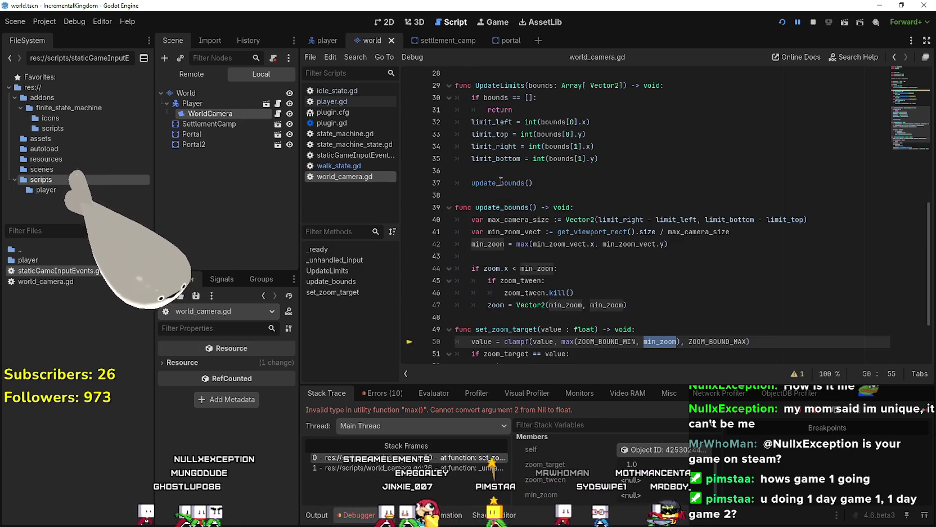
Copy the update_bounds() call from line 37 into a new first line of _ready().
click(524, 183)
triple_click(522, 183)
scroll(600, 209, up, 1)
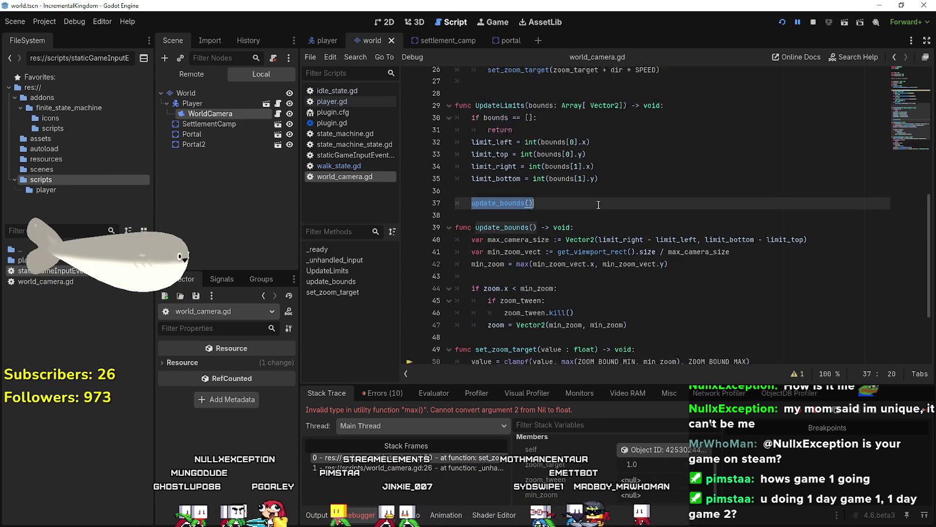
scroll(600, 208, up, 7)
click(582, 181)
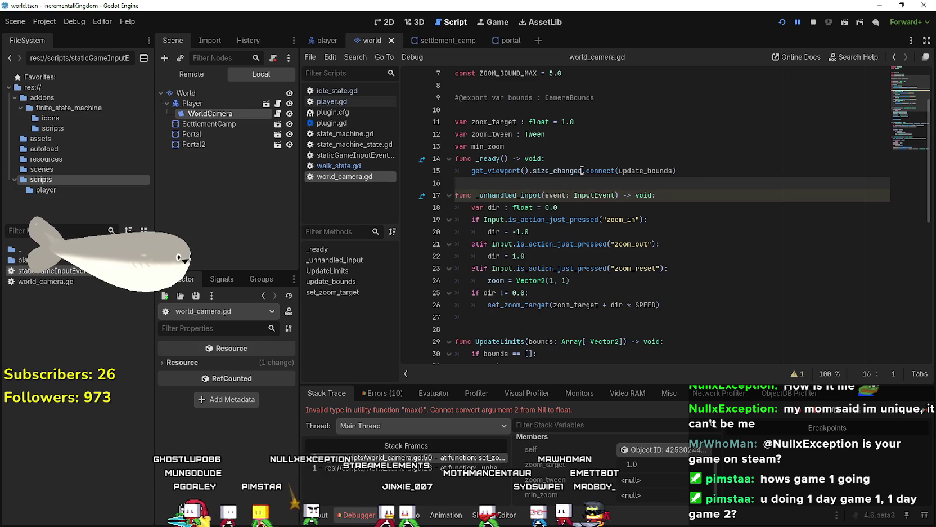
click(580, 161)
key(Return)
text(update_bounds())
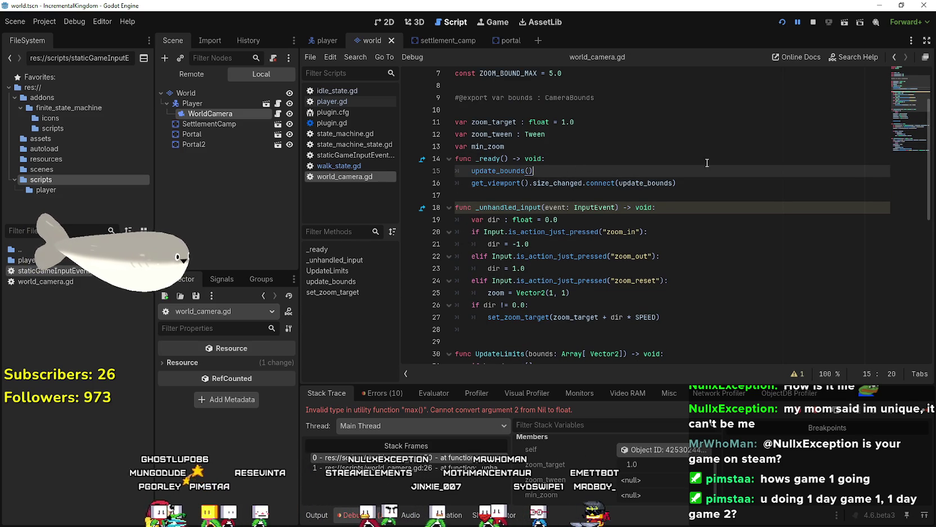
Run the project to test the fix, scrolling to zoom in and out.
key(F5)
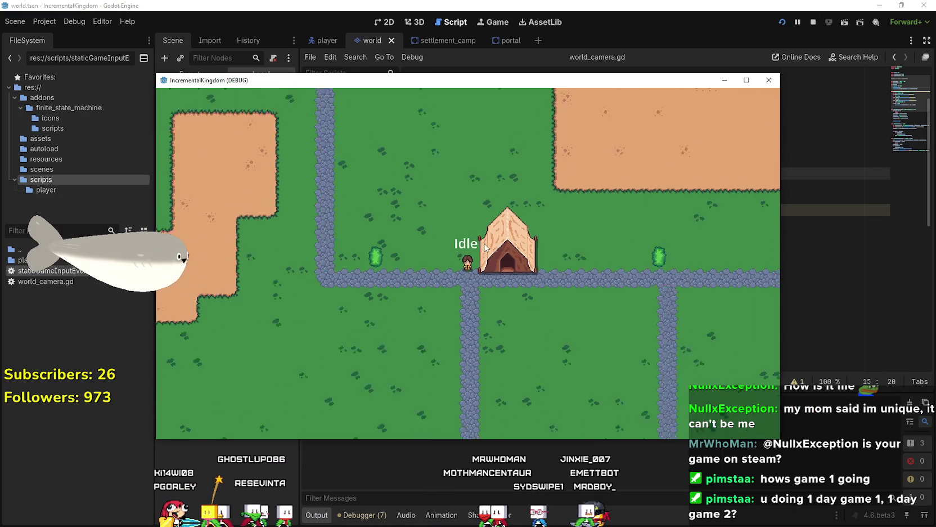
scroll(486, 247, down, 2)
scroll(486, 247, up, 6)
key(a)
scroll(469, 267, down, 4)
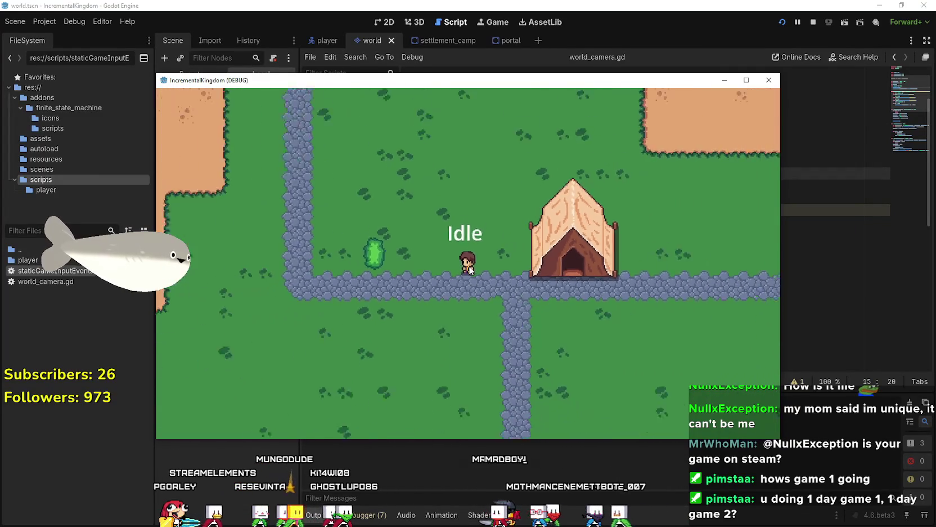
scroll(469, 270, down, 4)
scroll(470, 270, up, 3)
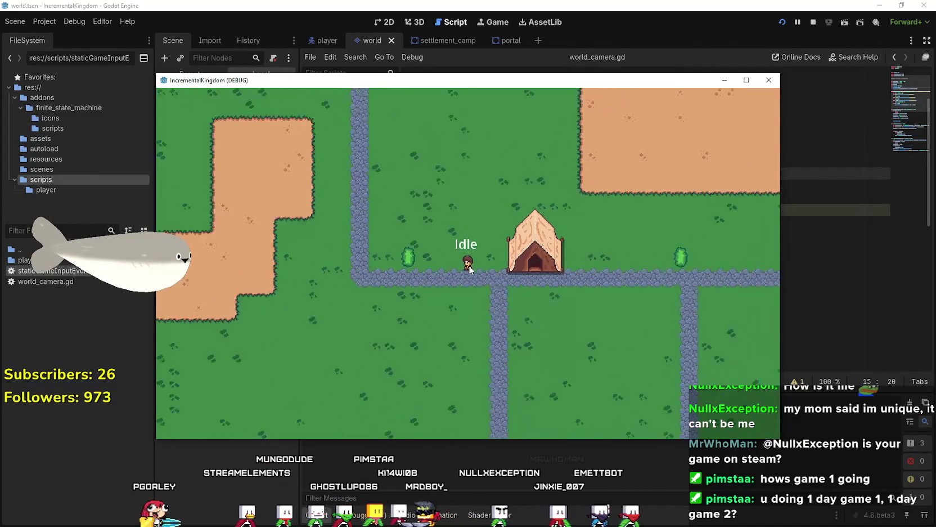
scroll(468, 263, down, 2)
scroll(470, 259, up, 6)
key(w)
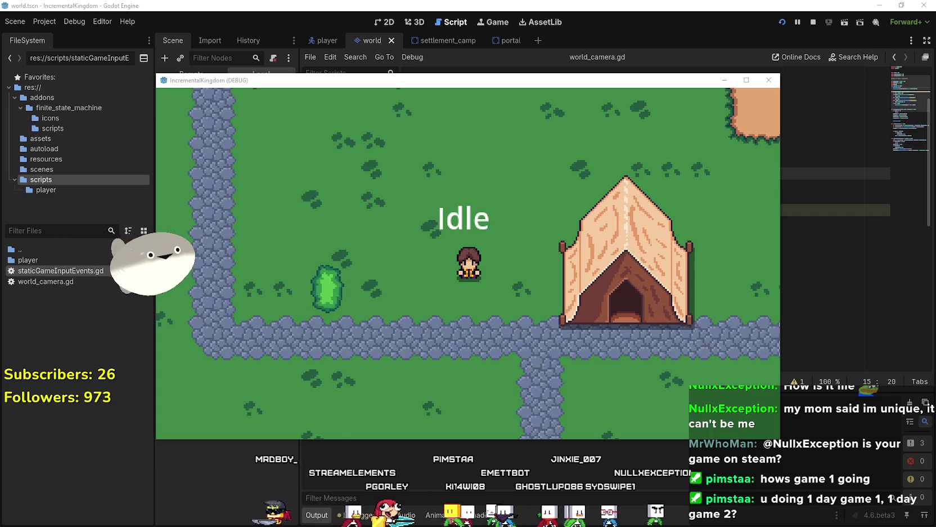
scroll(499, 340, up, 3)
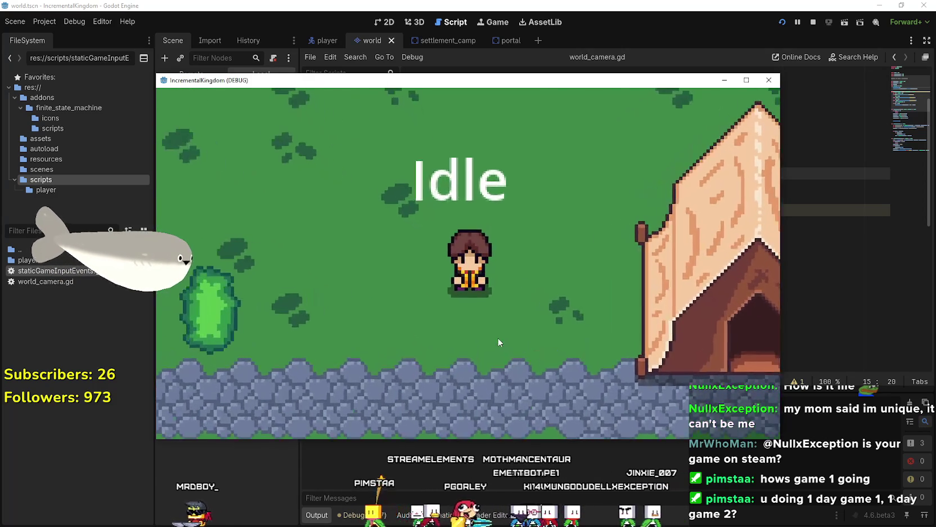
scroll(497, 335, down, 5)
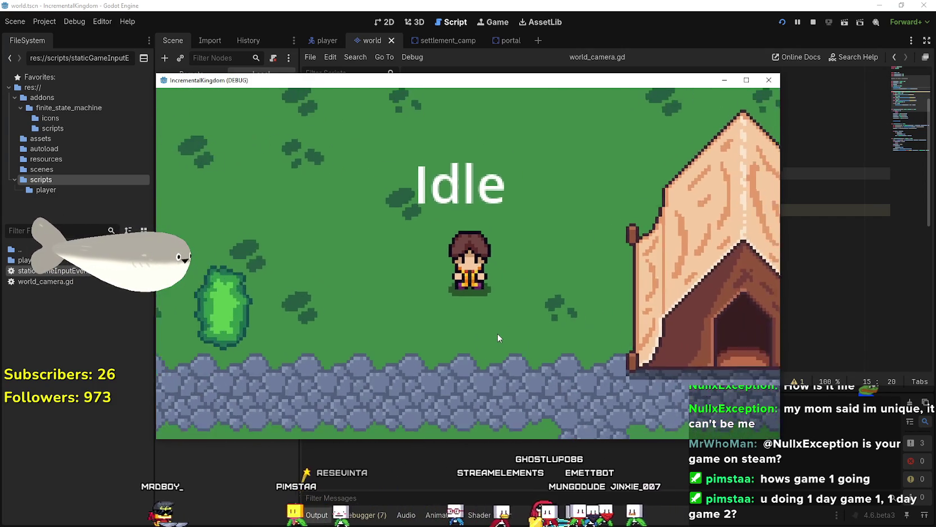
scroll(496, 331, down, 3)
scroll(495, 332, up, 3)
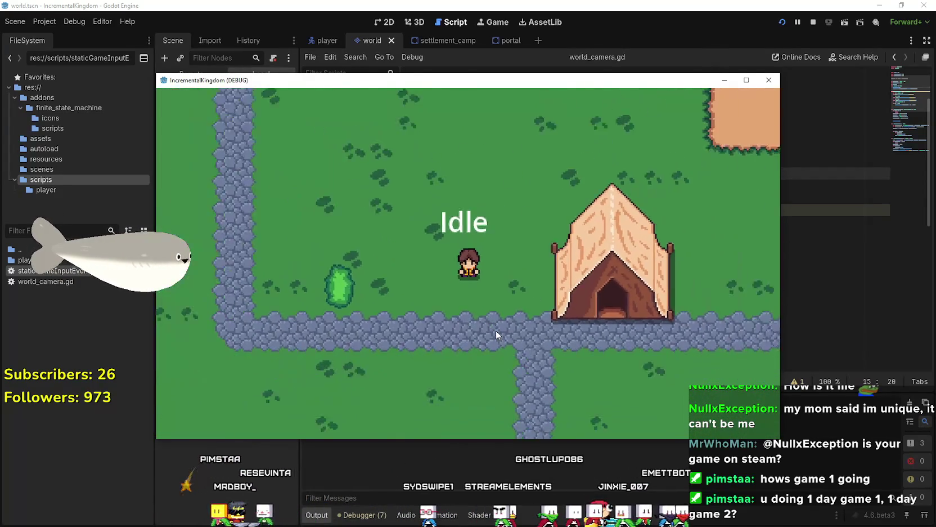
scroll(495, 331, down, 5)
scroll(496, 330, up, 5)
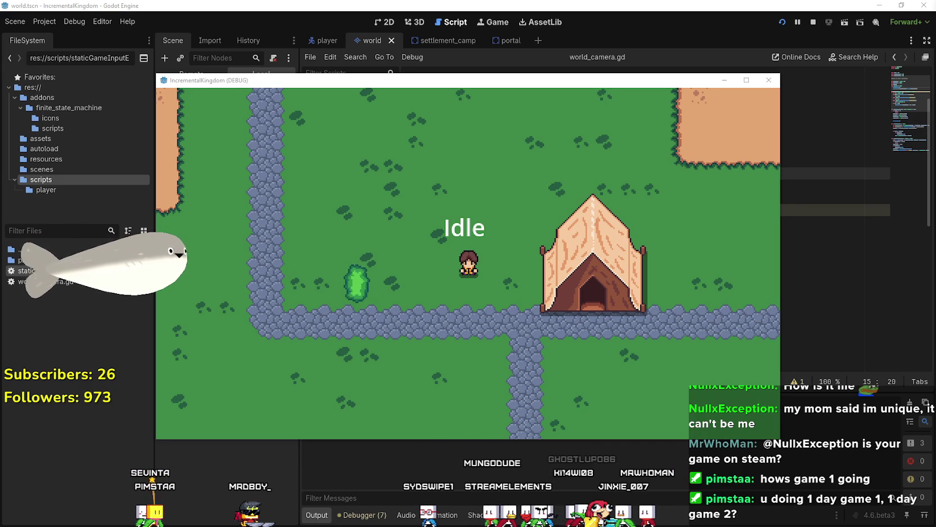
scroll(485, 269, down, 3)
scroll(486, 264, up, 5)
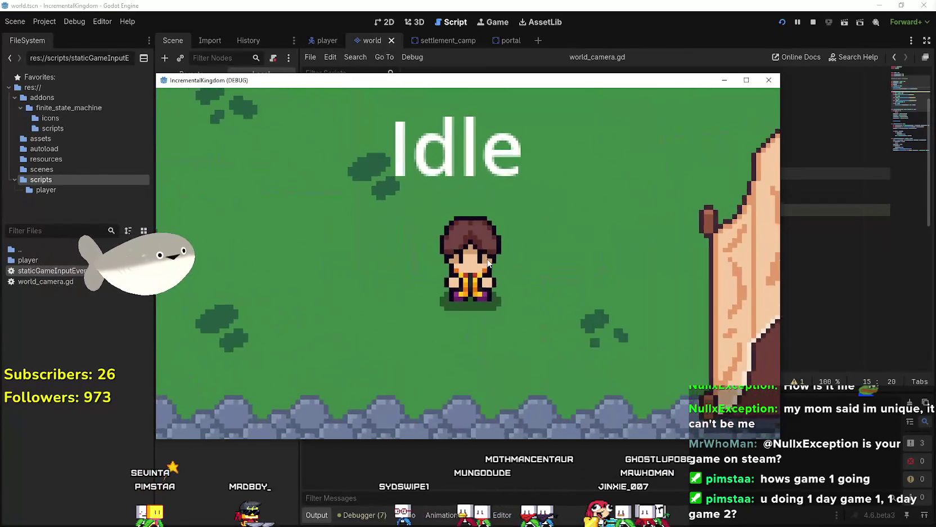
scroll(488, 262, down, 5)
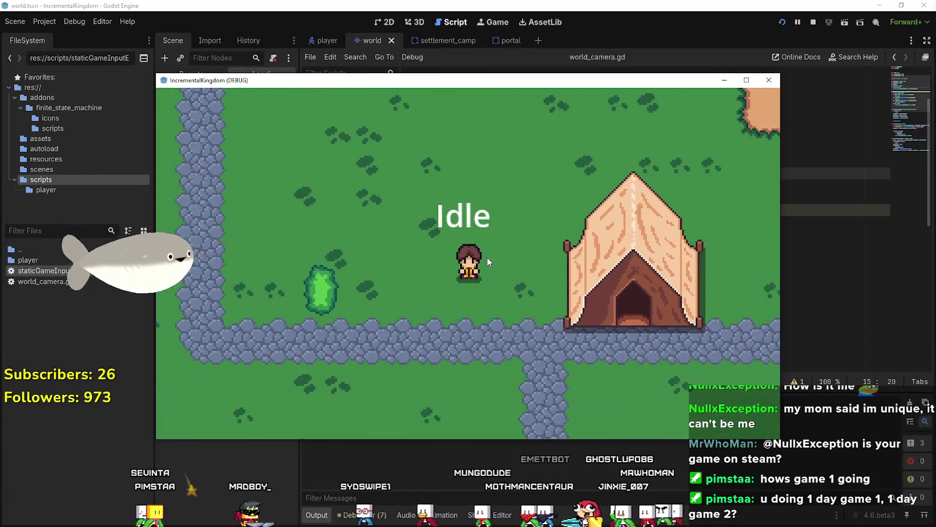
scroll(487, 261, up, 1)
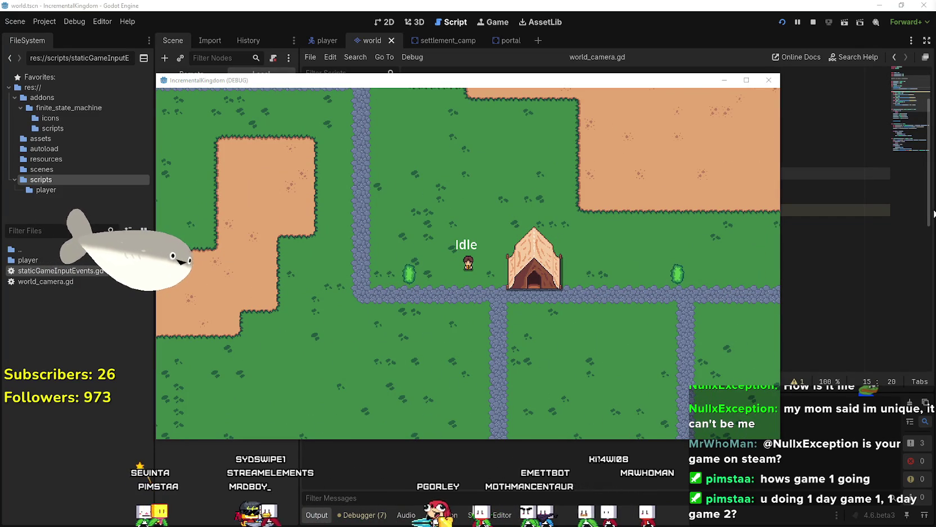
scroll(548, 261, down, 3)
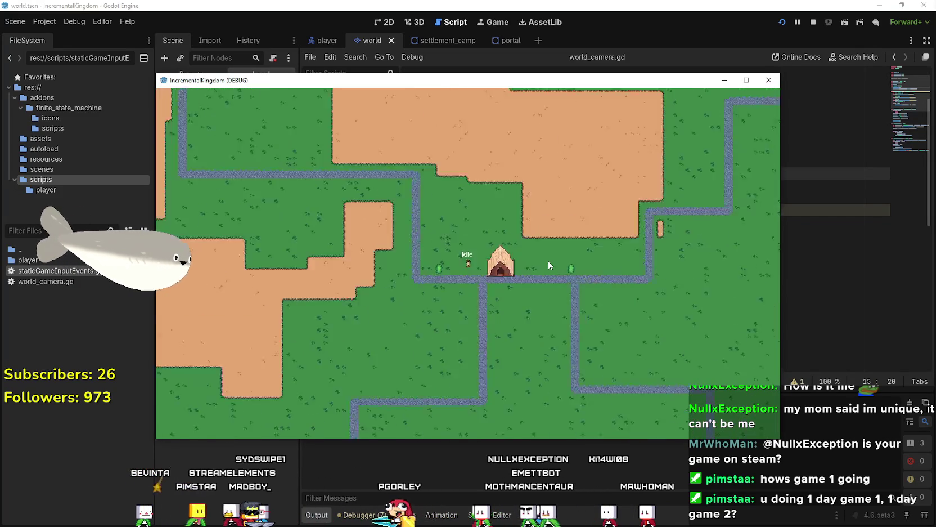
scroll(552, 252, up, 3)
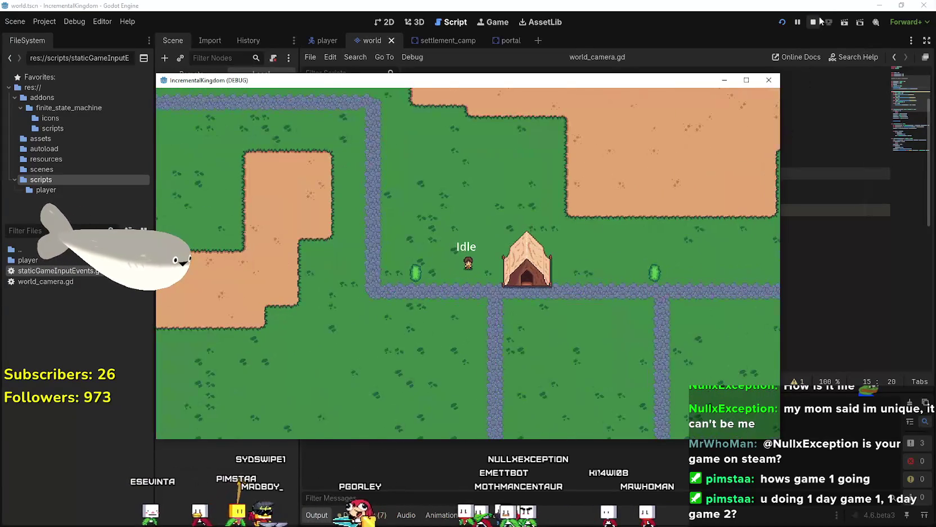
click(768, 79)
Swap the zoom bindings in the Input Map: zoom_in to Mouse Wheel Down, zoom_out to Mouse Wheel Up.
click(44, 21)
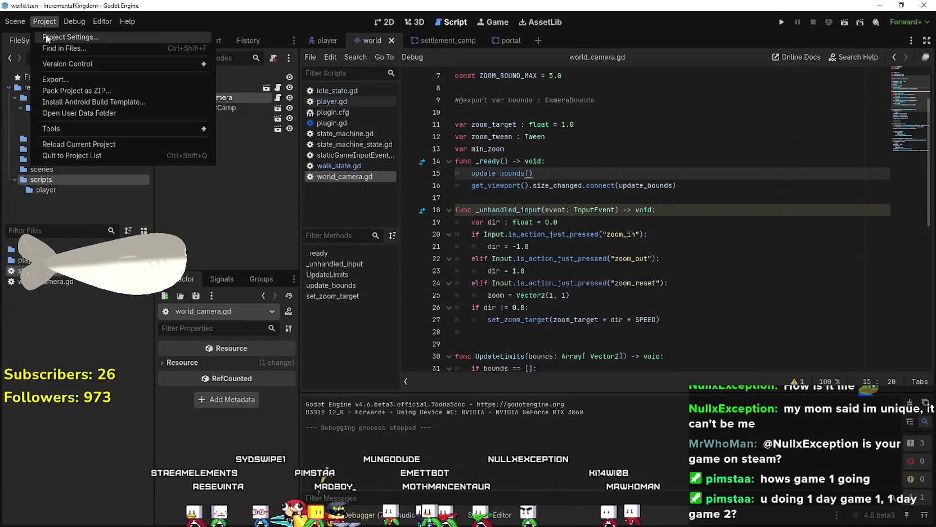
click(62, 36)
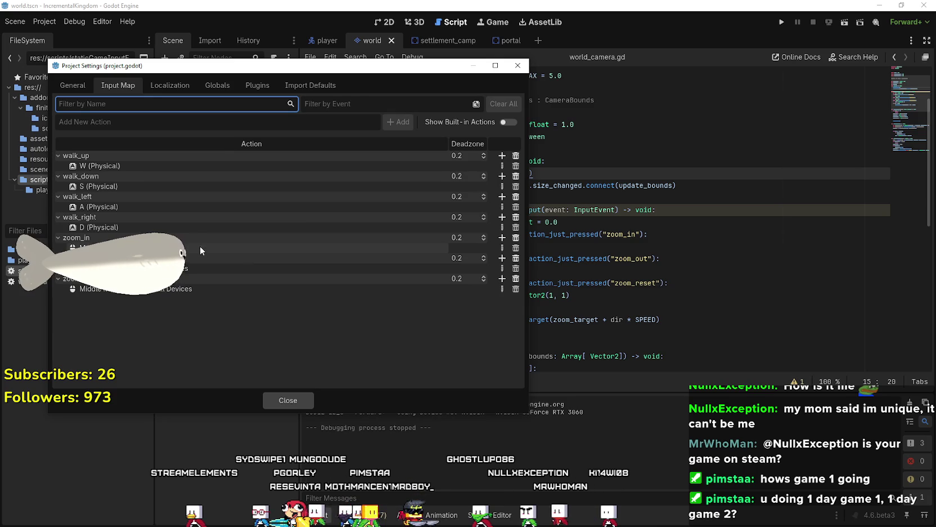
double_click(369, 245)
click(338, 273)
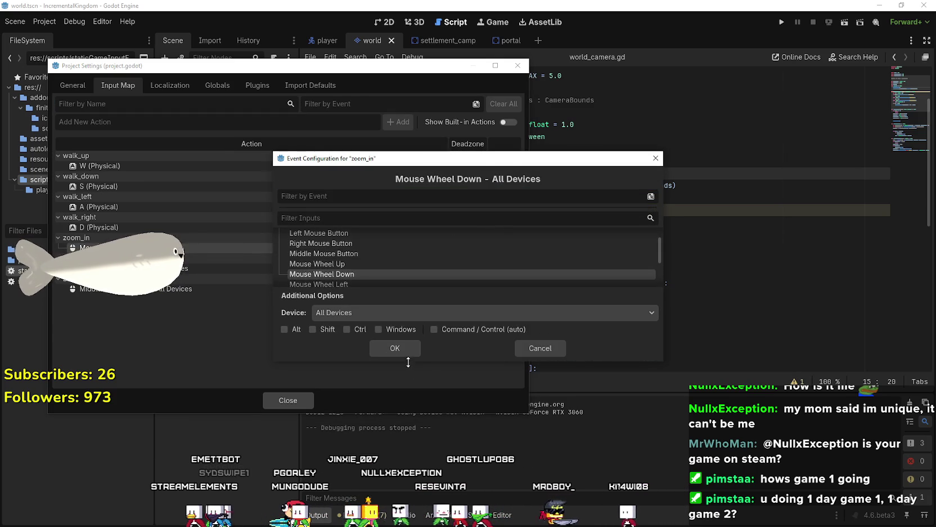
click(396, 344)
click(498, 268)
click(364, 256)
click(397, 346)
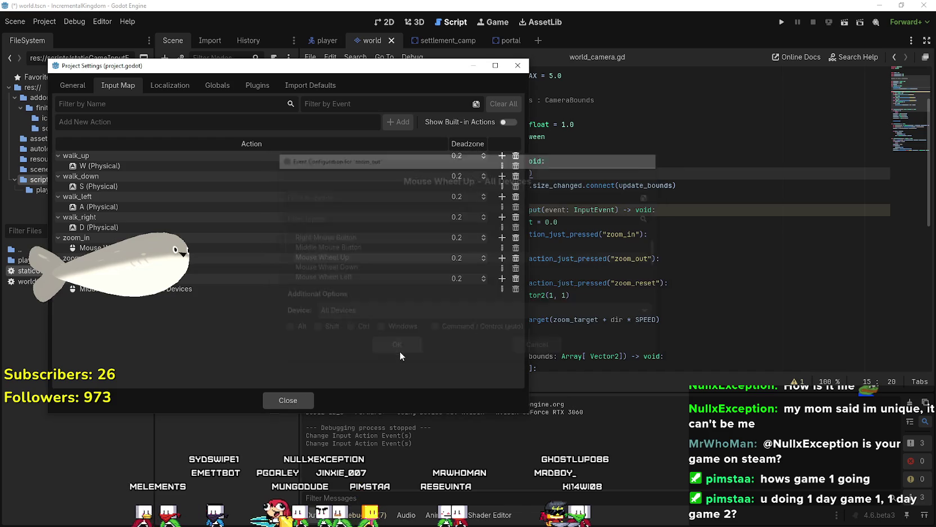
click(293, 403)
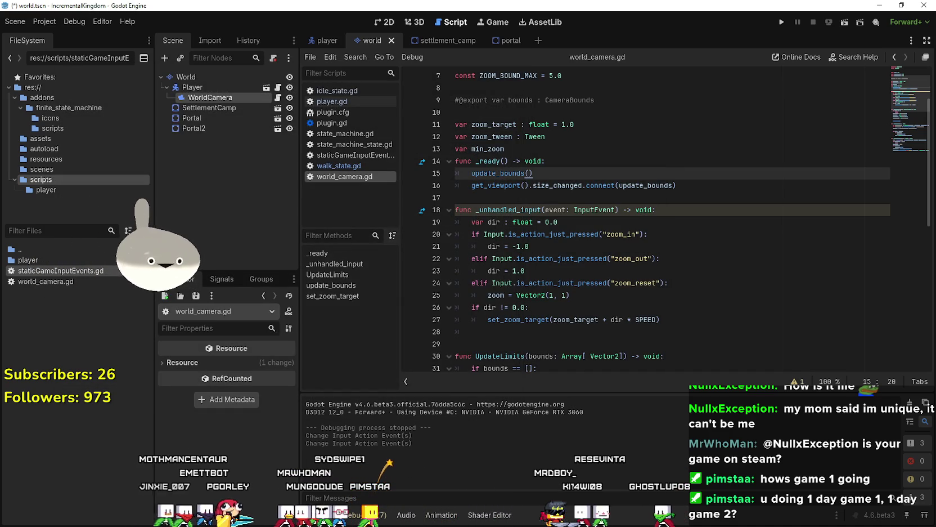
Run the game fullscreen and use the wheel to zoom in and out around the player.
click(587, 197)
click(780, 25)
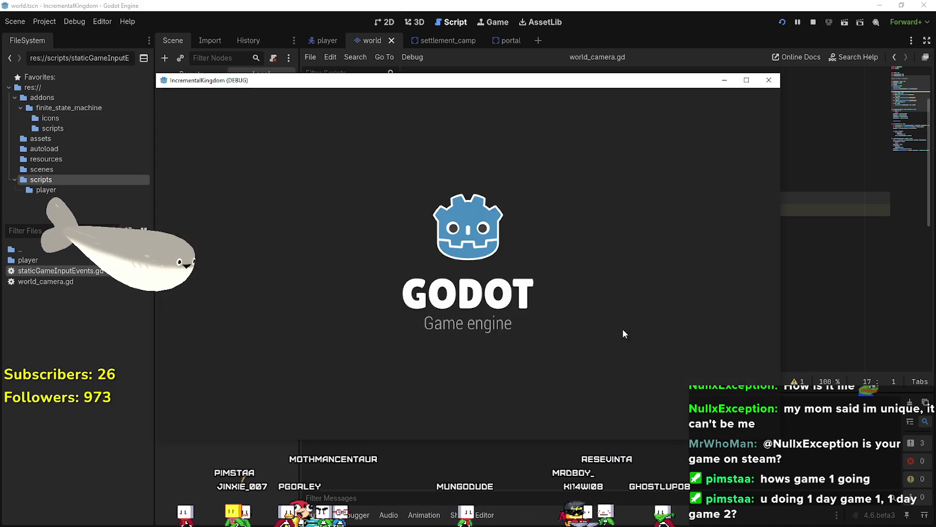
scroll(534, 274, up, 2)
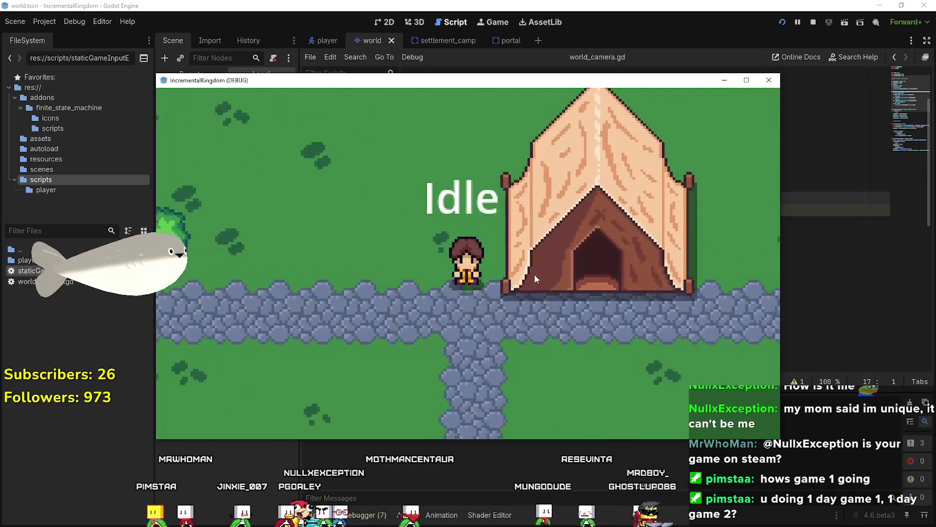
scroll(530, 266, down, 5)
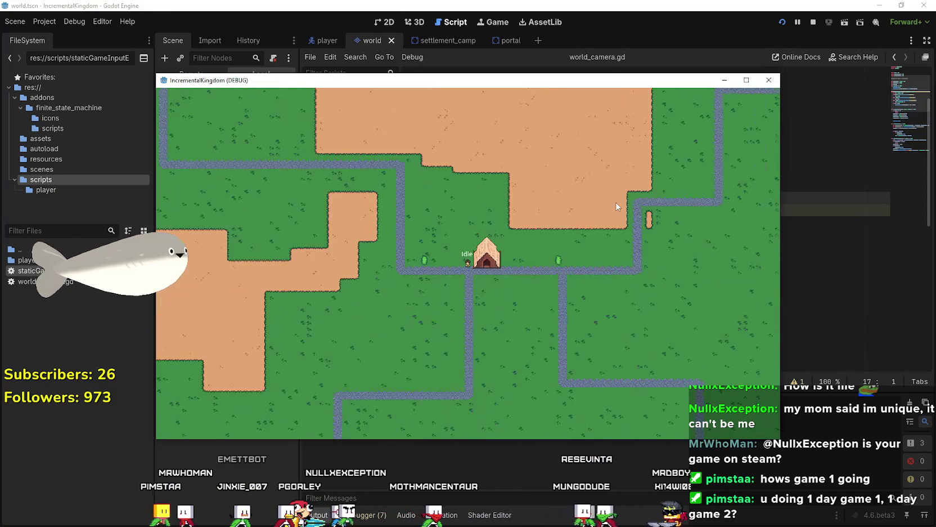
scroll(617, 206, up, 3)
click(747, 80)
scroll(468, 284, up, 3)
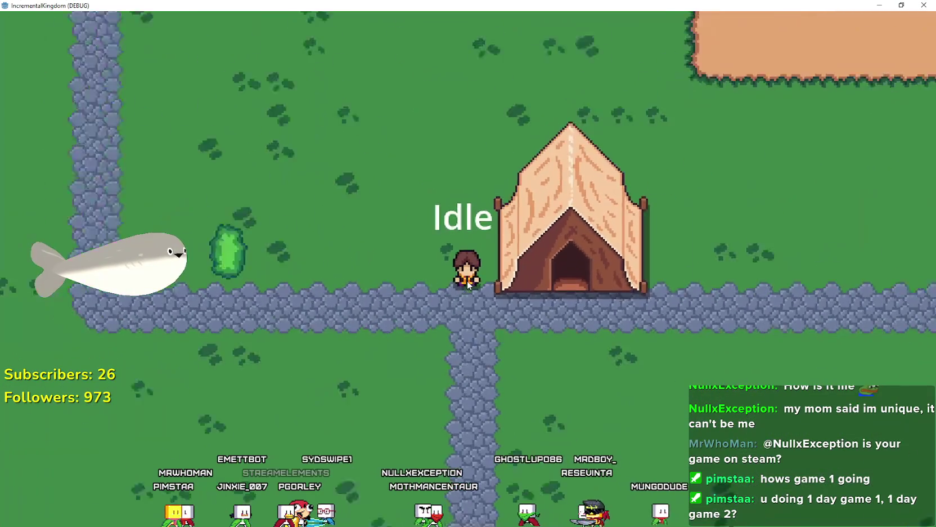
scroll(467, 284, down, 3)
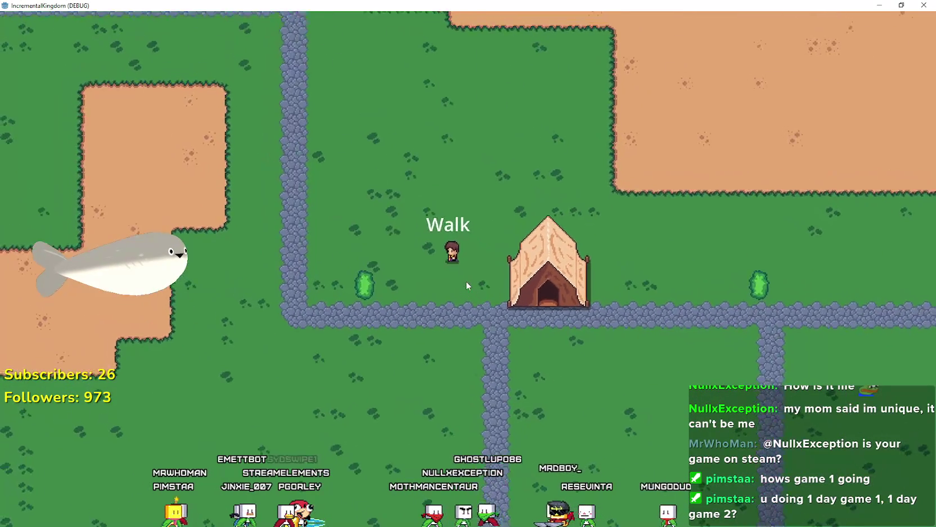
scroll(466, 282, down, 5)
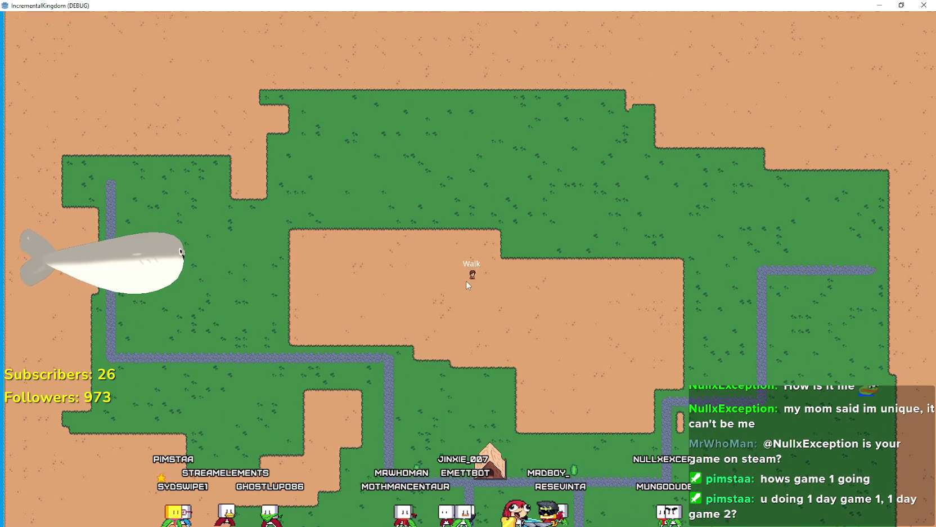
scroll(466, 284, up, 5)
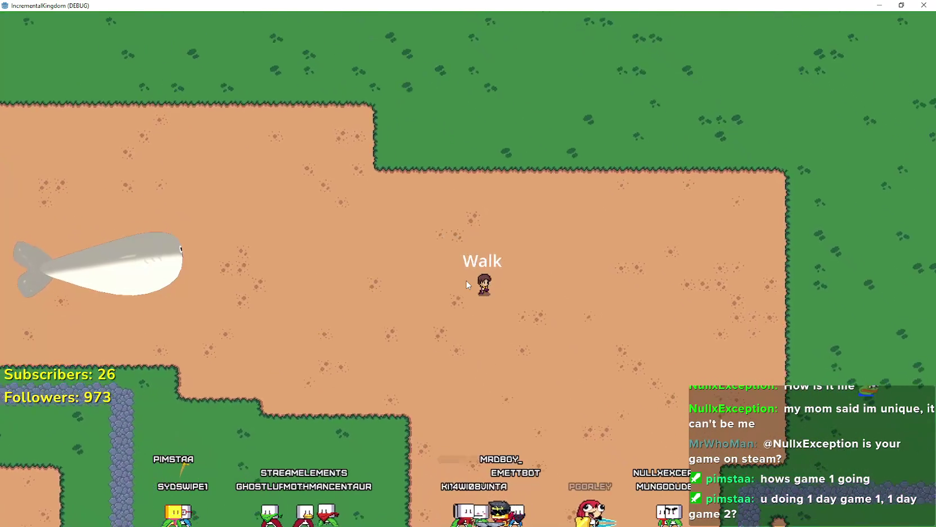
scroll(466, 284, down, 5)
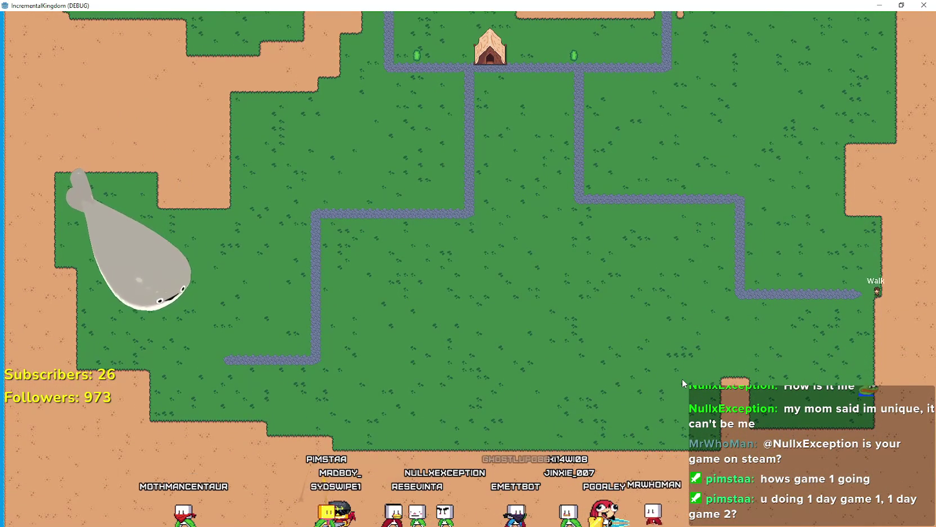
drag(459, 5, 457, 103)
click(443, 3)
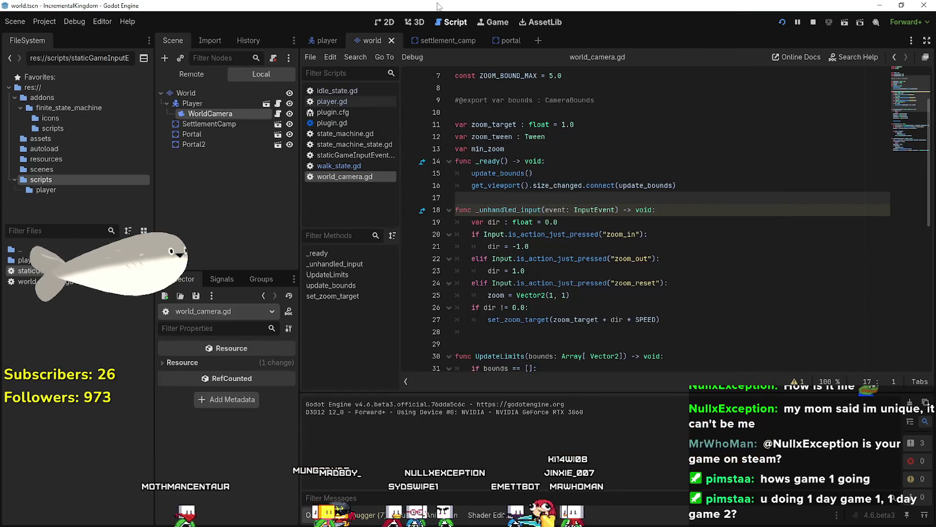
Set WorldCamera's Limit right and bottom to 2064 in the Inspector, then save and run.
click(204, 115)
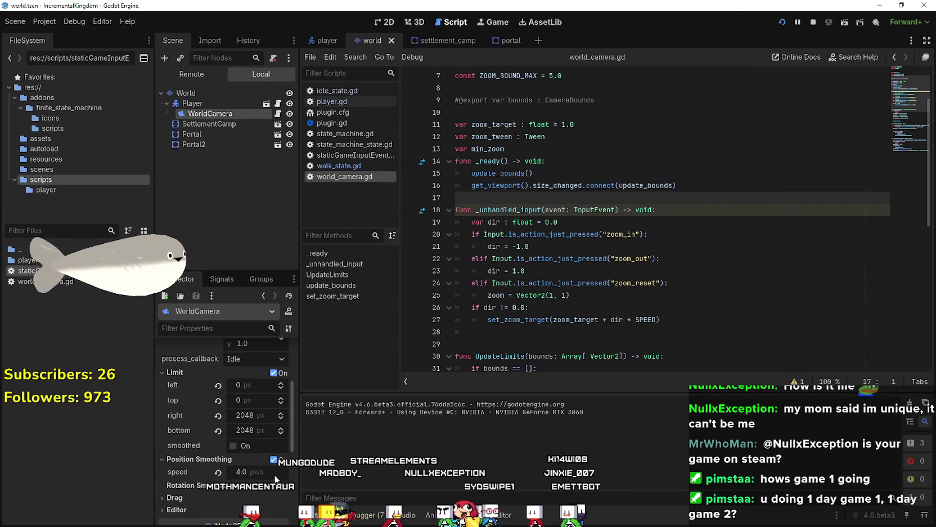
click(281, 416)
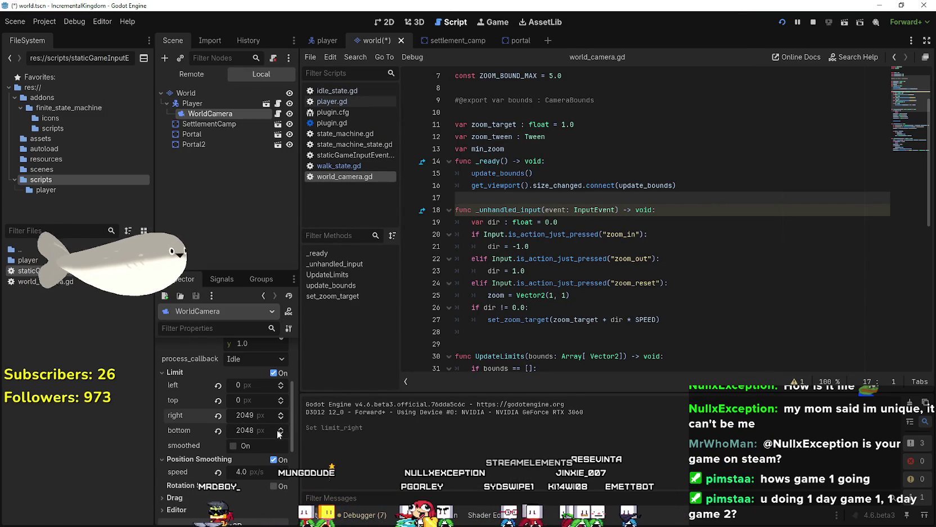
key(alt+Tab)
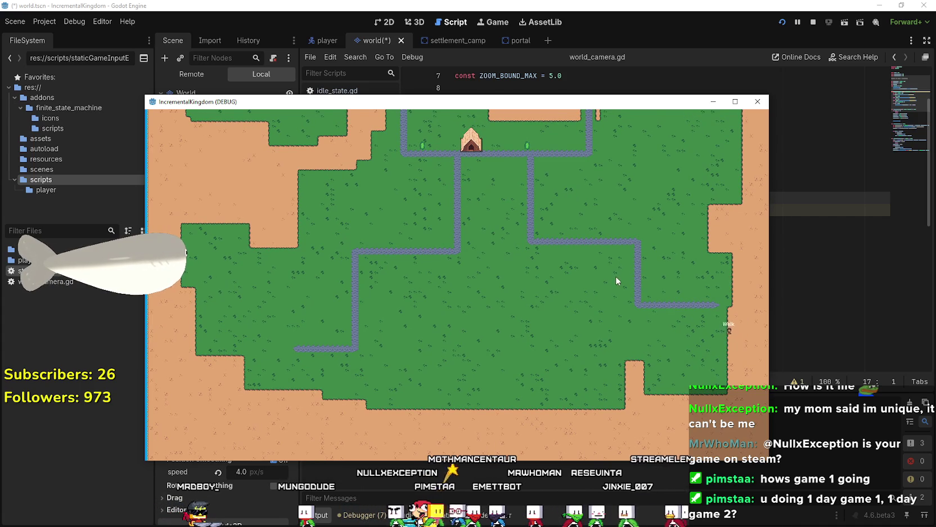
click(160, 490)
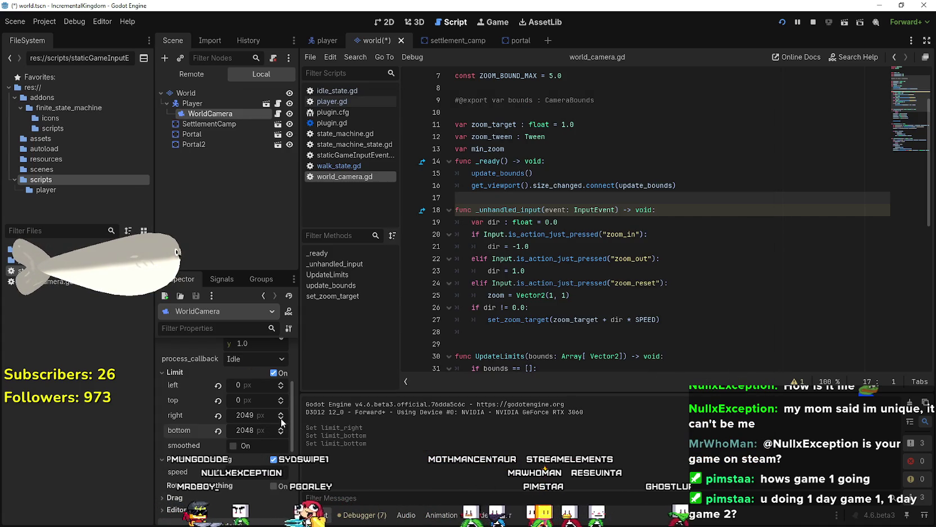
click(281, 422)
click(270, 415)
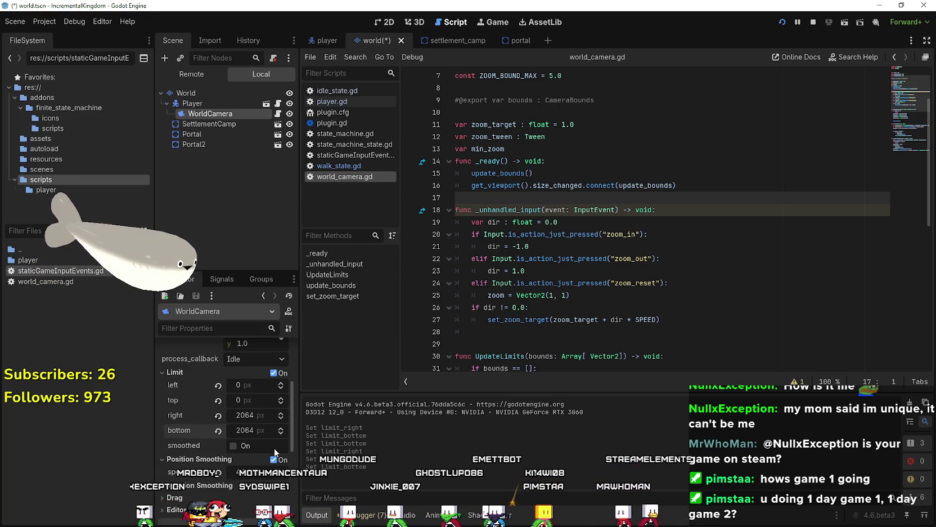
key(F5)
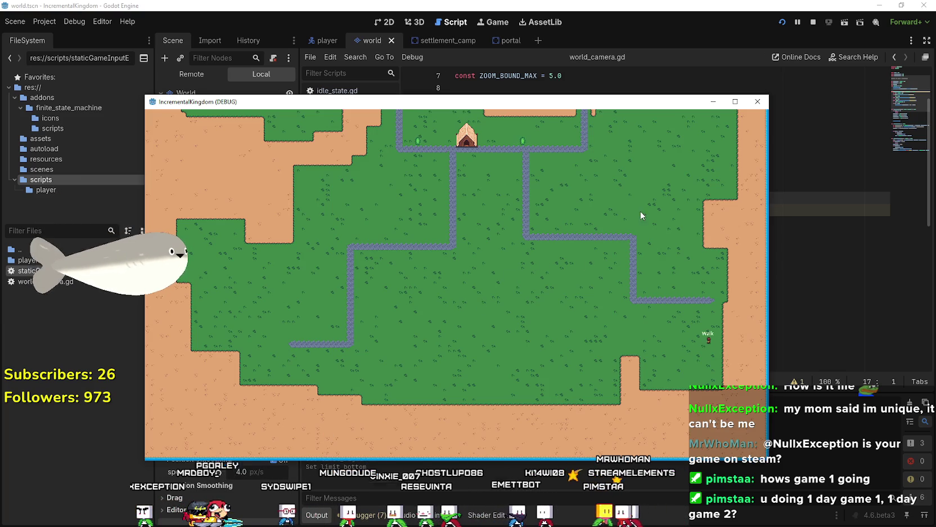
Play fullscreen, zooming in and out with the wheel while walking, then Alt+Tab to the editor.
click(735, 101)
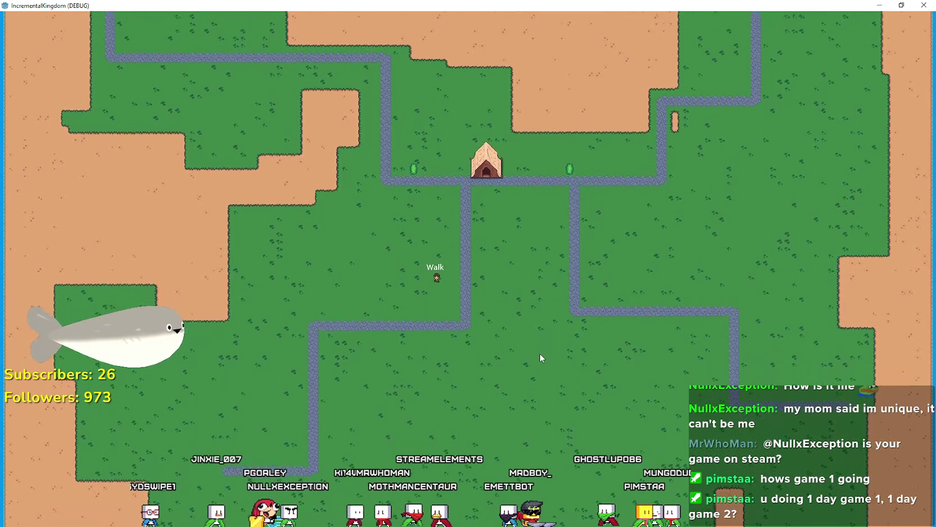
scroll(538, 356, up, 3)
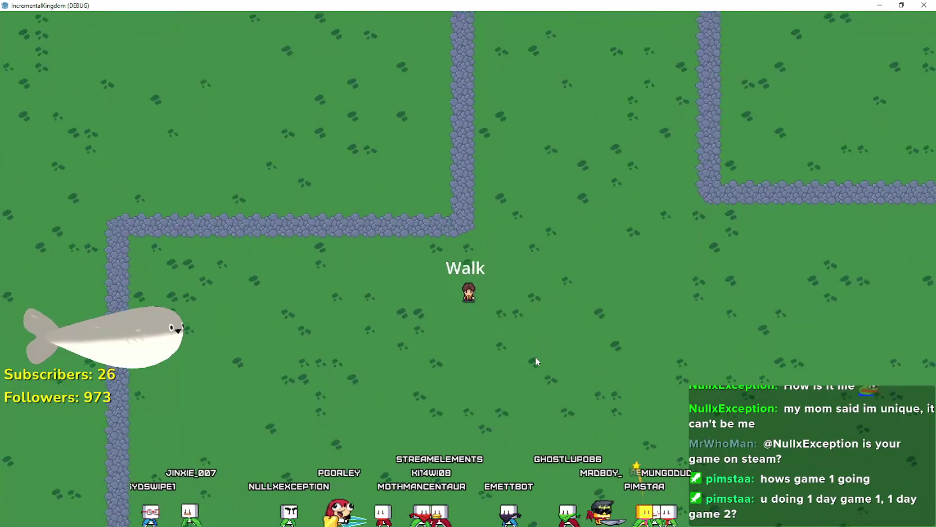
scroll(475, 313, up, 3)
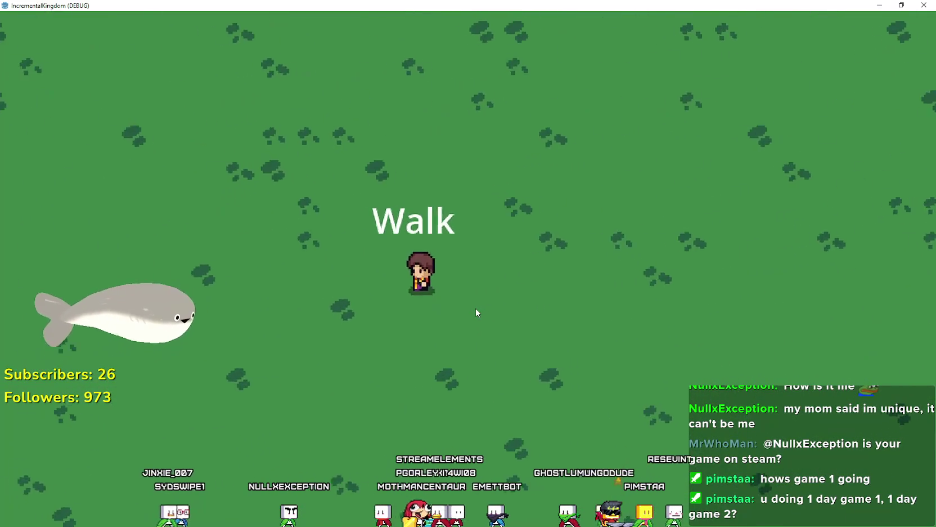
scroll(476, 313, down, 5)
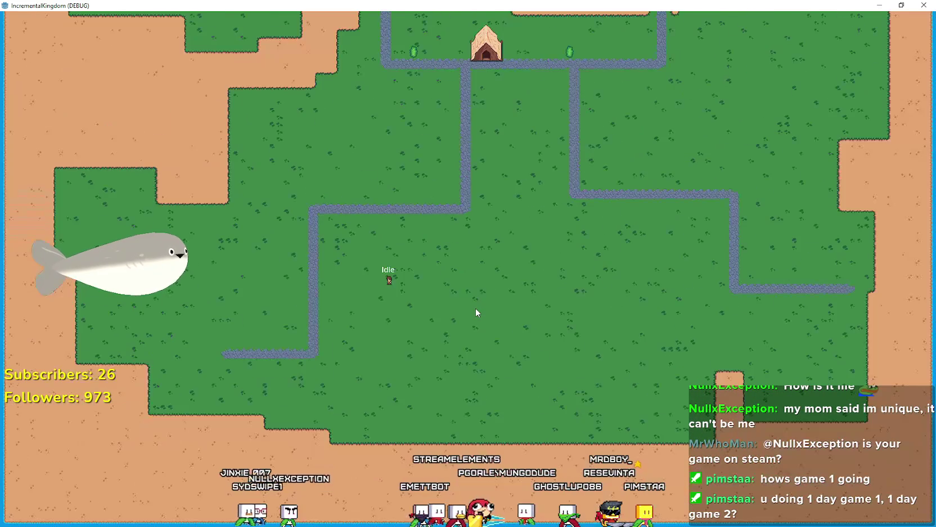
scroll(476, 313, up, 5)
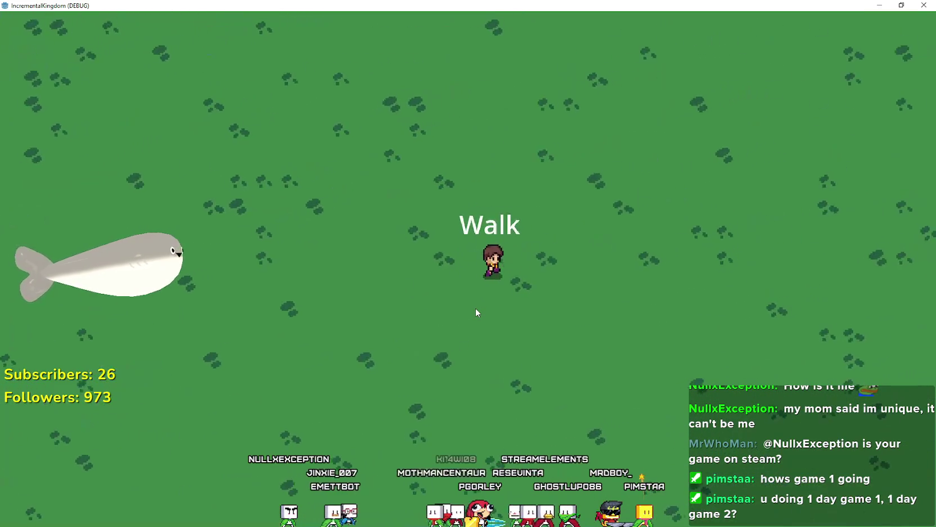
scroll(476, 312, down, 2)
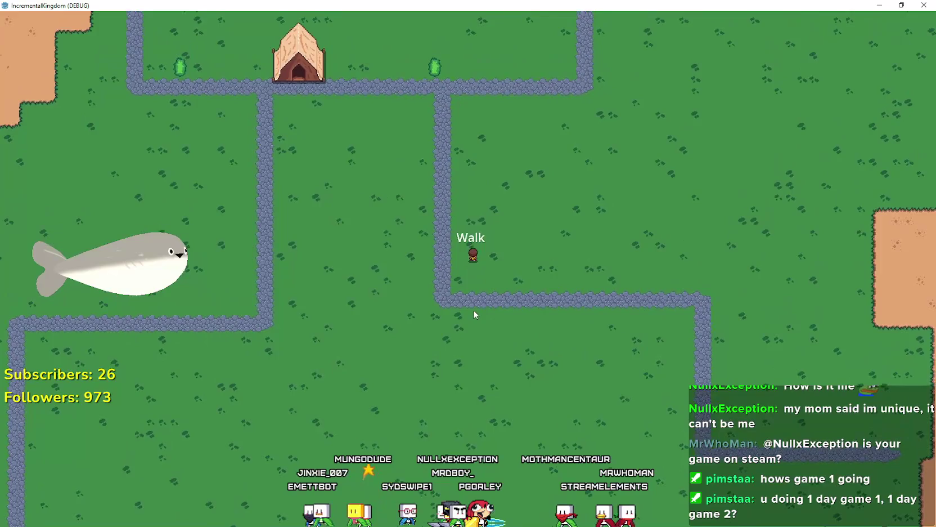
scroll(474, 315, up, 3)
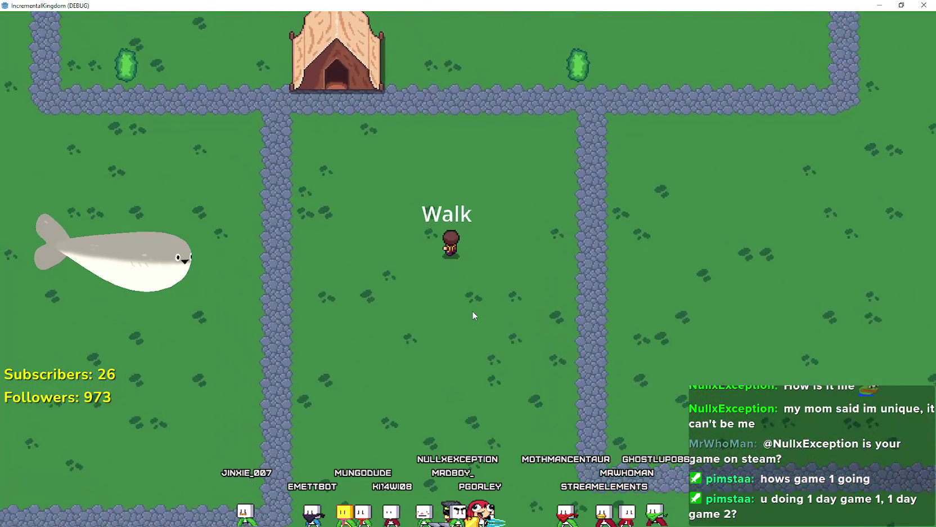
scroll(473, 315, up, 3)
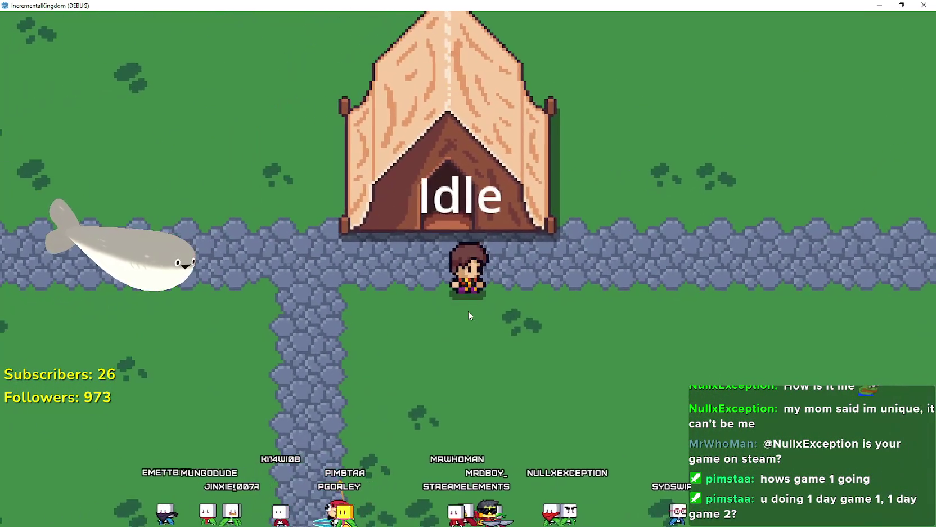
scroll(468, 311, down, 3)
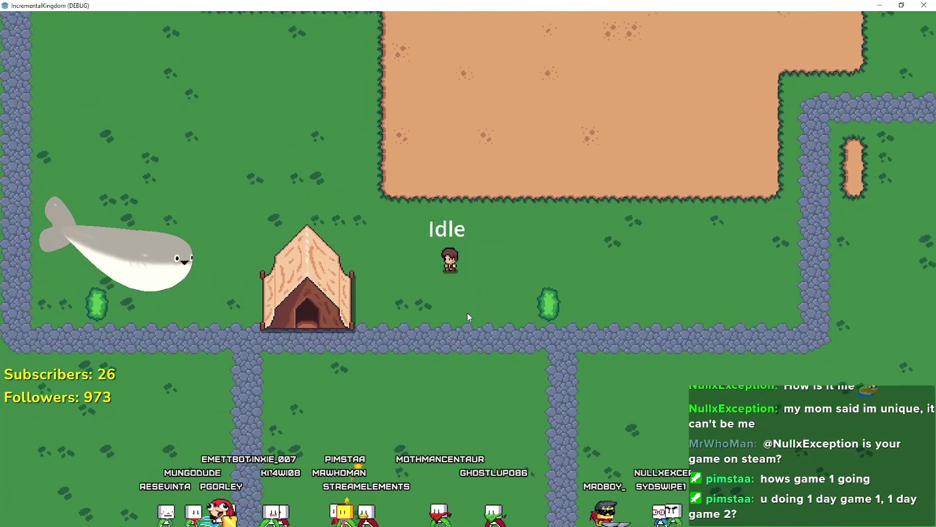
scroll(468, 317, down, 3)
scroll(467, 317, up, 5)
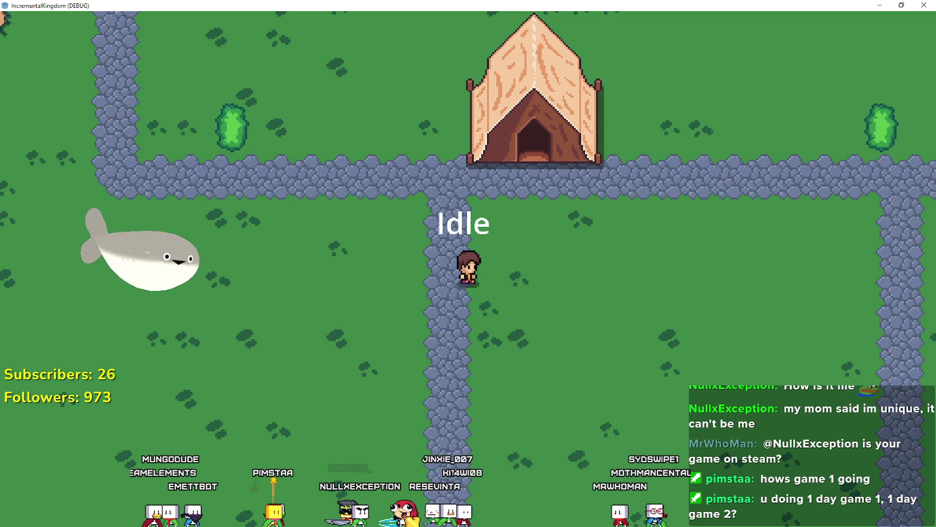
key(alt+Tab)
scroll(585, 259, down, 6)
Enable the FPS and Process time graphs in the debugger's Monitors.
click(563, 262)
scroll(534, 264, down, 1)
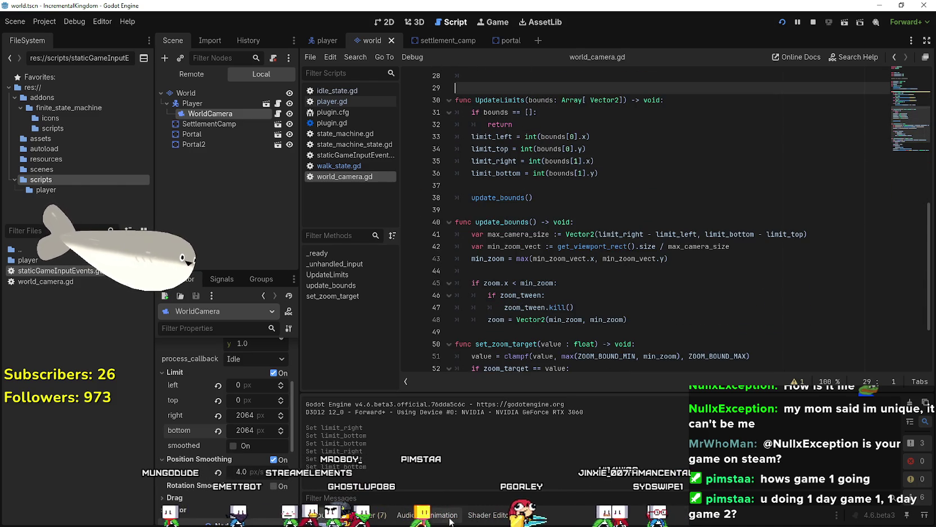
click(472, 393)
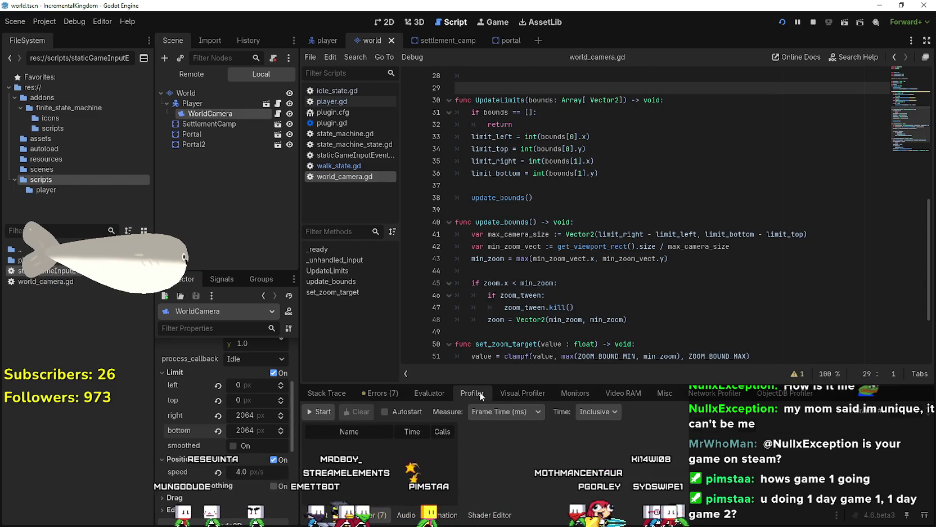
click(580, 393)
click(392, 439)
click(389, 447)
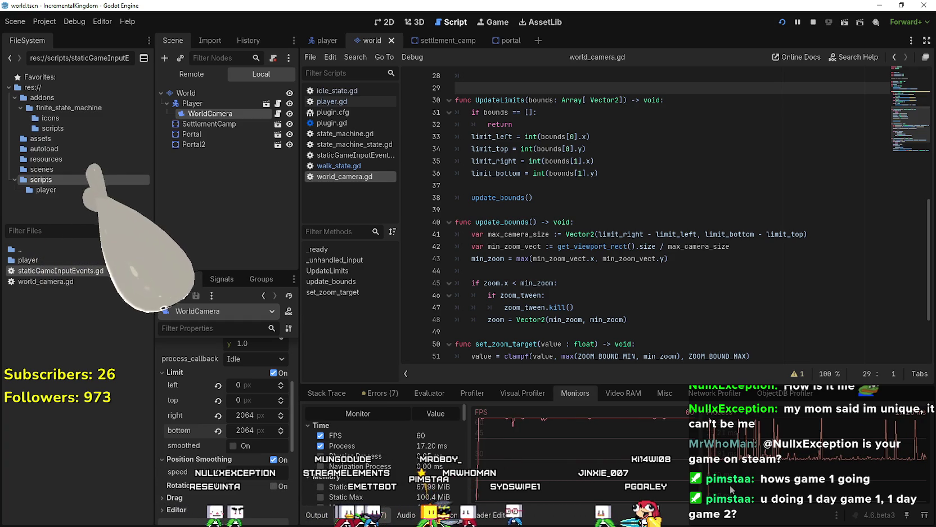
Restore the game window and walk the player left, up and right.
key(alt+Tab)
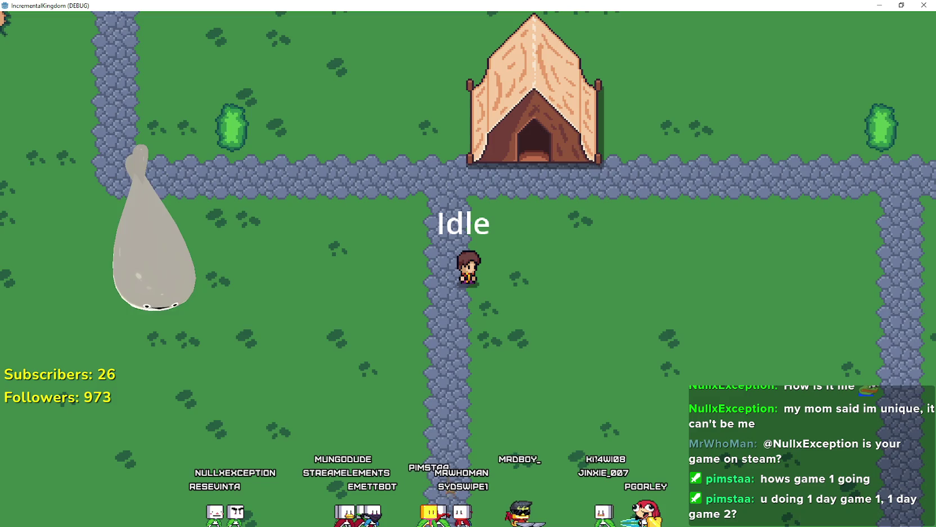
key(super+Down)
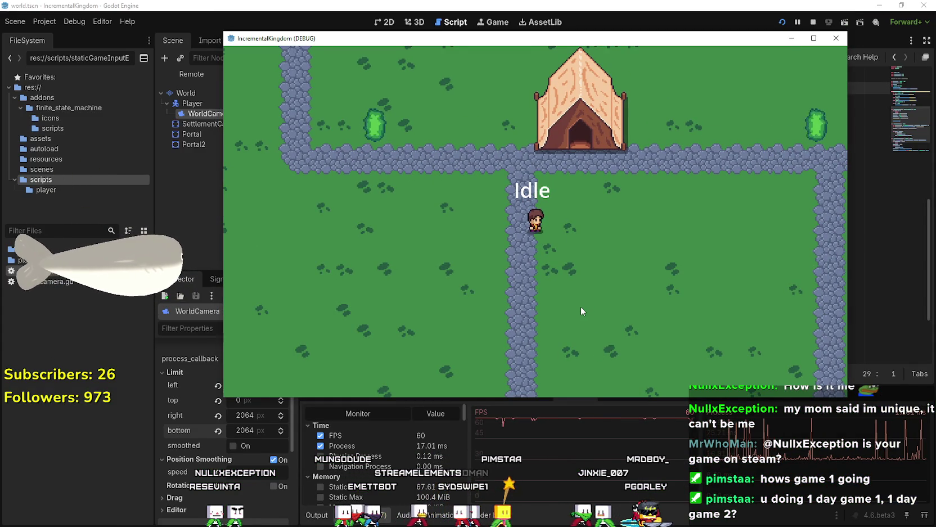
scroll(581, 310, down, 3)
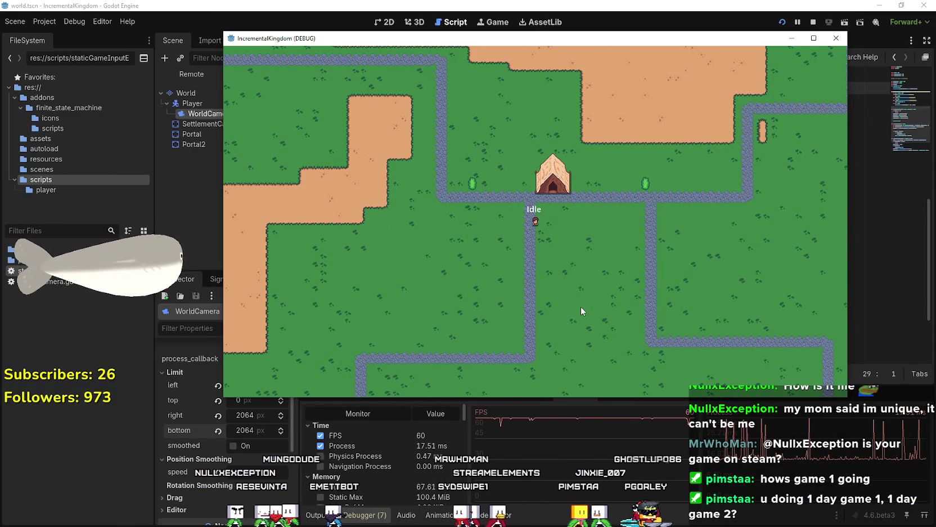
scroll(581, 309, down, 2)
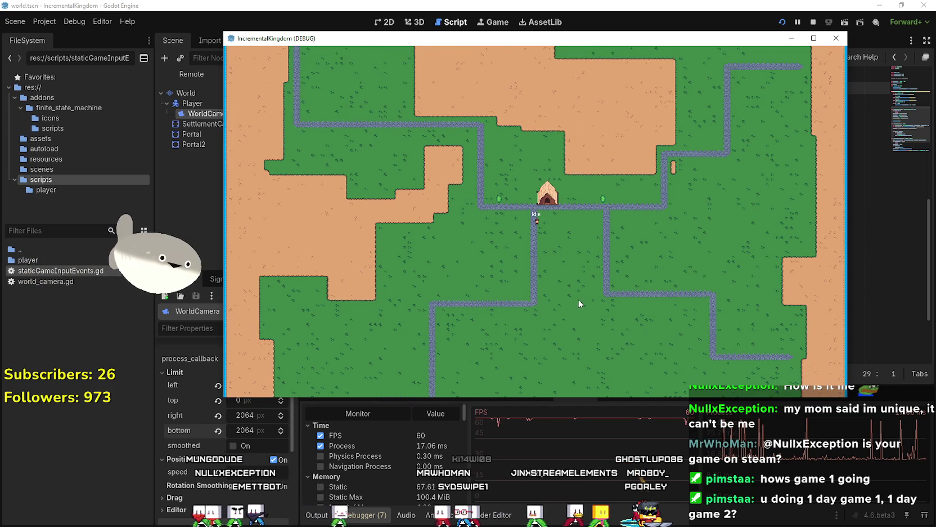
key(a)
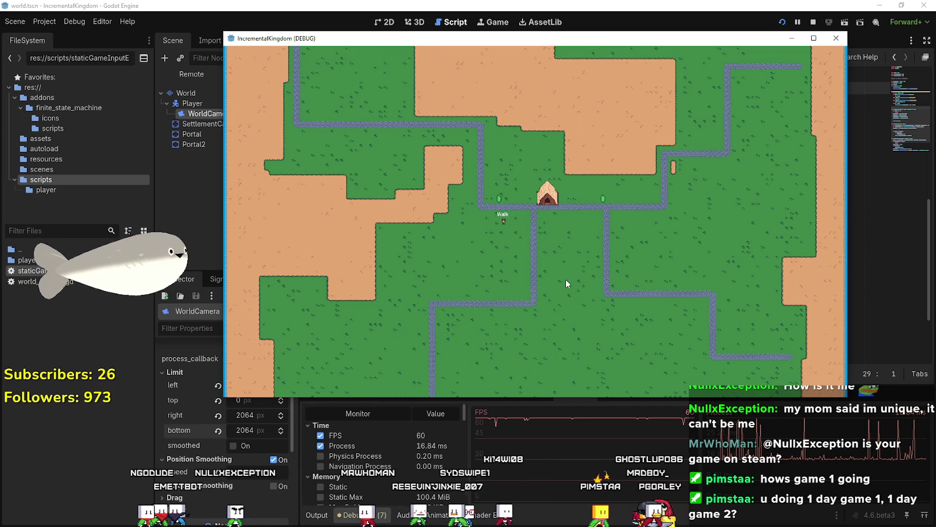
key(w)
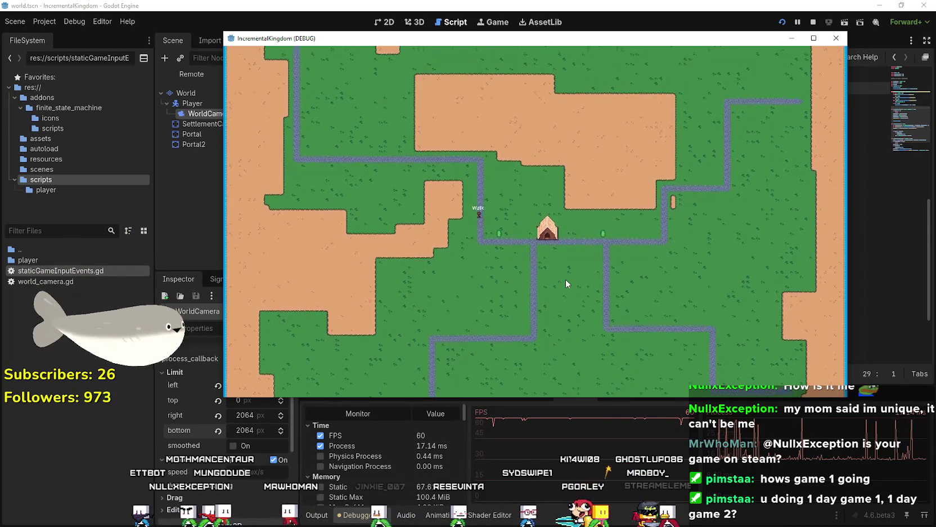
key(d)
scroll(565, 279, up, 5)
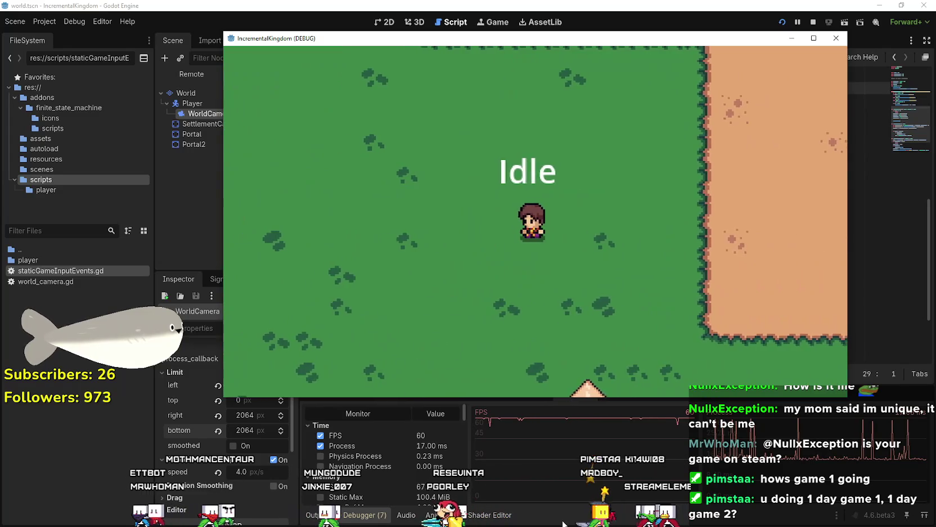
Start recording in the Visual Profiler and expand the debugger panel.
click(562, 522)
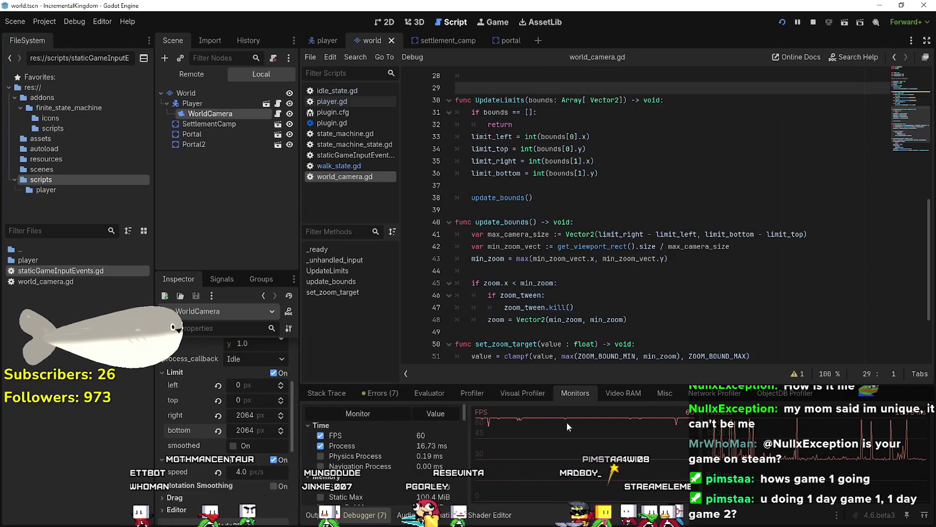
click(522, 393)
click(319, 411)
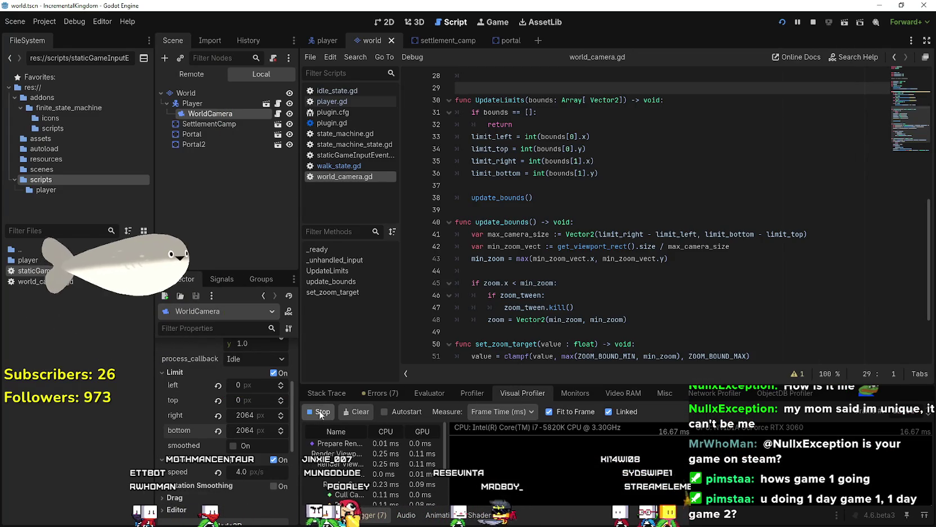
key(shift+F12)
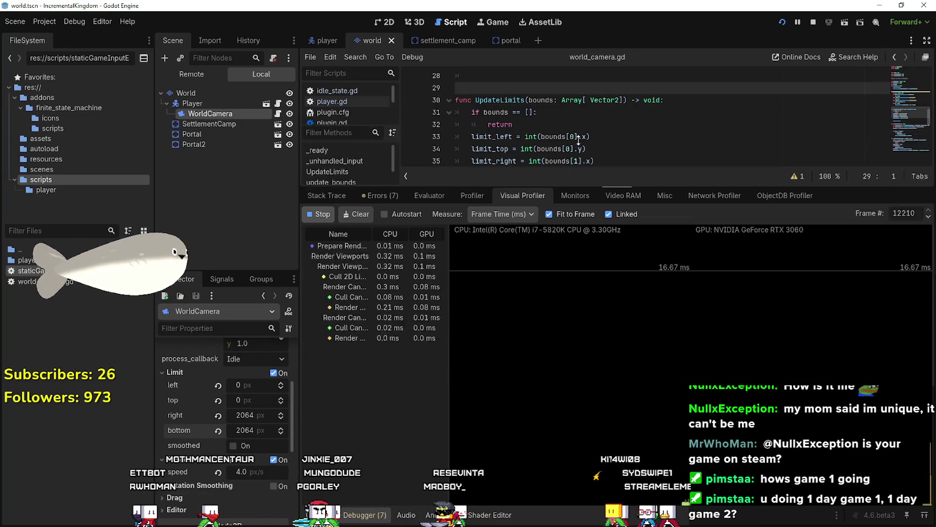
Walk the player up-right and up-left in the game, then return to the editor with F8.
key(alt+Tab)
scroll(583, 320, down, 4)
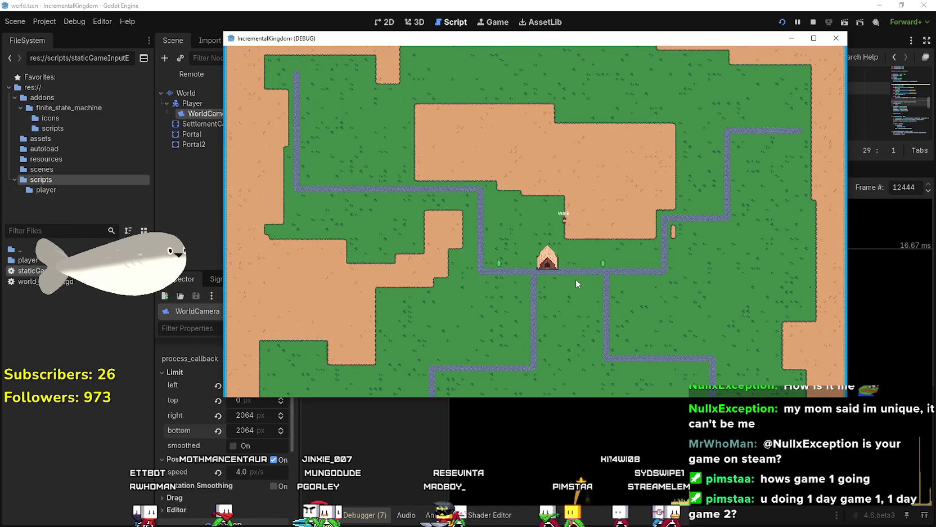
key(w)
key(d)
key(w)
key(a)
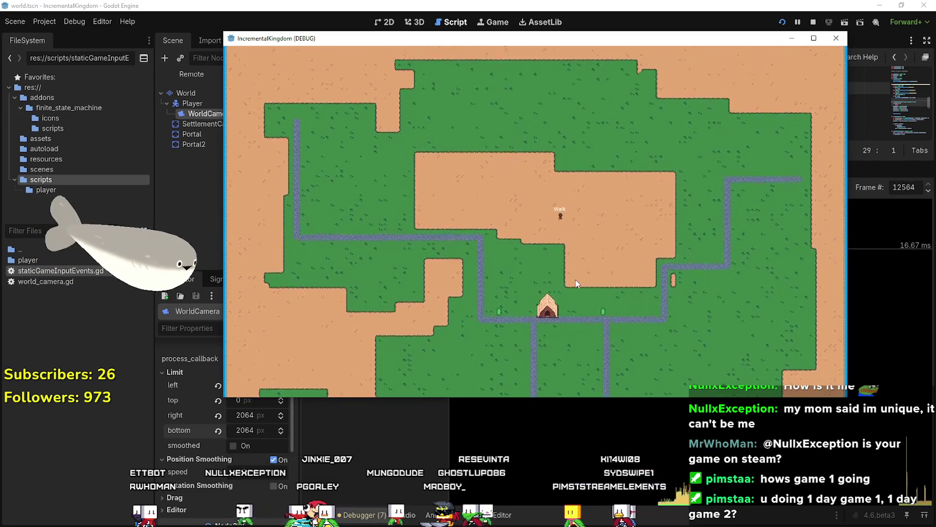
scroll(575, 279, up, 5)
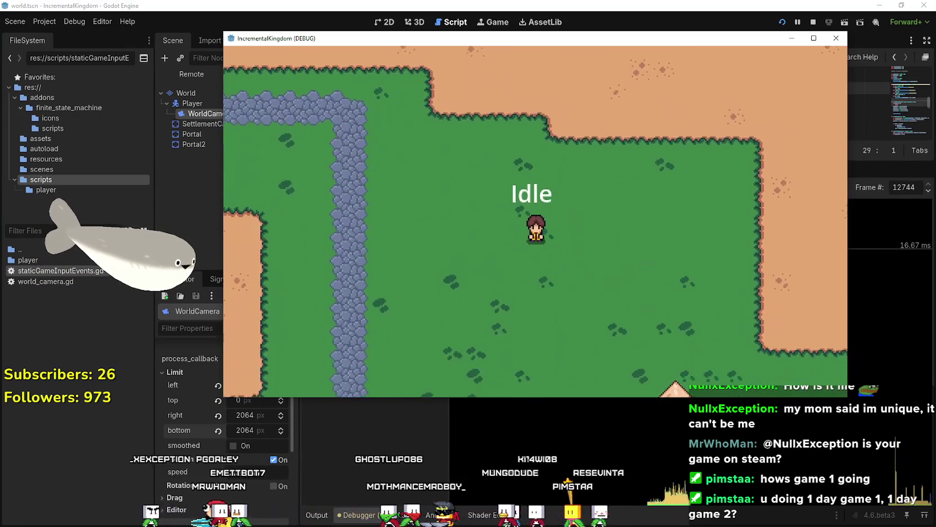
key(F8)
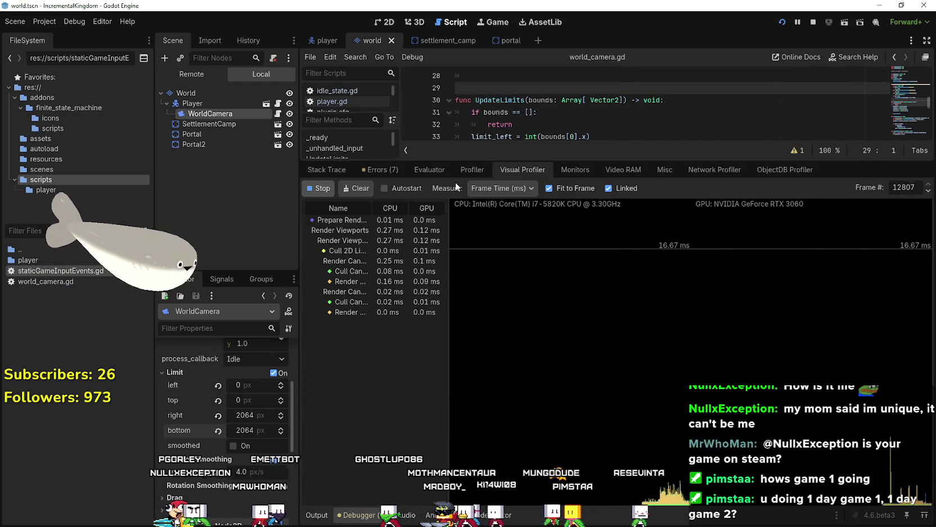
Start the function-time Profiler and enlarge the code view above it.
click(478, 170)
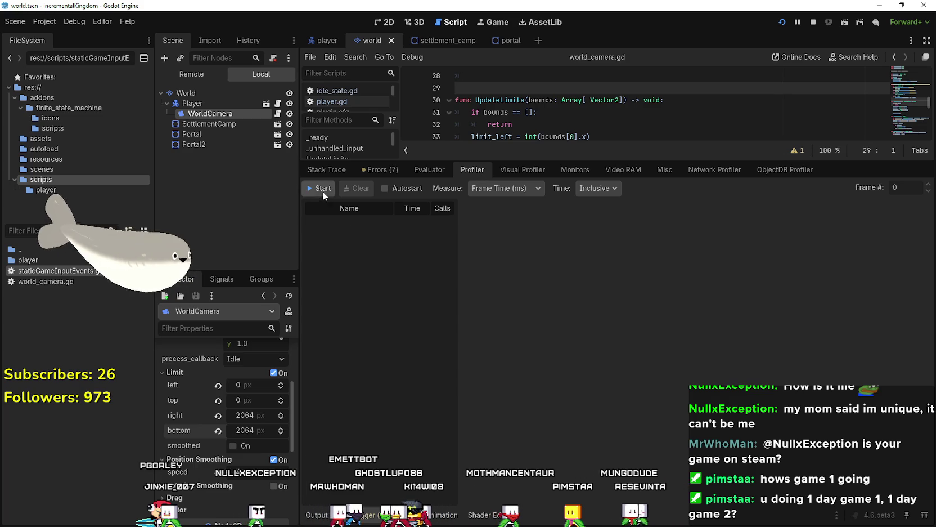
click(321, 189)
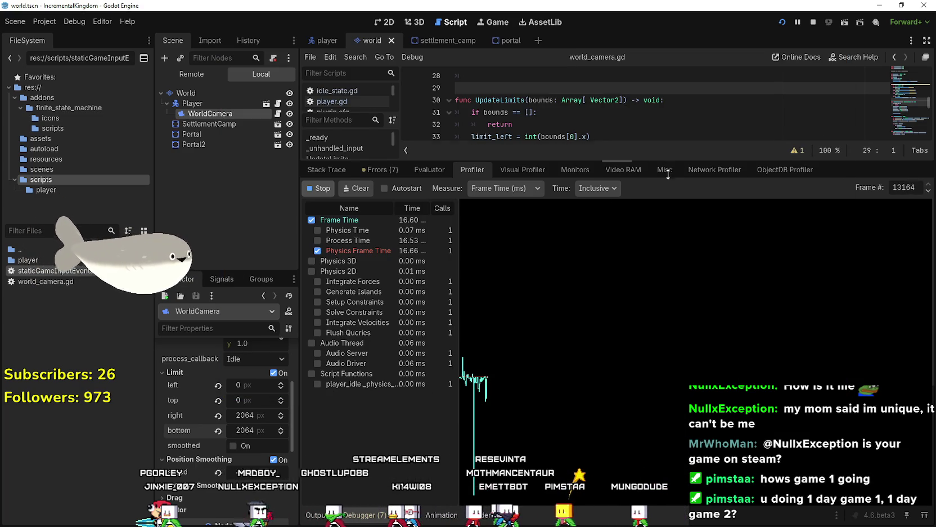
drag(669, 161, 582, 436)
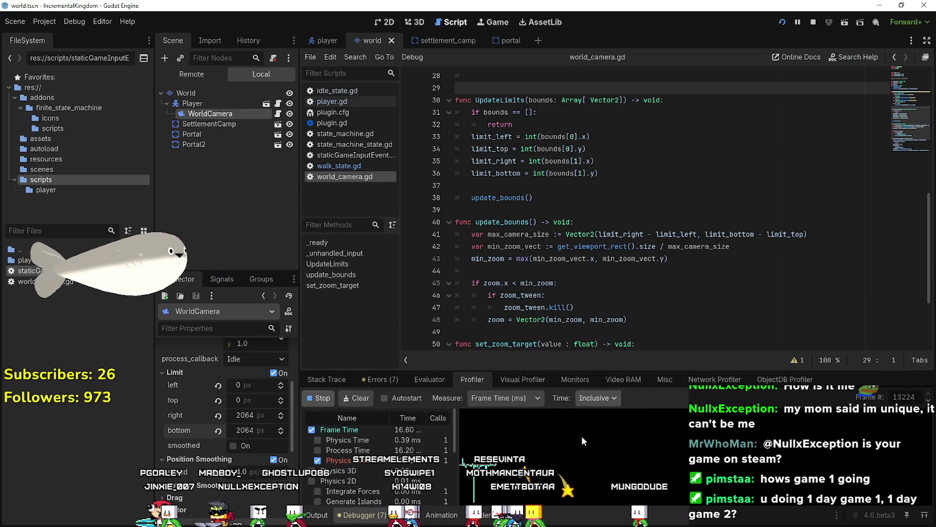
Stop the running game and open the Project Settings.
click(812, 23)
click(34, 22)
click(62, 34)
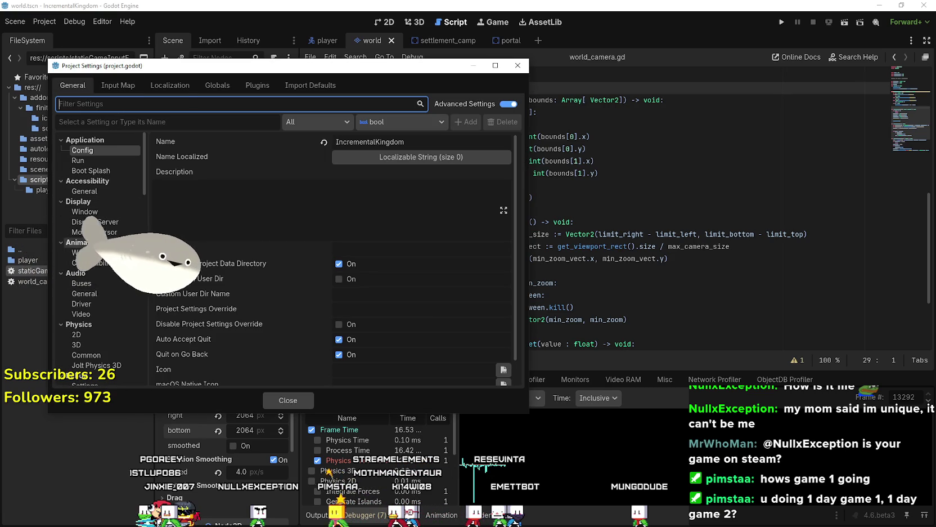
In Project Settings, set Display > Window V-Sync Mode from Enabled to Disabled.
click(94, 161)
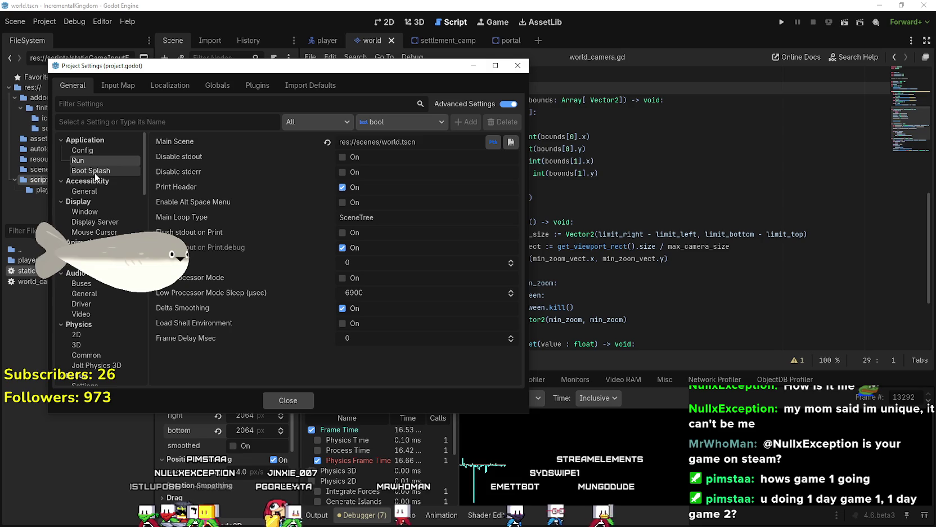
click(91, 212)
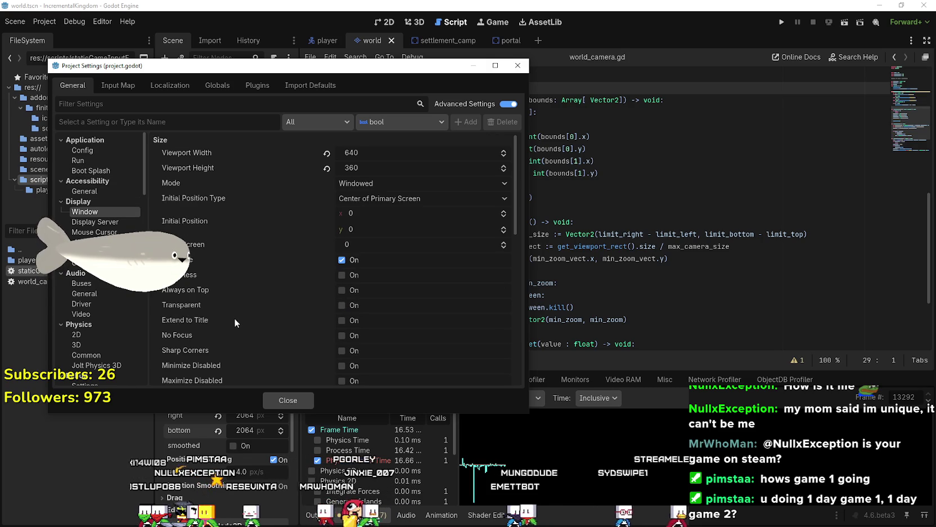
scroll(234, 322, down, 5)
scroll(238, 312, down, 4)
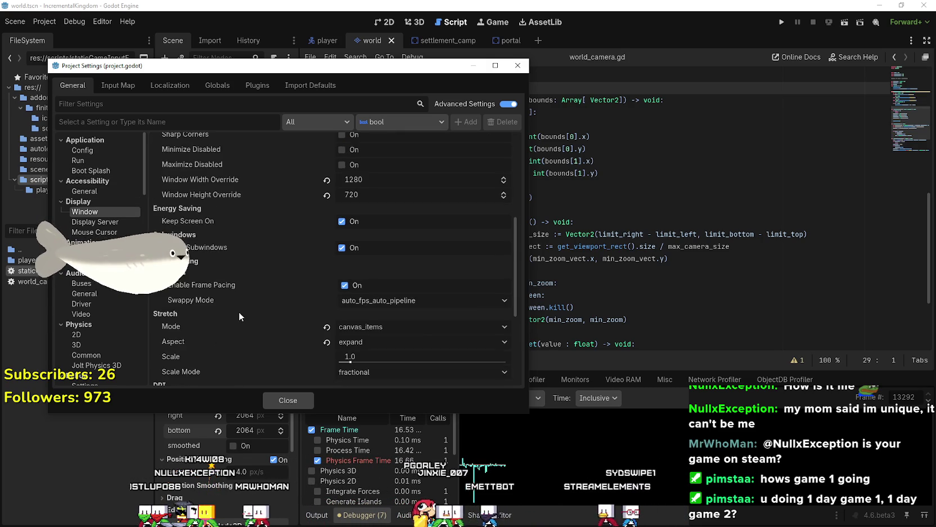
scroll(238, 310, down, 3)
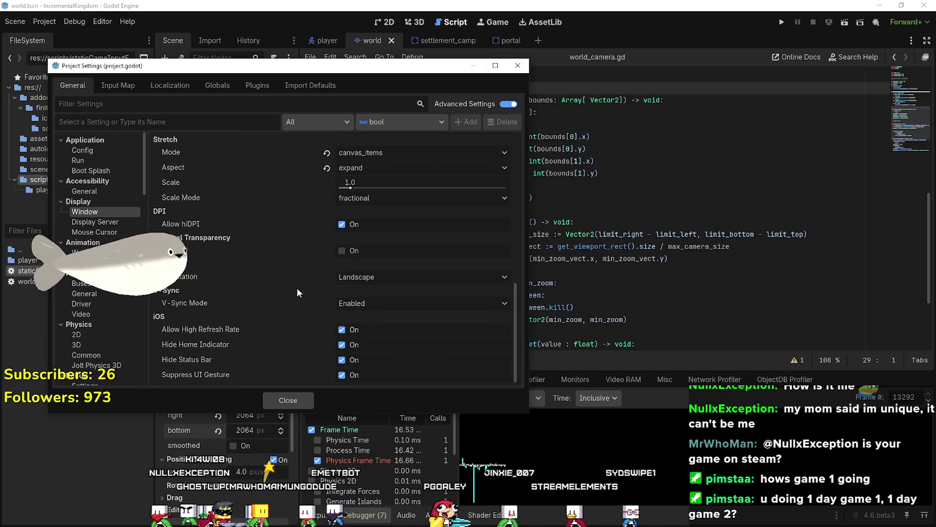
click(375, 304)
click(383, 322)
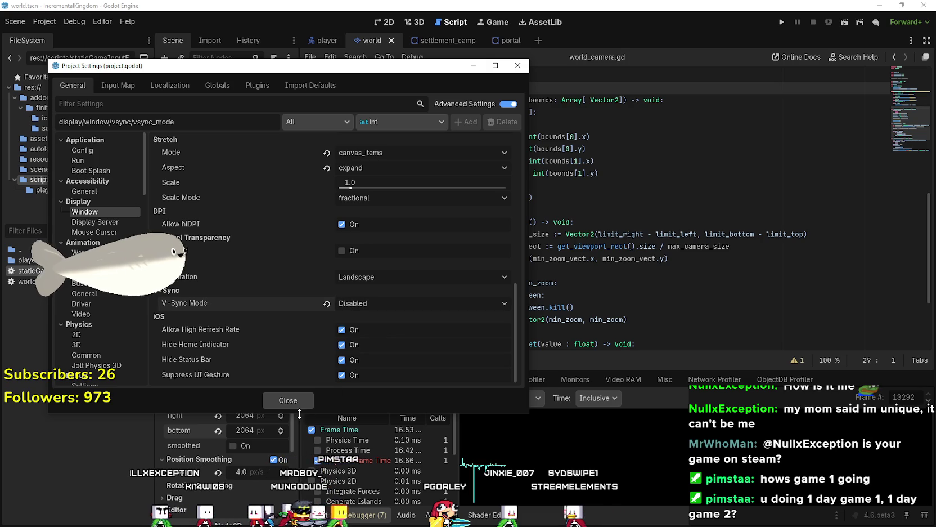
key(Escape)
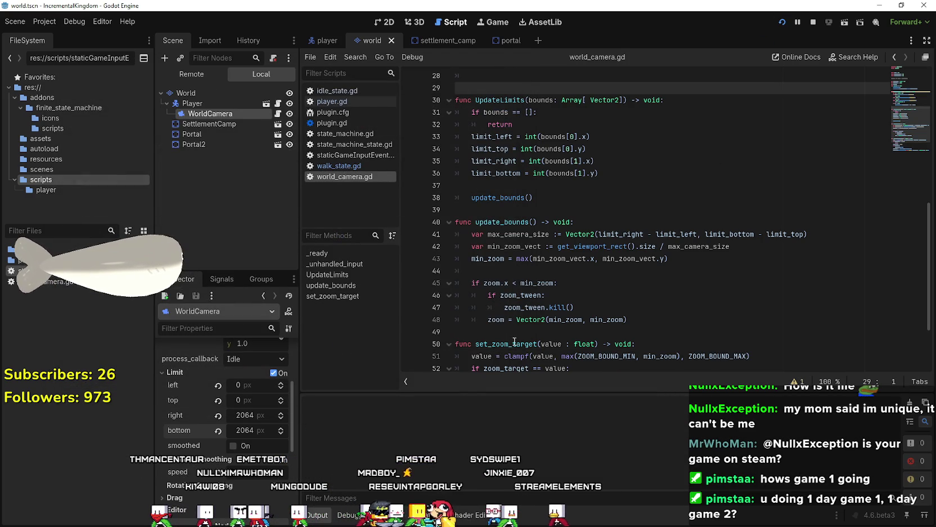
Launch the game, show the FPS monitor, and walk the player left, up, down-left and down-right.
key(F5)
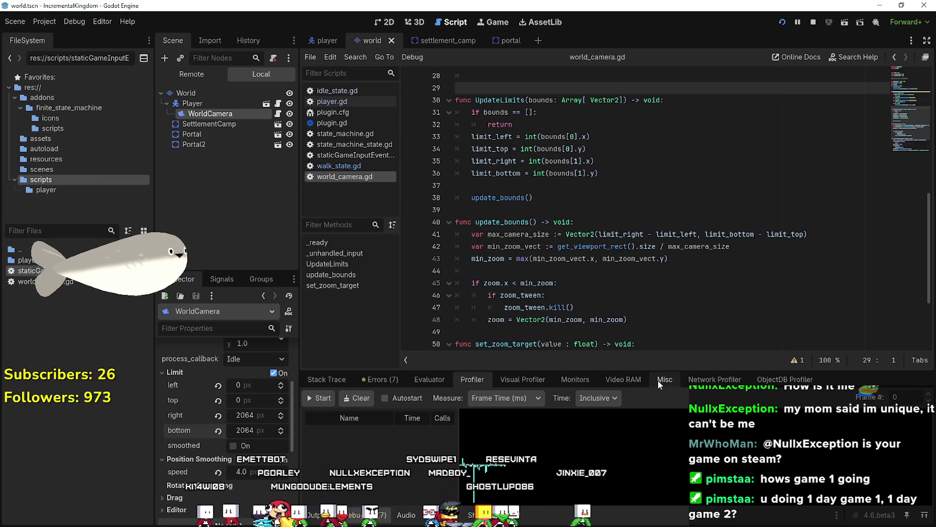
click(570, 386)
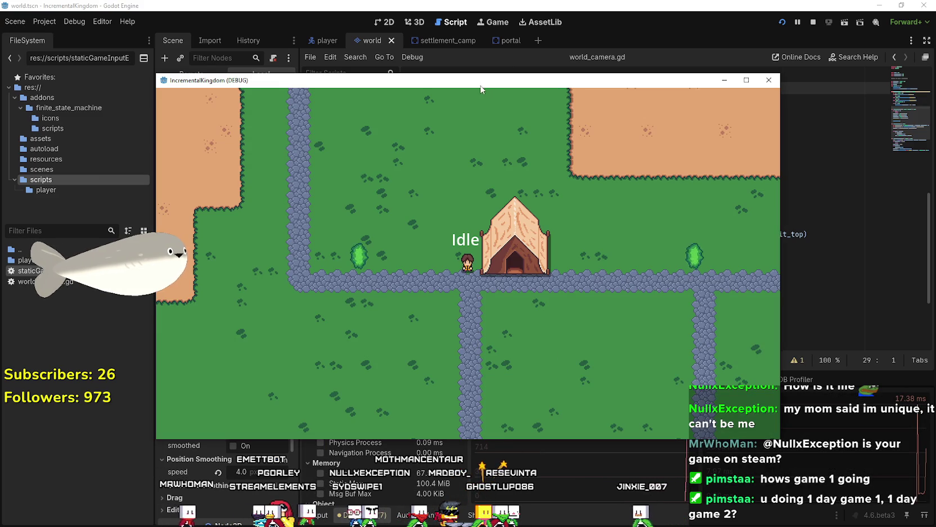
drag(481, 89, 568, 18)
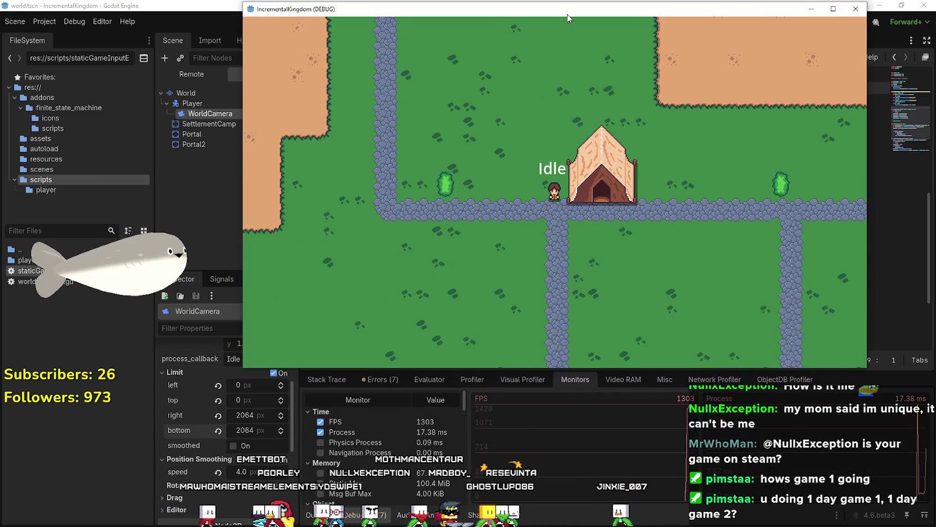
key(a)
key(w)
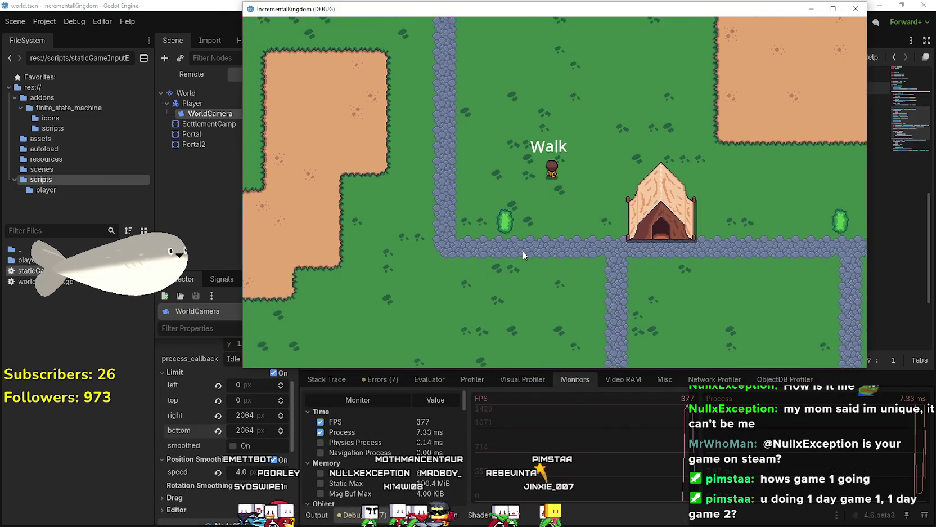
key(s)
key(a)
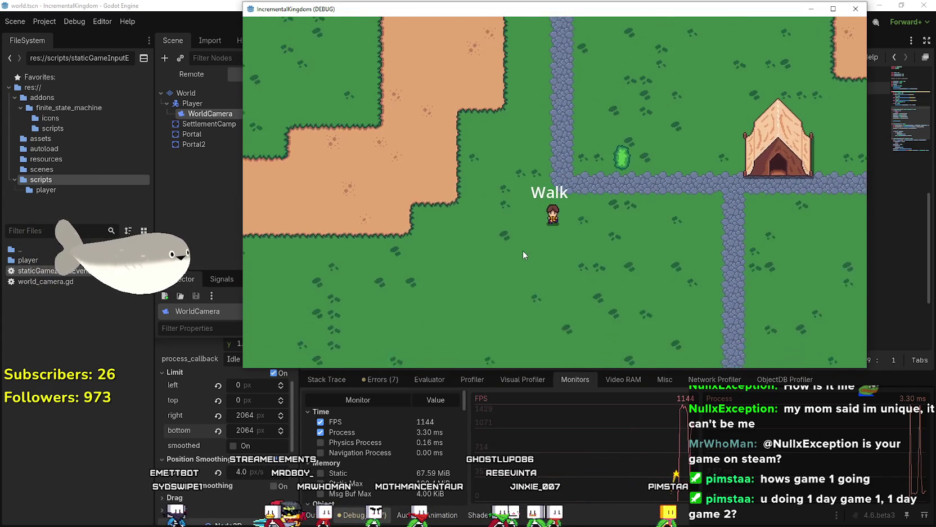
key(d)
Walk the player north, east, north-west, west and south-west, watching the Walk/Idle label.
key(w)
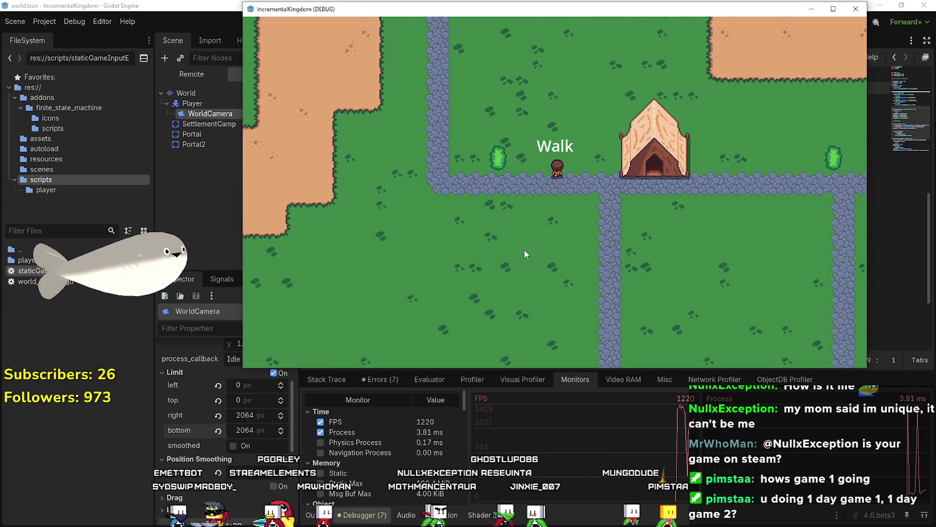
key(d)
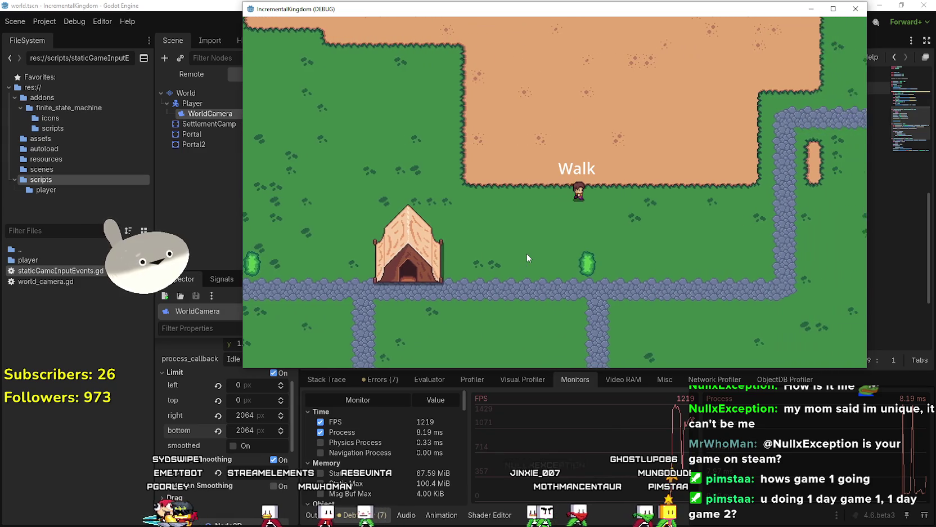
key(d)
key(d)
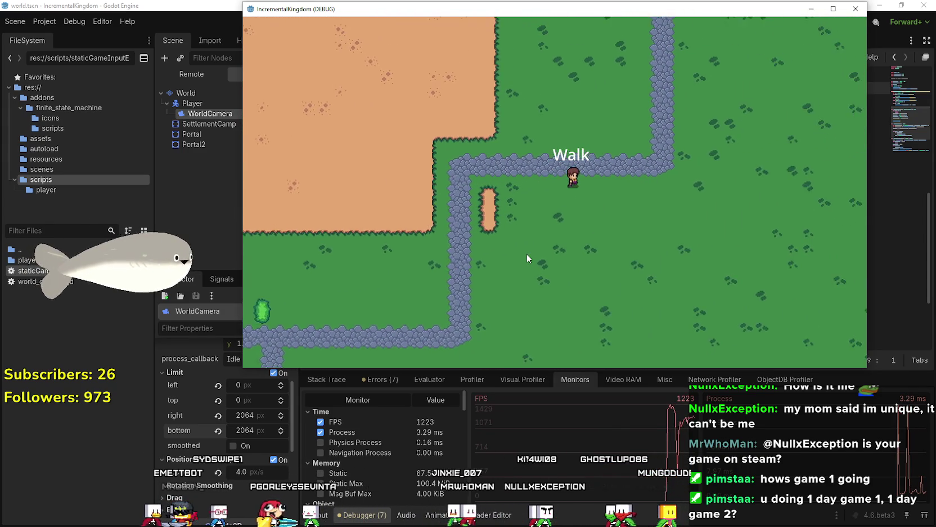
key(w)
key(w)
key(w)
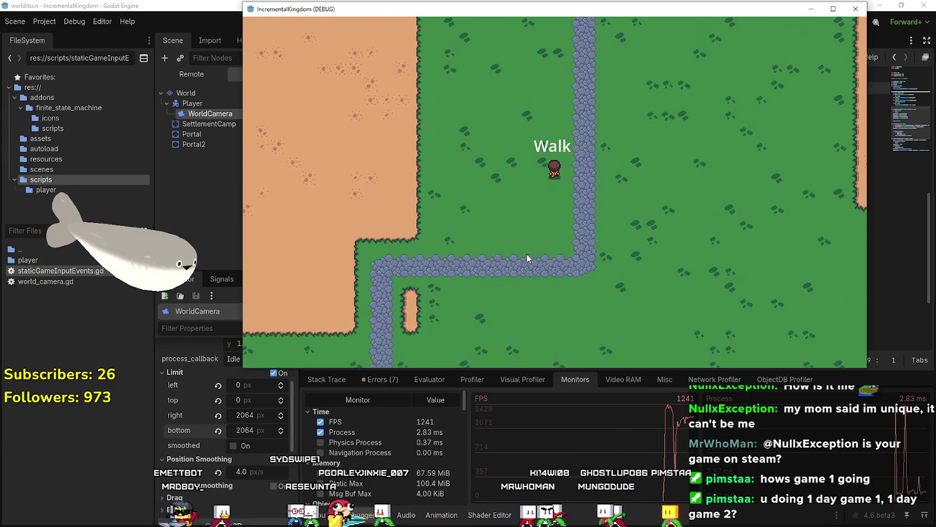
key(a)
key(a)
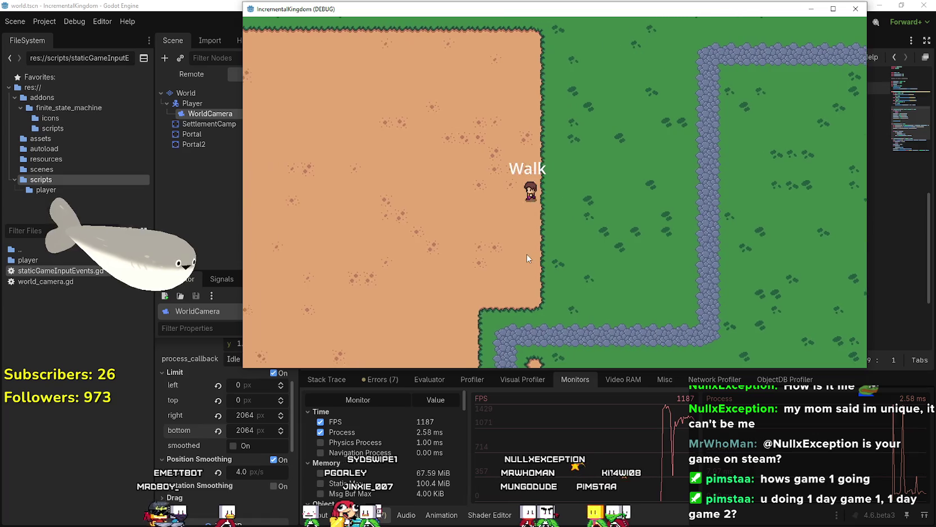
key(a)
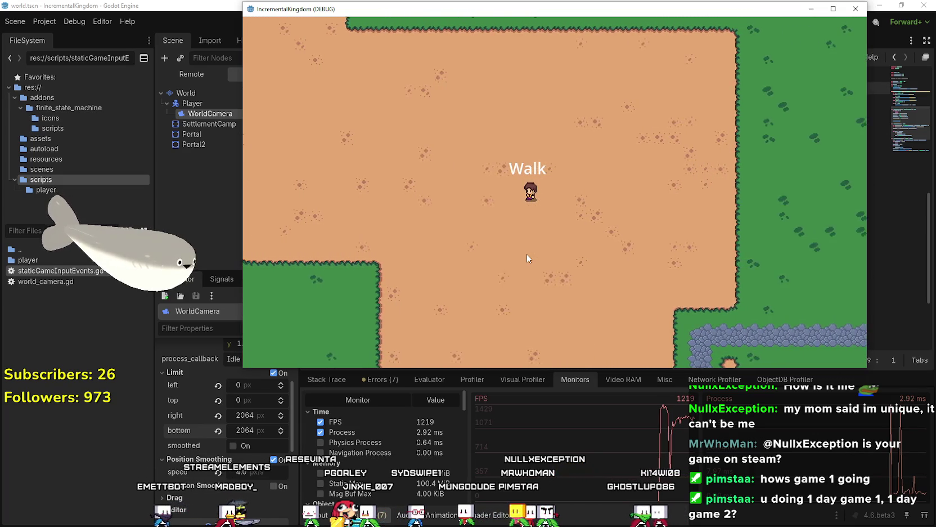
key(s)
key(a)
key(s)
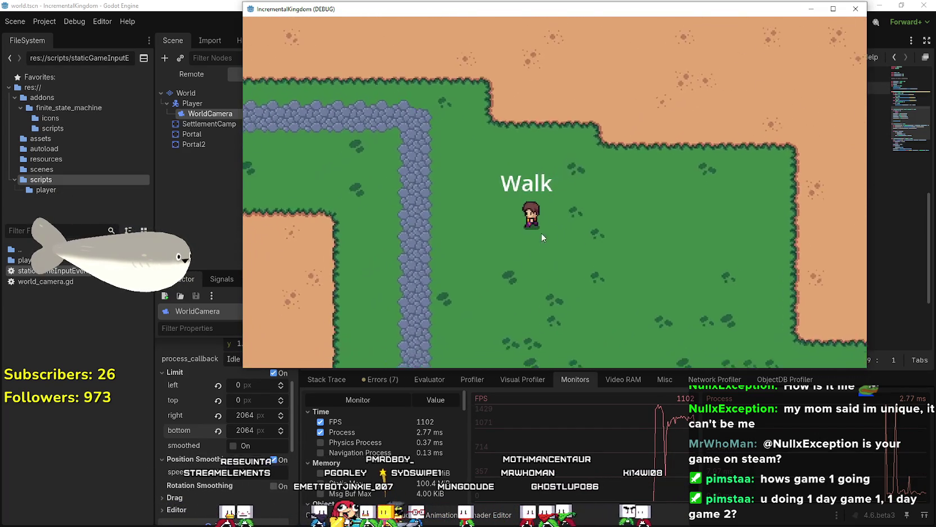
scroll(547, 212, up, 3)
key(d)
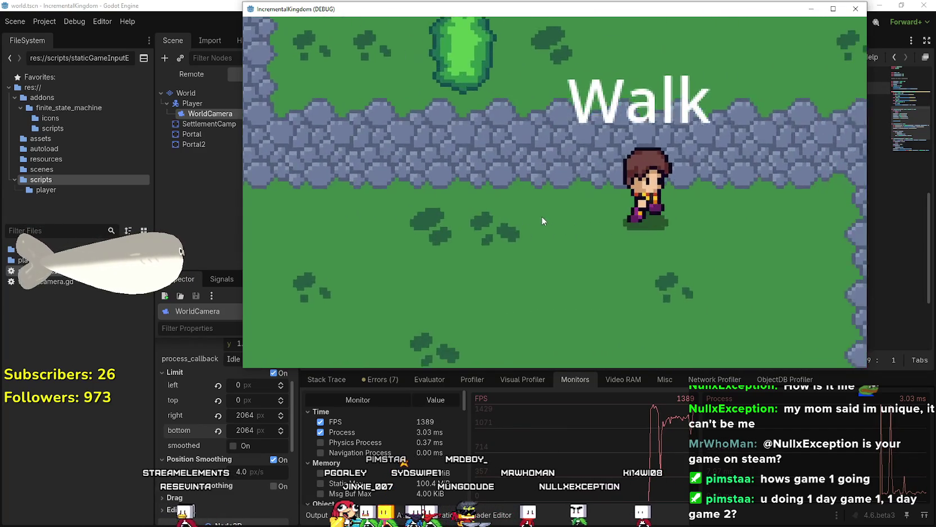
Walk the player toward the tent and north-west across the sand while zooming the camera.
key(a)
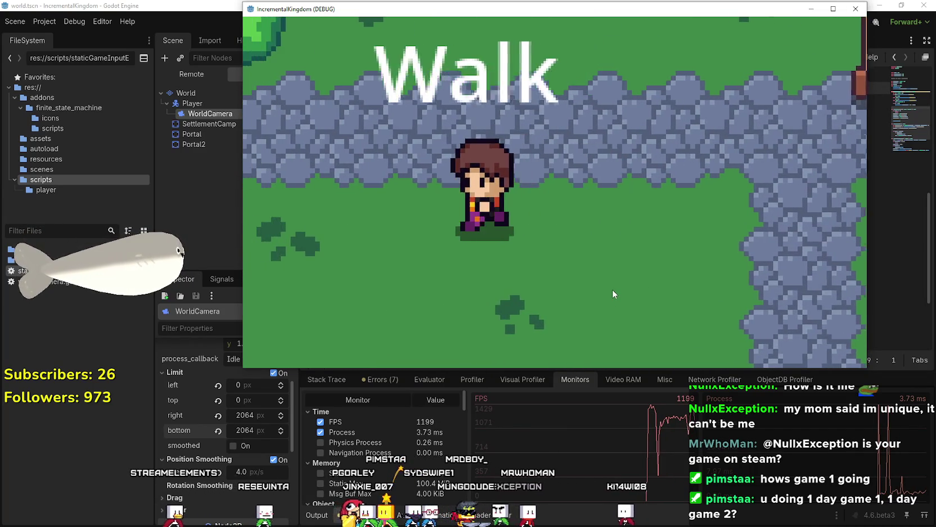
key(w)
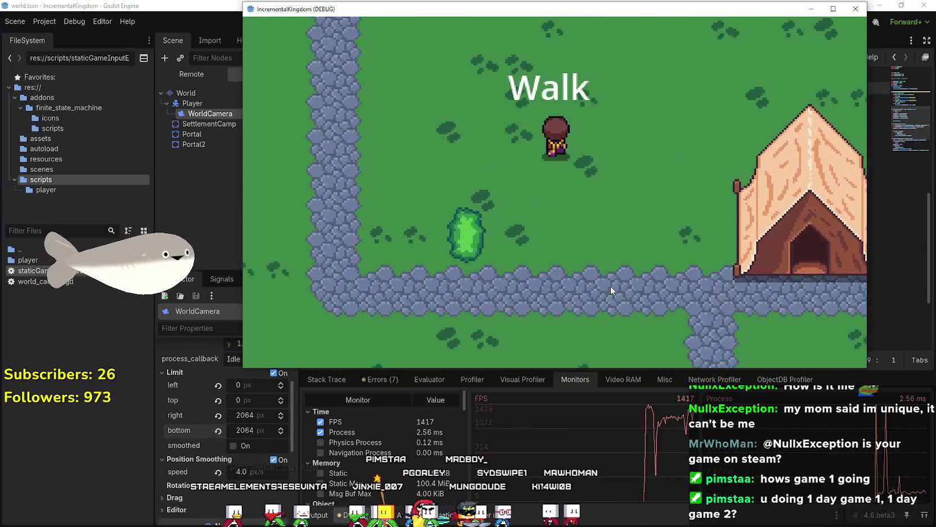
key(s)
key(d)
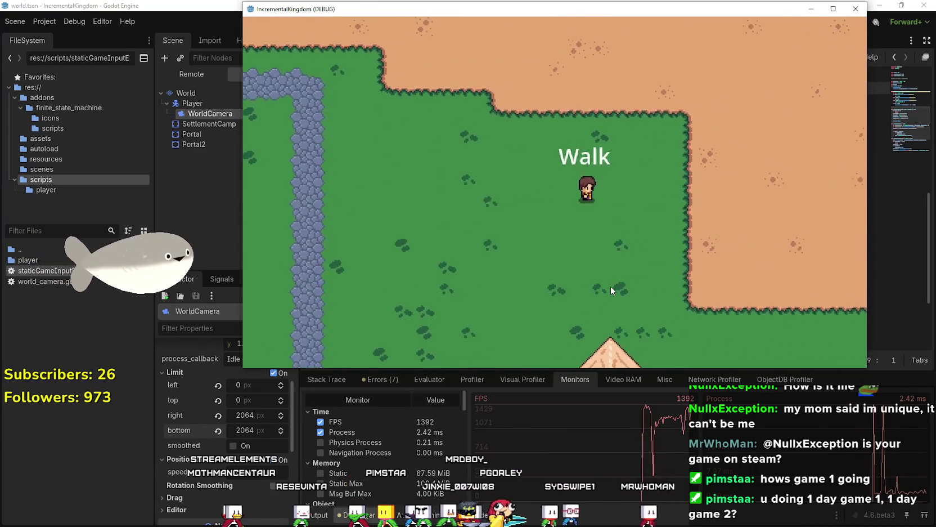
scroll(613, 234, down, 3)
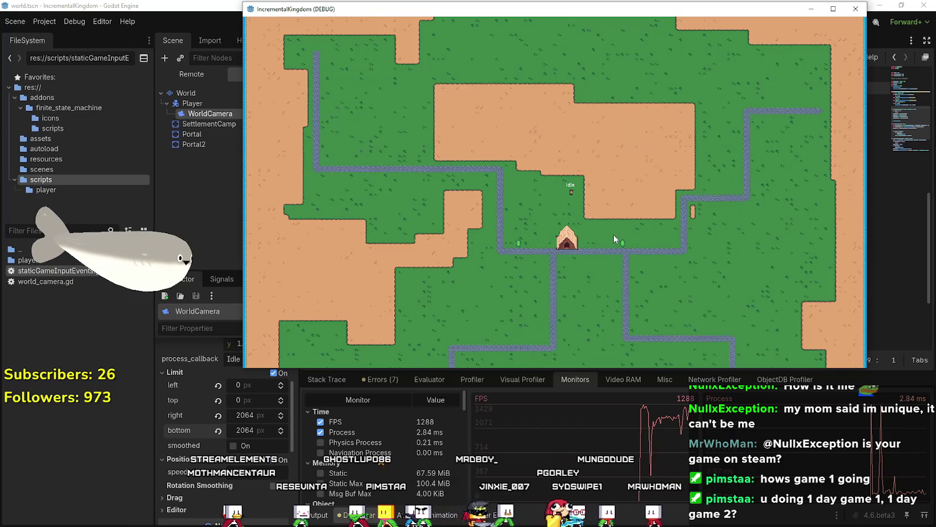
key(w)
key(a)
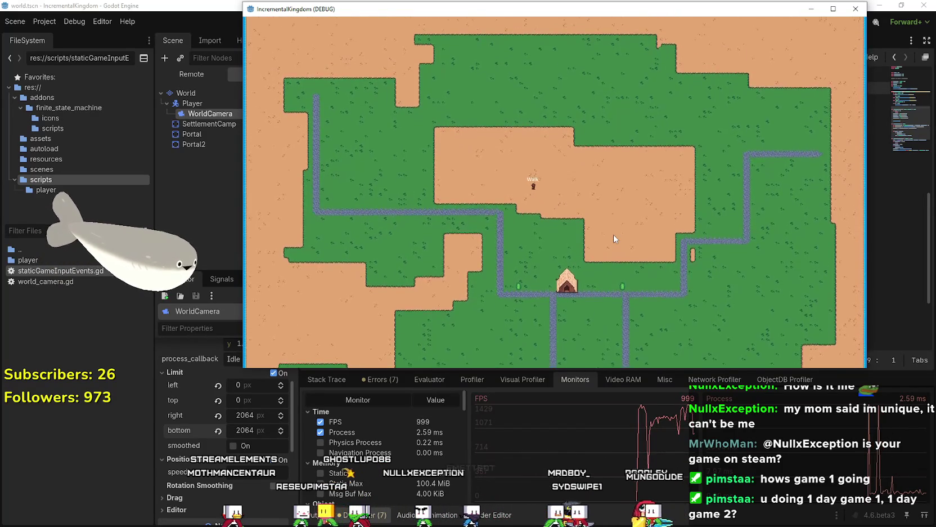
scroll(612, 234, up, 3)
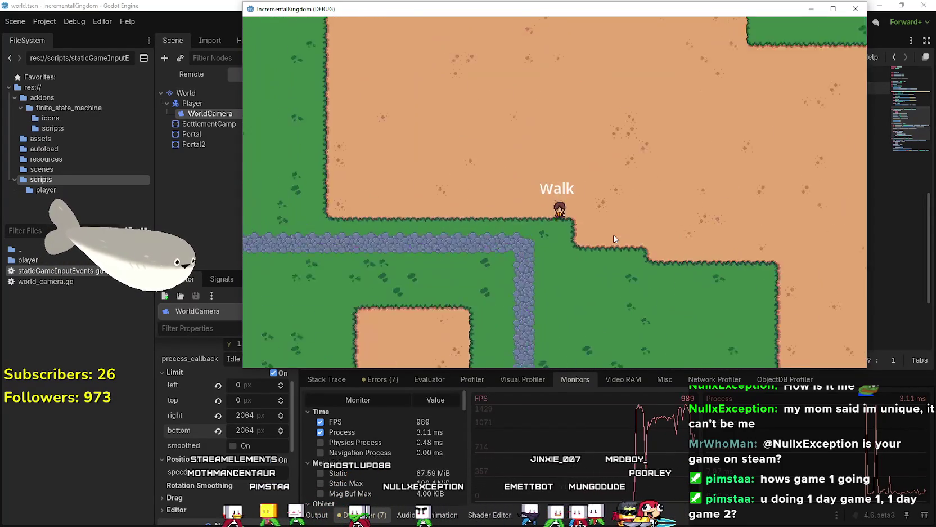
key(s)
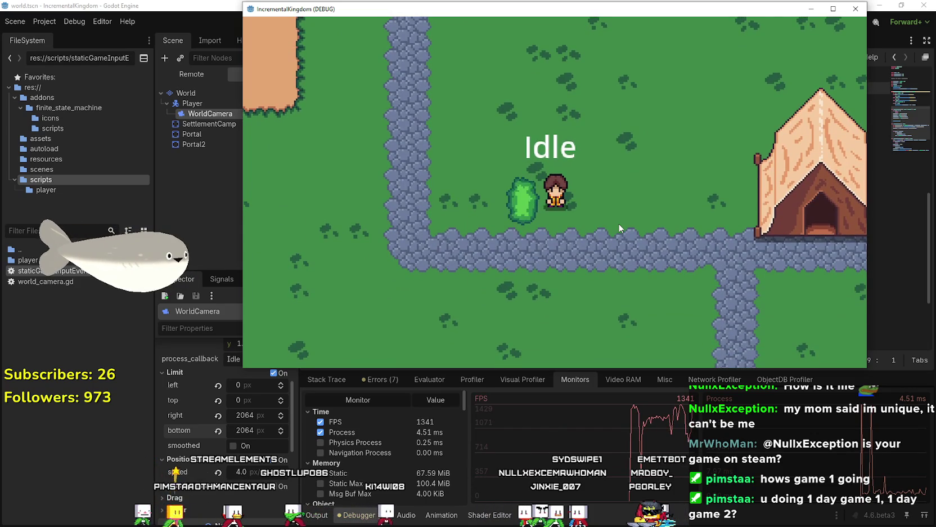
Walk the player around the tent at varied zoom, then move the game window aside and return to the editor.
key(w)
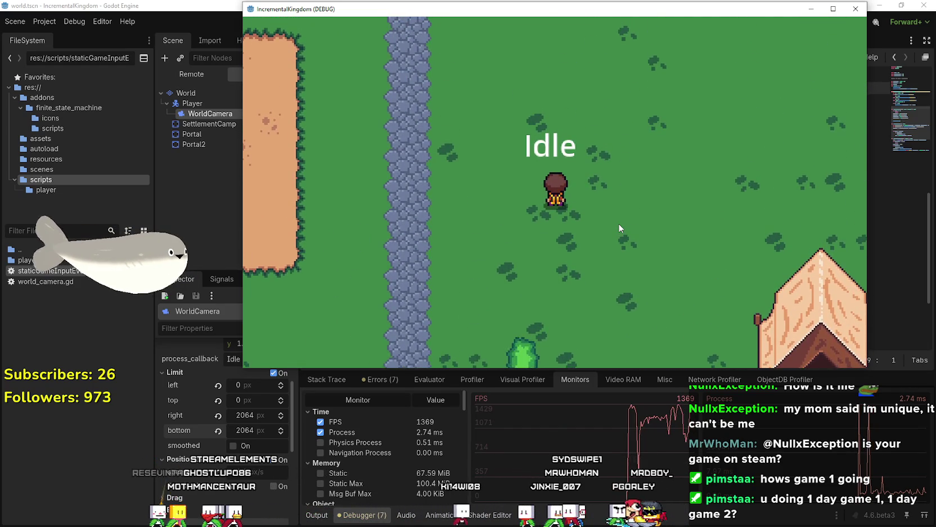
key(d)
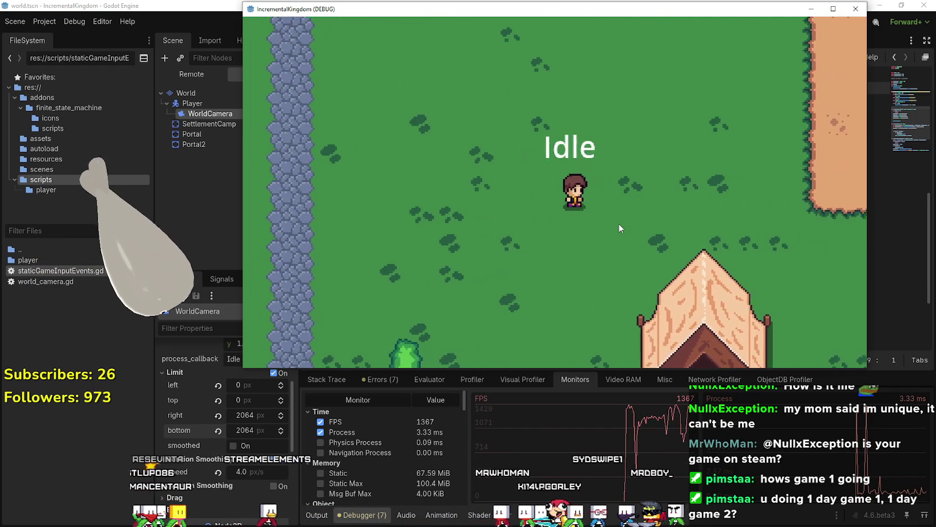
key(a)
key(s)
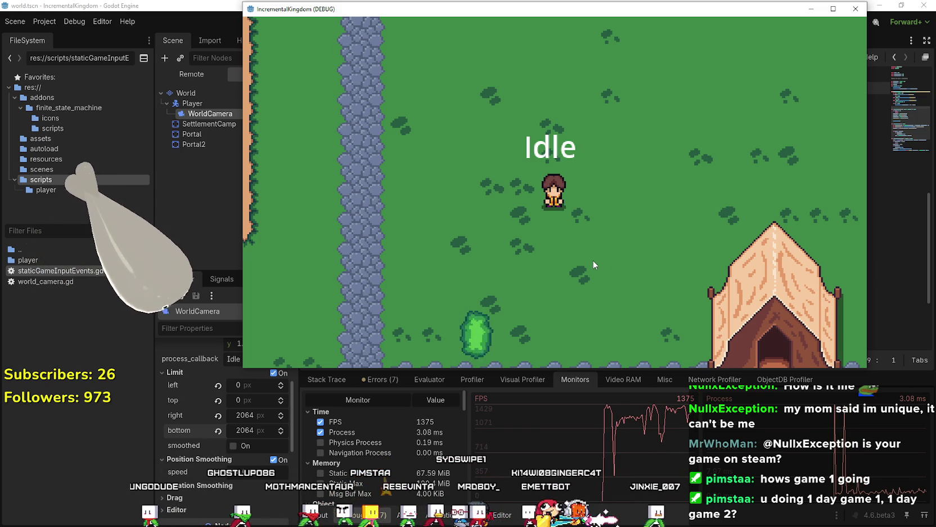
key(s)
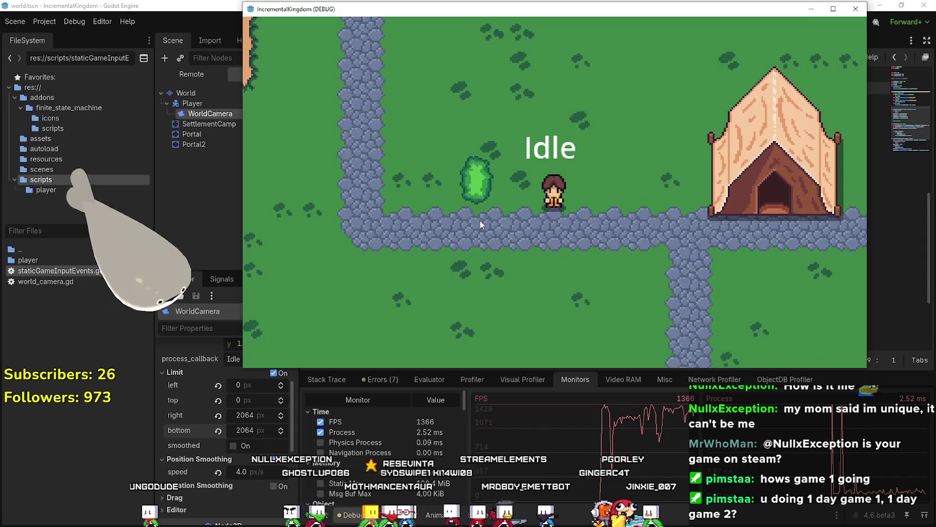
scroll(562, 237, down, 3)
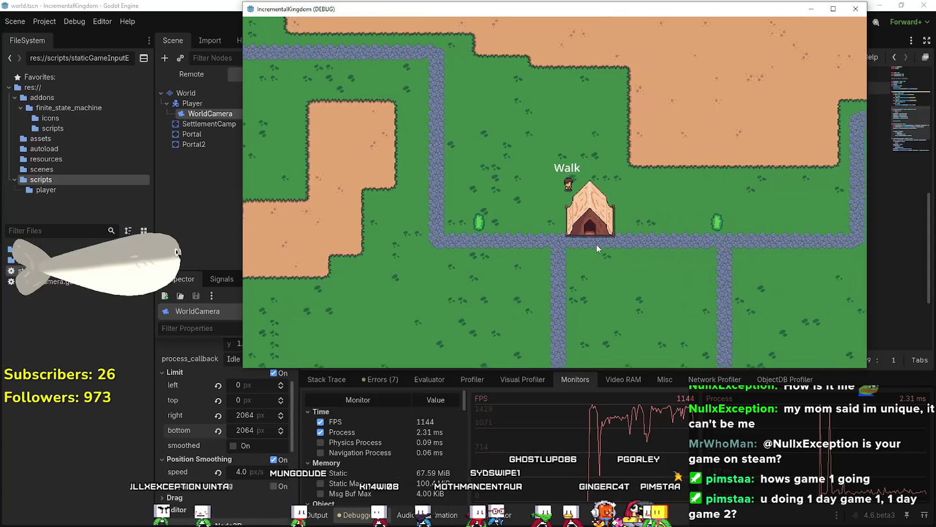
key(d)
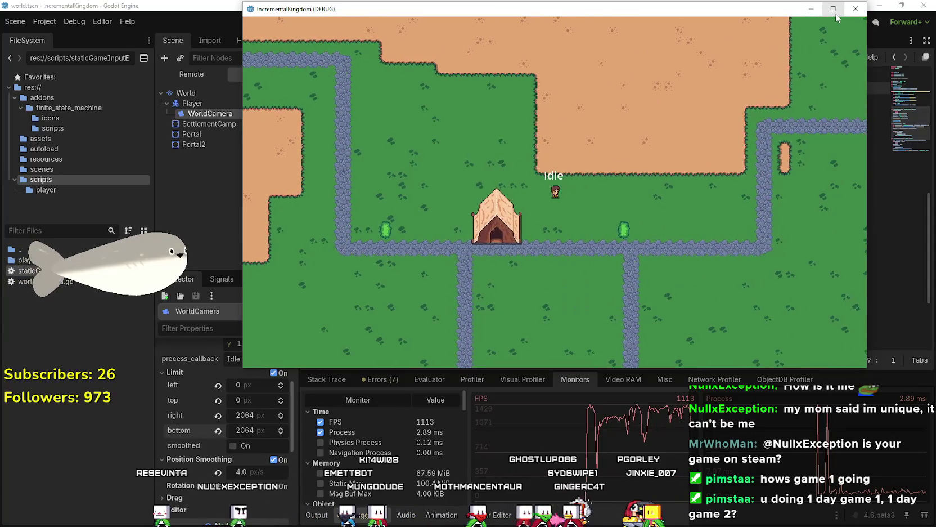
scroll(642, 195, down, 3)
key(a)
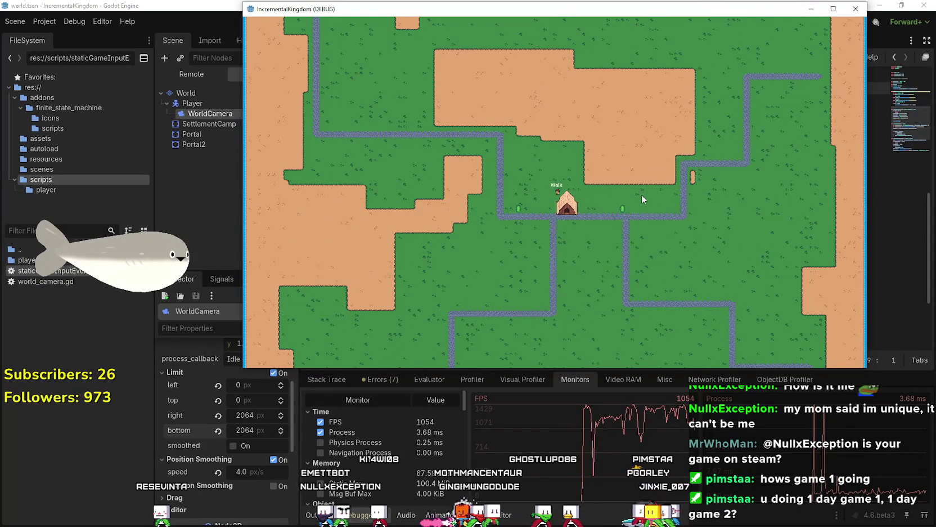
scroll(643, 199, up, 3)
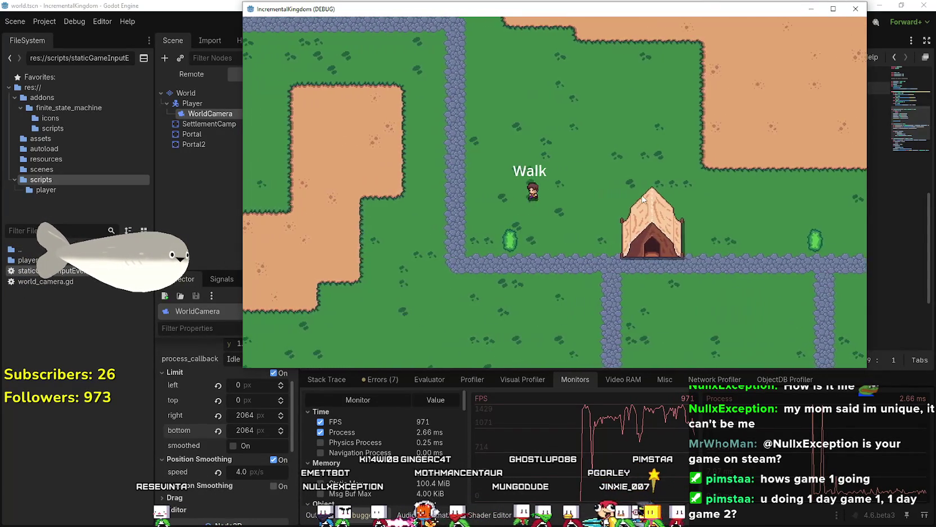
key(a)
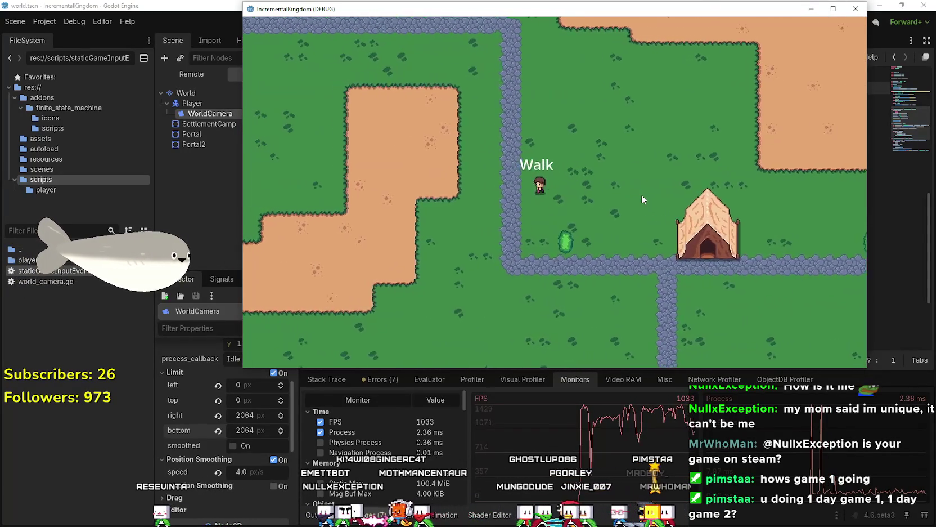
scroll(643, 199, down, 2)
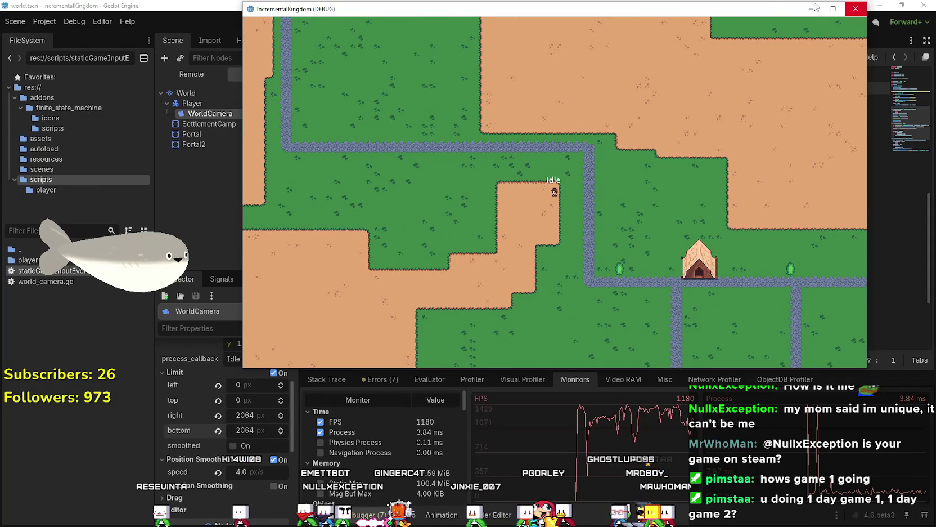
drag(767, 11, 721, 51)
click(704, 25)
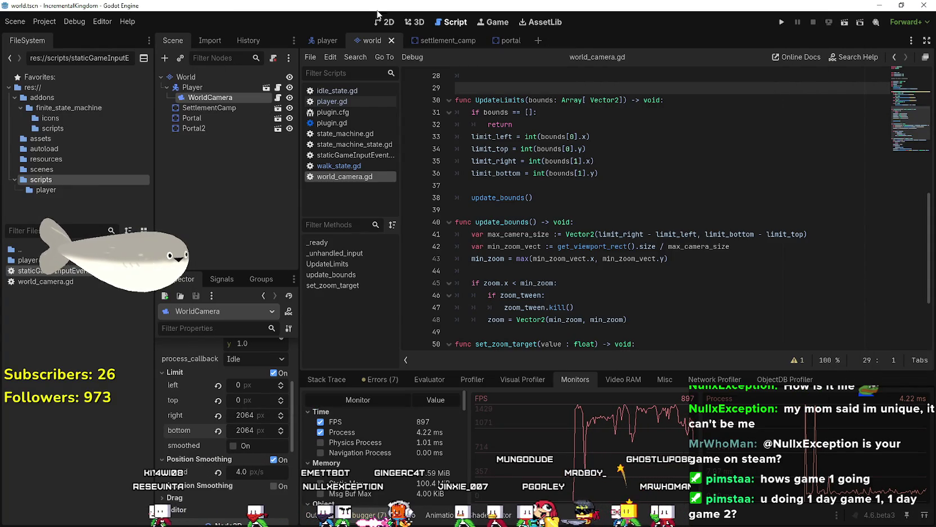
click(378, 22)
scroll(540, 255, down, 16)
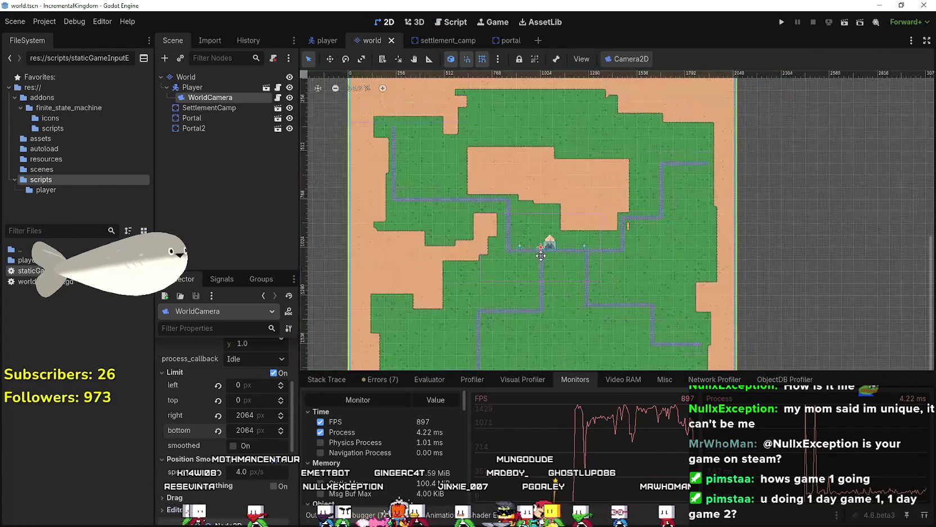
scroll(541, 255, down, 3)
click(205, 80)
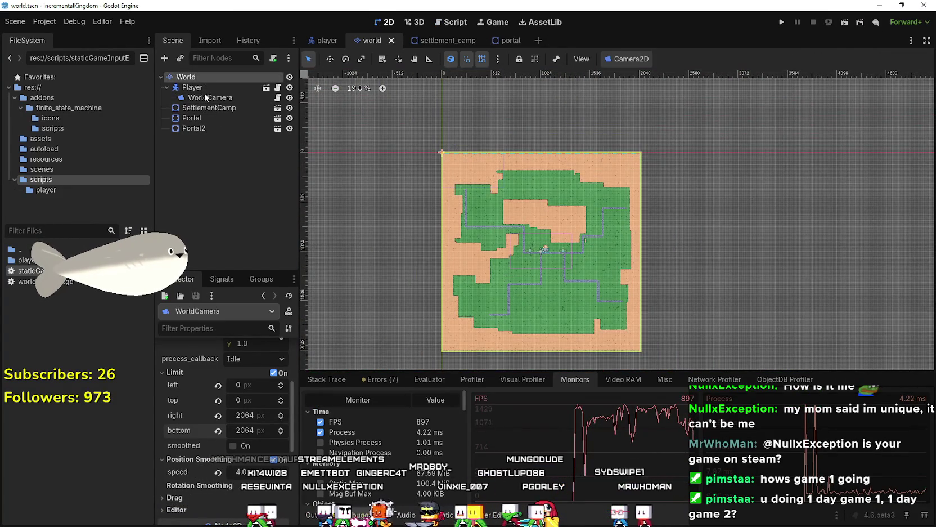
scroll(523, 324, up, 2)
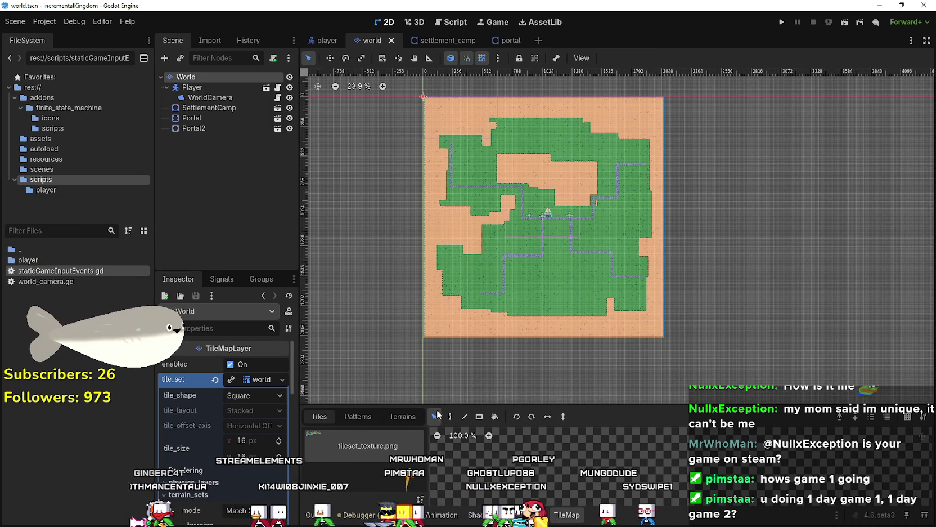
mouse_move(415, 363)
mouse_down()
mouse_move(743, 79)
mouse_move(720, 89)
mouse_up()
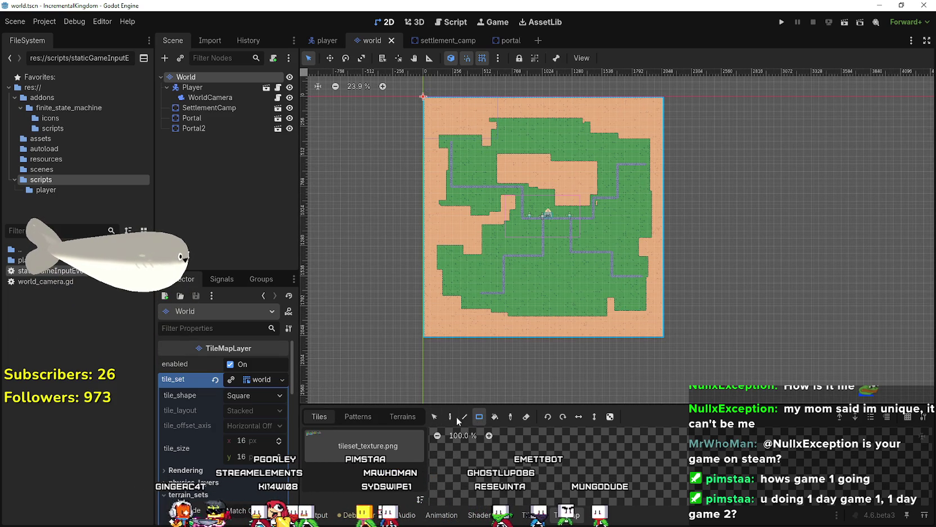
click(435, 417)
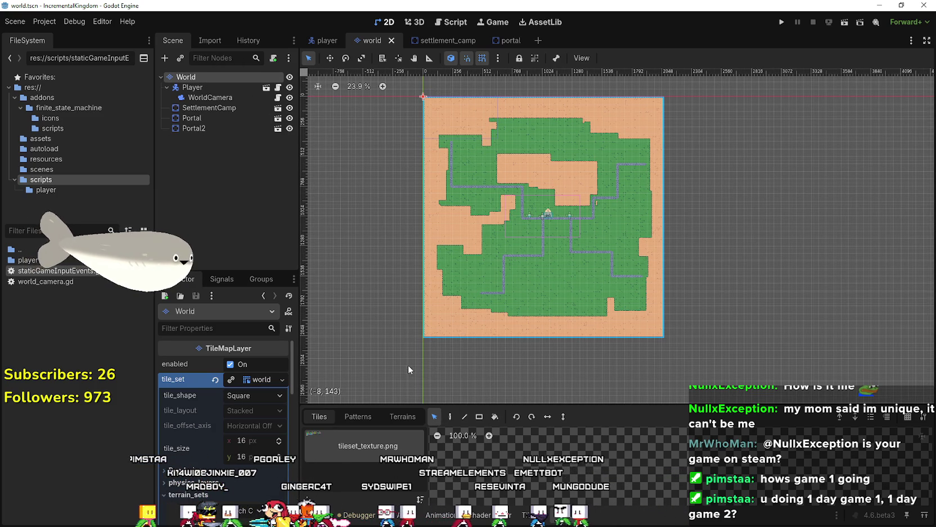
scroll(529, 277, up, 1)
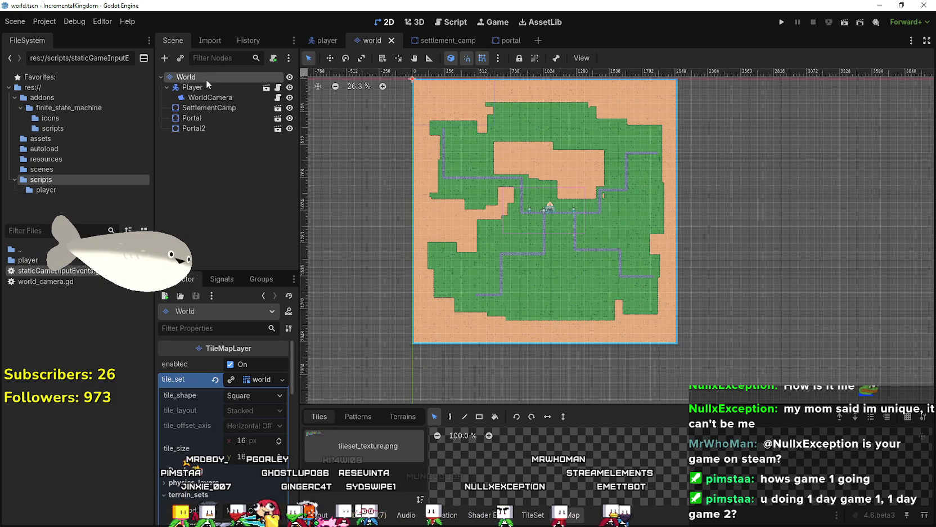
scroll(551, 217, up, 1)
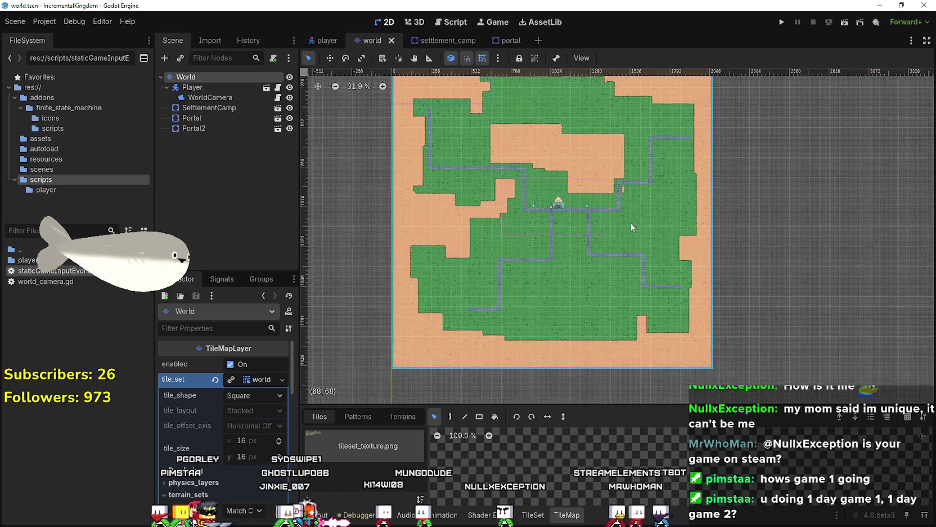
scroll(775, 235, down, 1)
scroll(647, 234, down, 1)
scroll(543, 231, up, 1)
scroll(510, 304, up, 2)
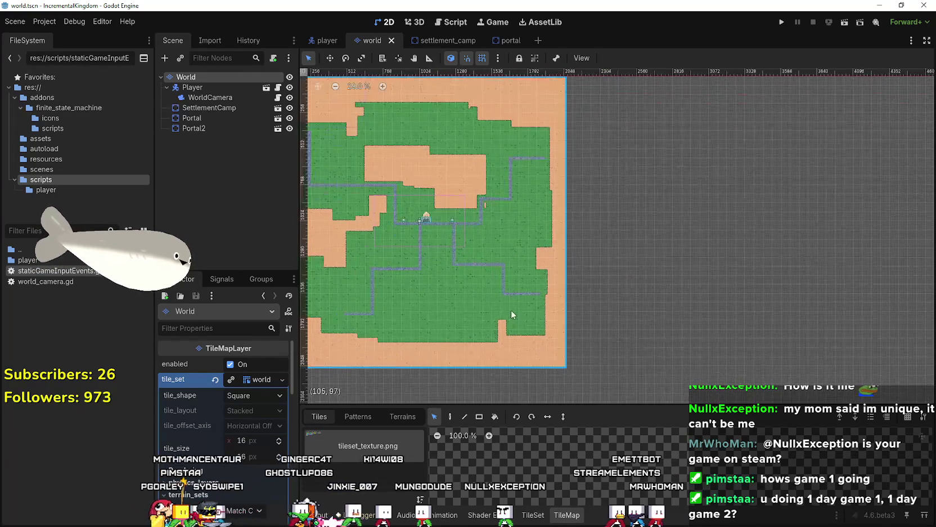
scroll(544, 330, down, 1)
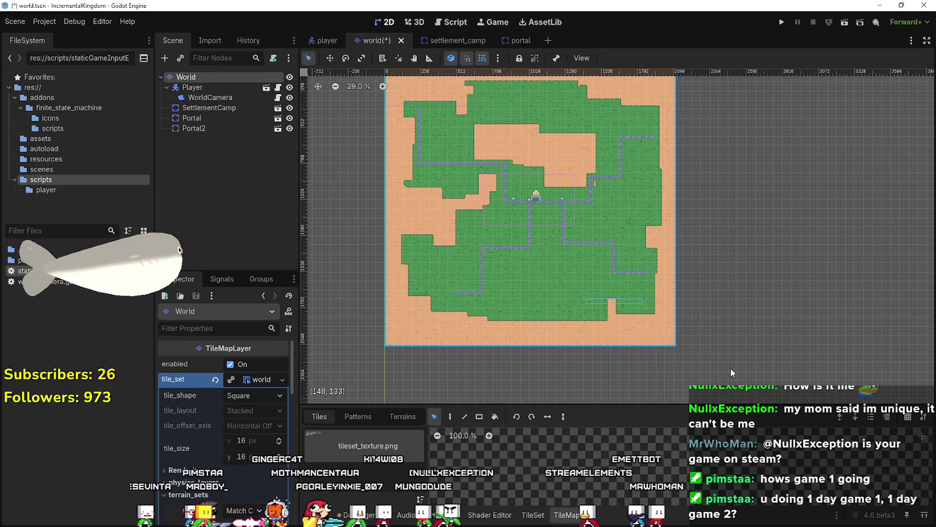
scroll(427, 130, down, 4)
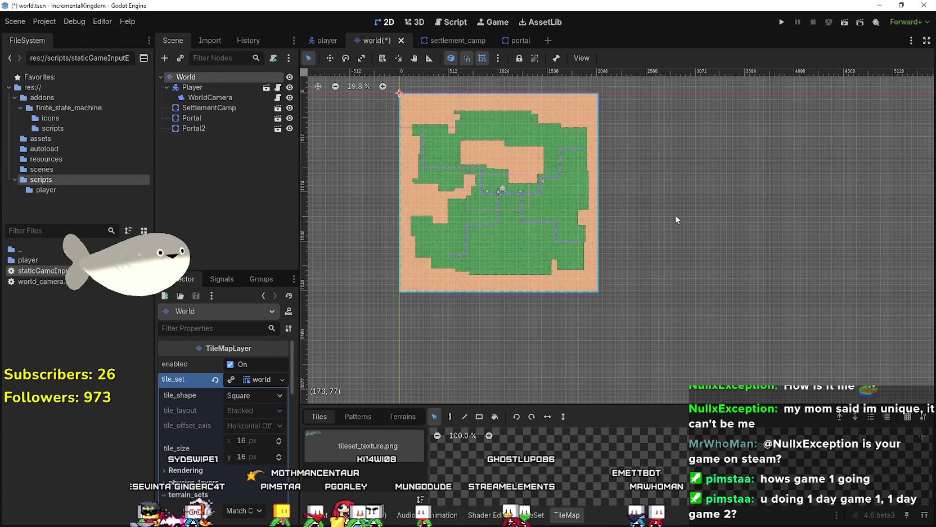
scroll(666, 225, up, 3)
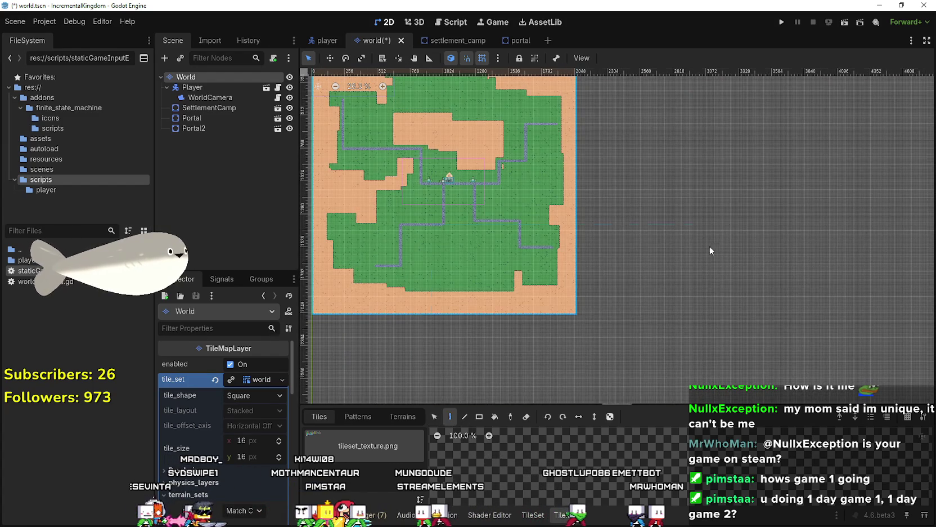
Paste a copy of the tile map and place it right beside the original.
key(ctrl+v)
scroll(714, 203, down, 2)
scroll(629, 250, up, 3)
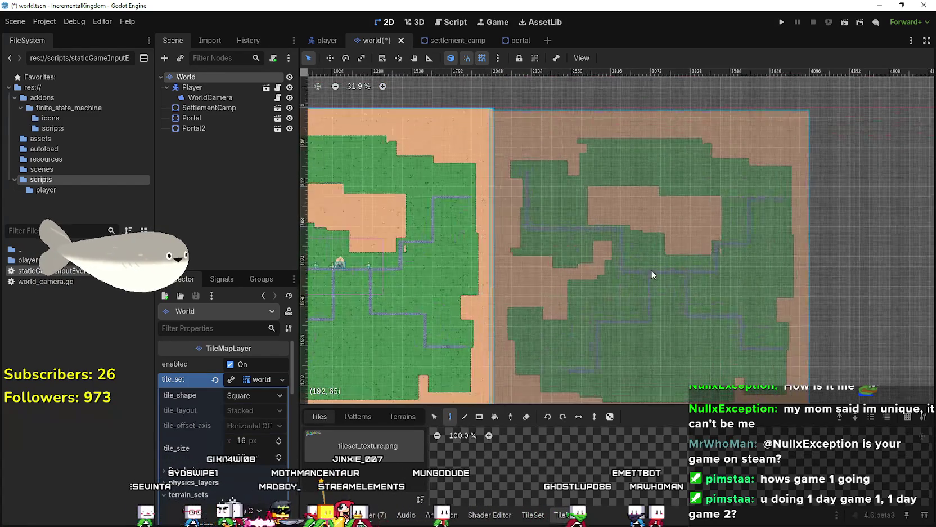
scroll(664, 271, up, 2)
mouse_move(572, 149)
mouse_down()
mouse_move(737, 318)
mouse_move(737, 393)
mouse_move(760, 225)
mouse_up()
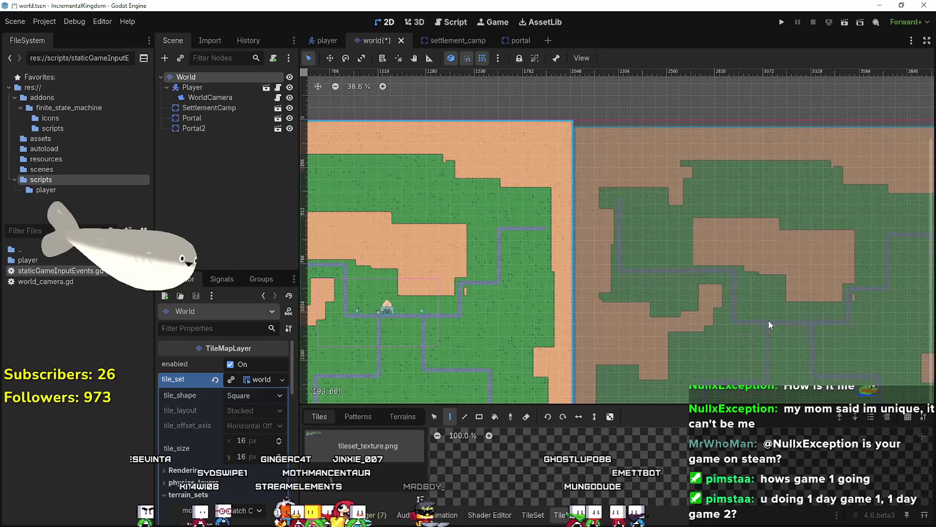
scroll(768, 319, up, 2)
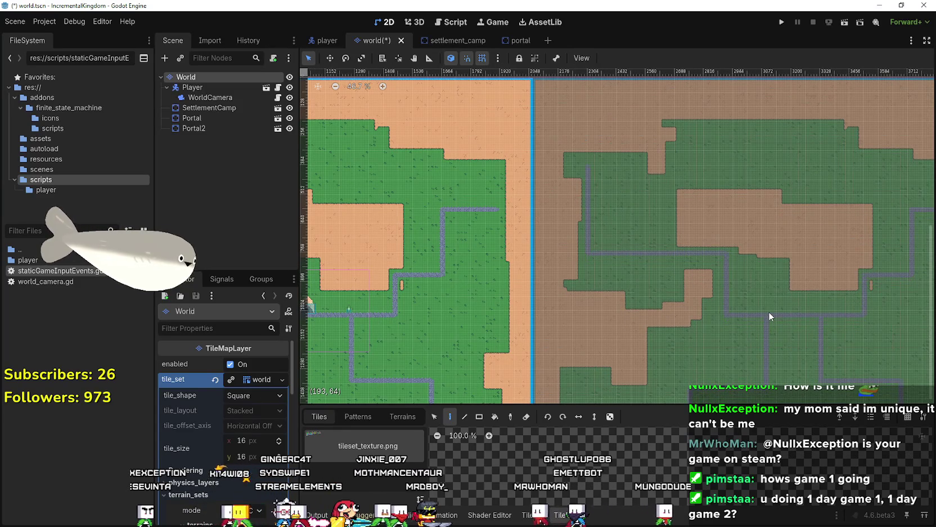
scroll(768, 311, down, 1)
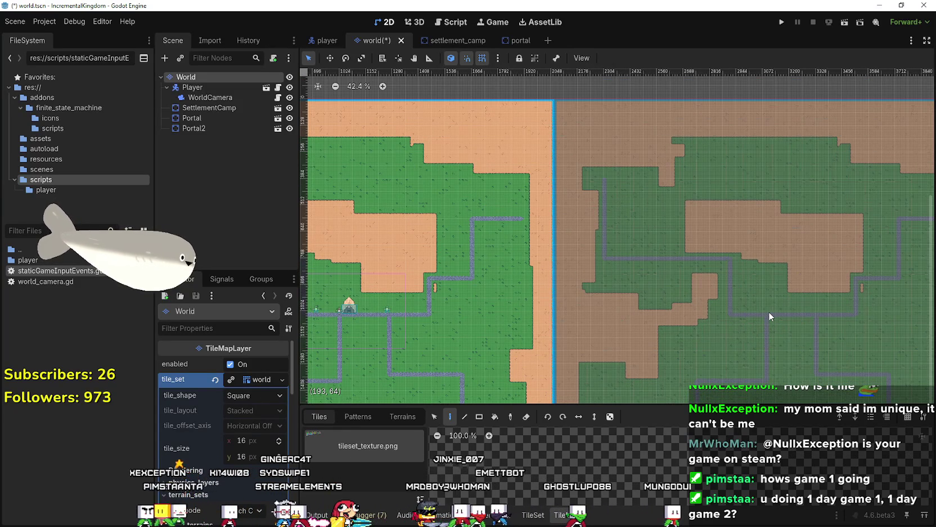
click(772, 309)
scroll(773, 307, down, 3)
Paste another copy below the right-hand map, then drop the leftover paste preview.
key(ctrl+v)
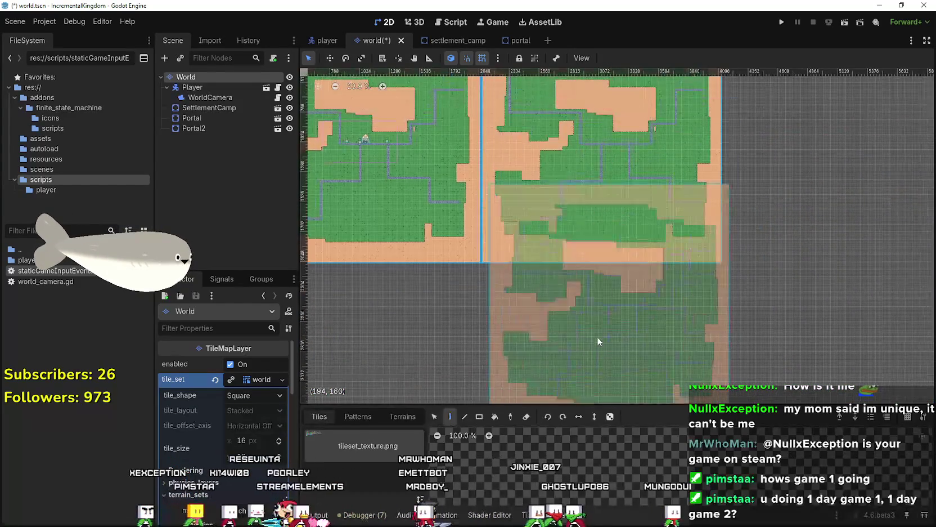
scroll(595, 312, up, 1)
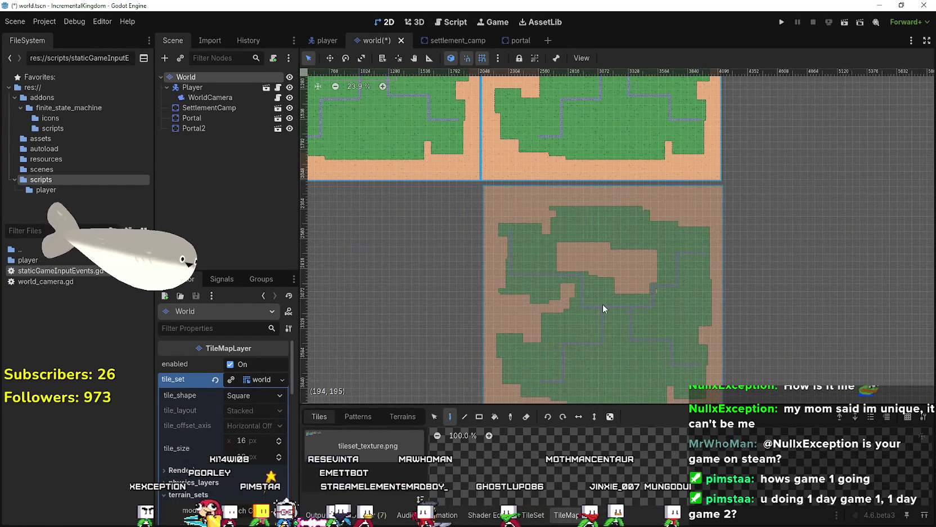
click(603, 307)
scroll(599, 303, up, 3)
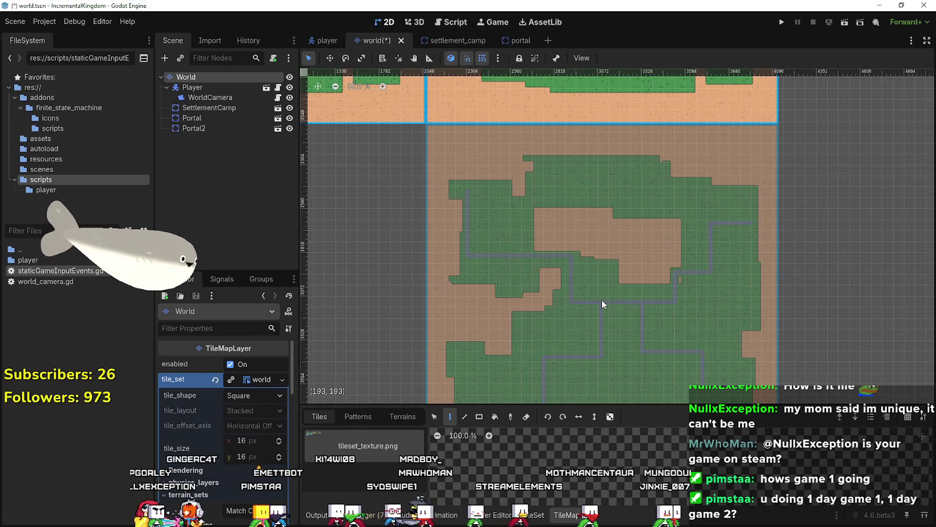
scroll(602, 304, down, 3)
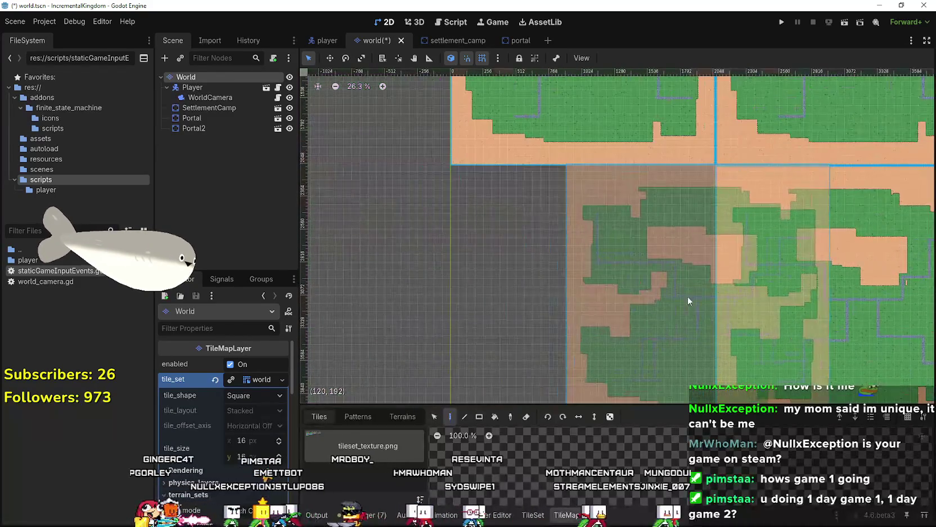
scroll(585, 303, up, 3)
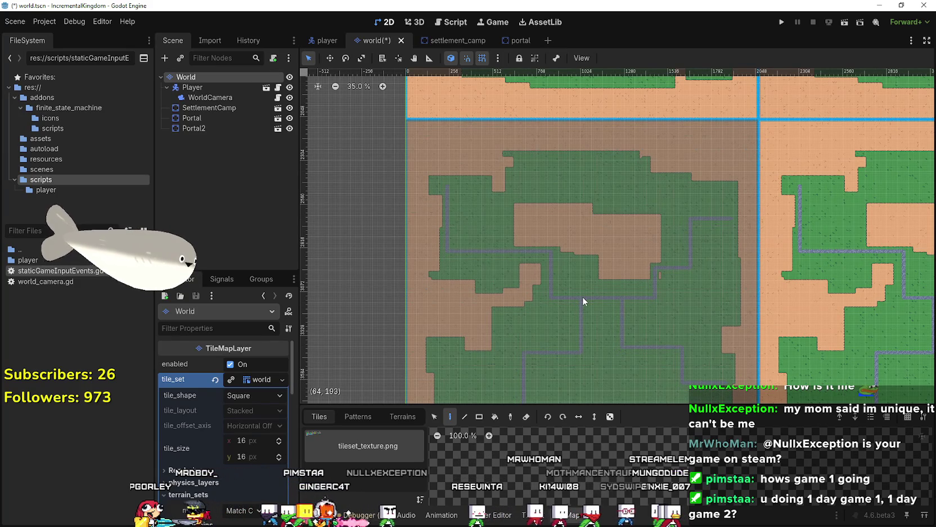
scroll(582, 296, down, 5)
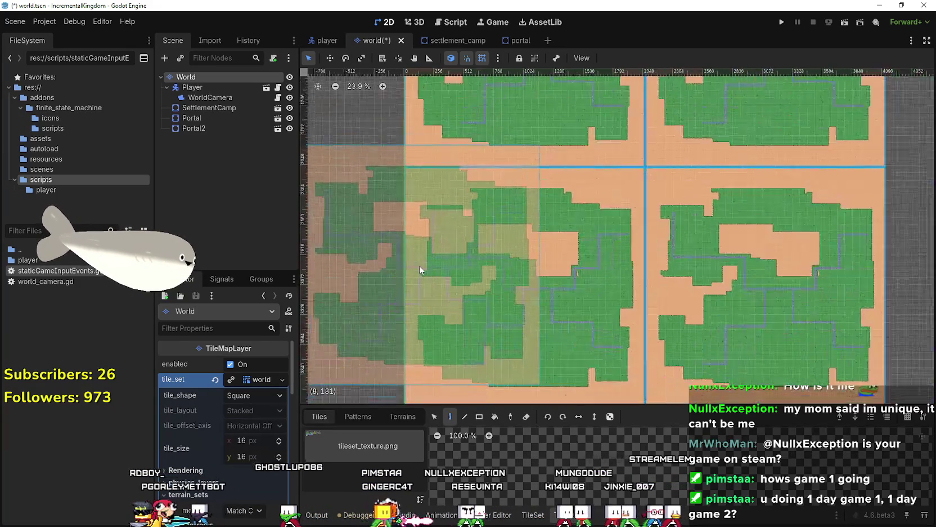
scroll(817, 251, up, 1)
scroll(792, 249, down, 1)
scroll(446, 381, up, 1)
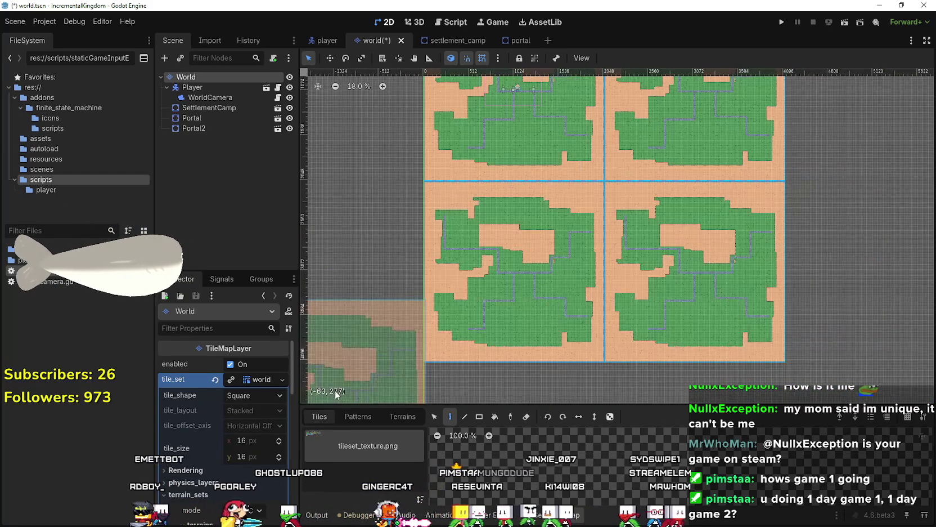
click(434, 416)
scroll(619, 259, up, 7)
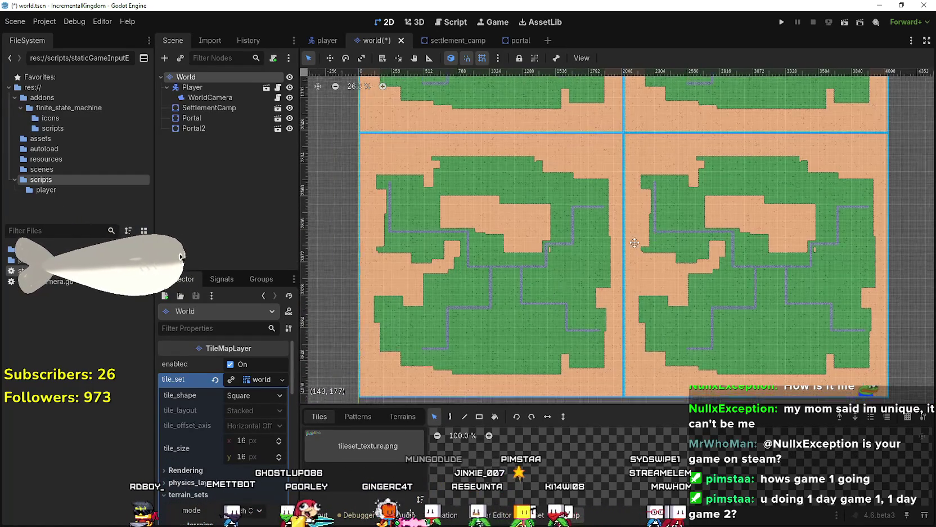
scroll(585, 240, up, 4)
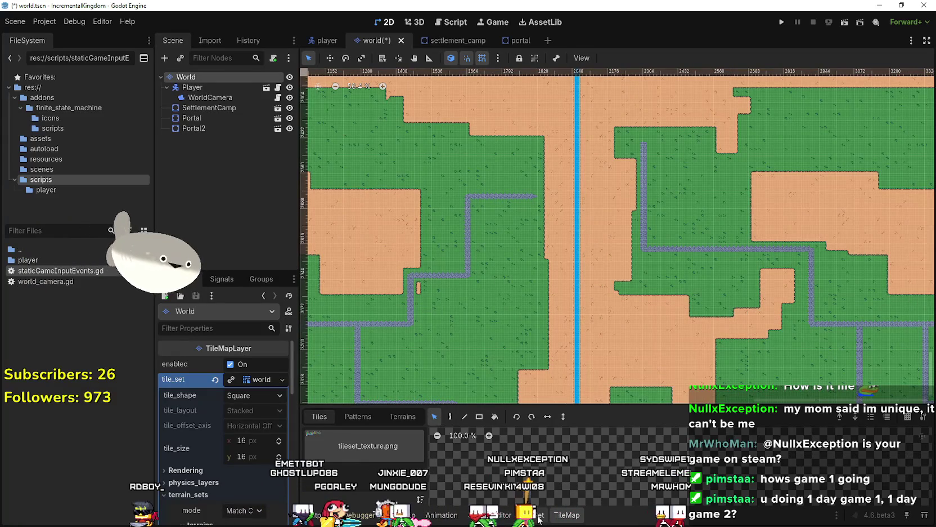
Choose the Grass terrain and paint a grass block across the bottom seam.
click(405, 417)
click(358, 454)
scroll(607, 340, down, 10)
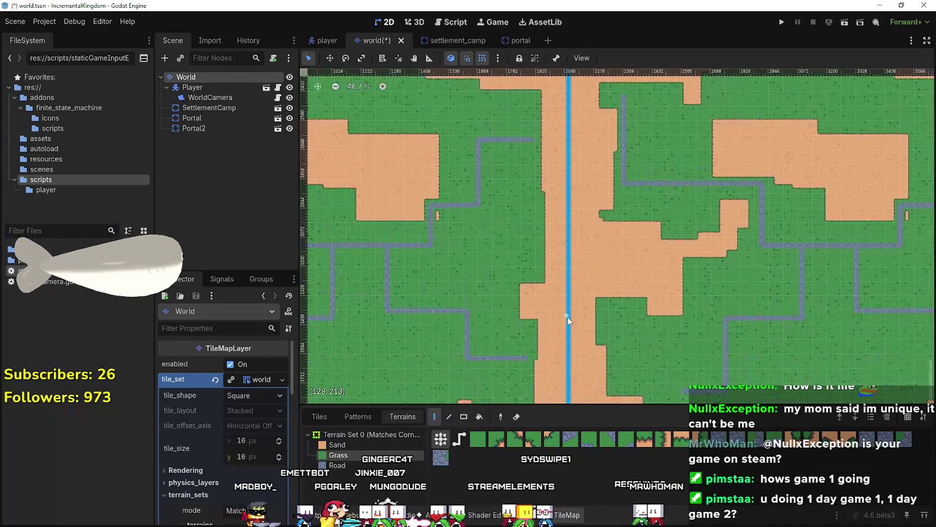
scroll(479, 324, up, 5)
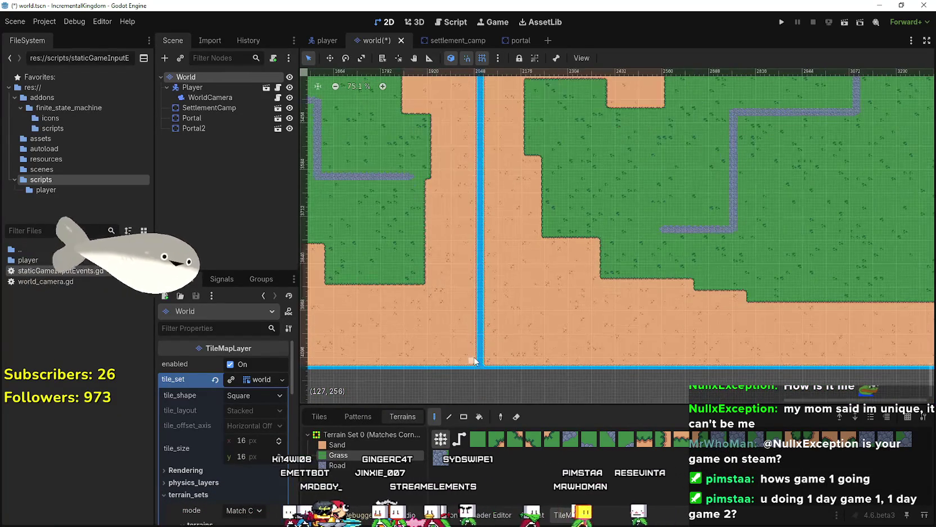
scroll(479, 365, up, 2)
drag(489, 347, 506, 221)
scroll(506, 312, down, 1)
Paint tall grass strips down the central seam and a horizontal strip to the right edge.
click(353, 447)
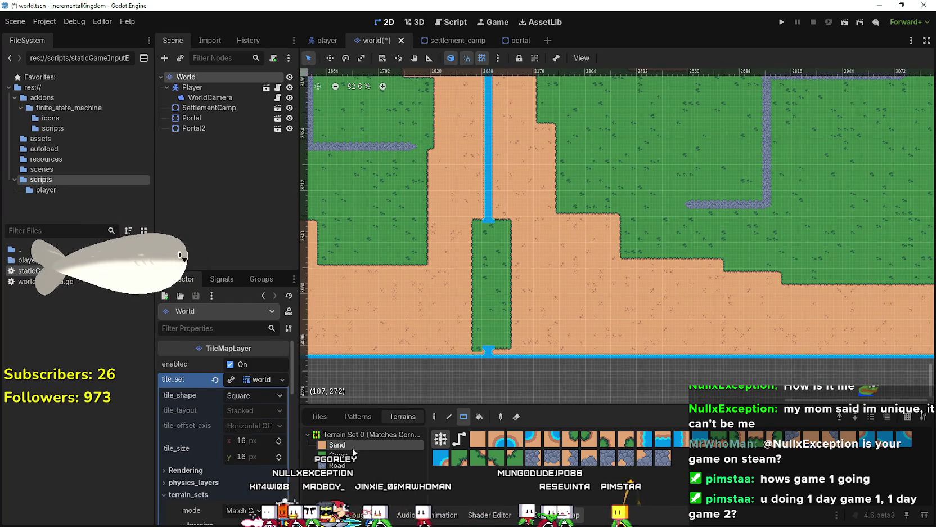
scroll(476, 315, down, 1)
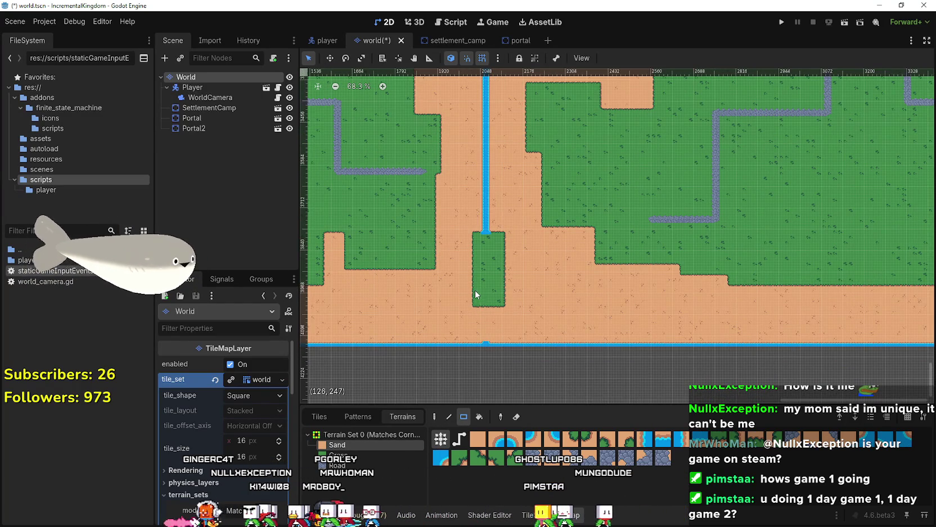
click(392, 456)
drag(461, 311, 510, 148)
scroll(495, 203, down, 5)
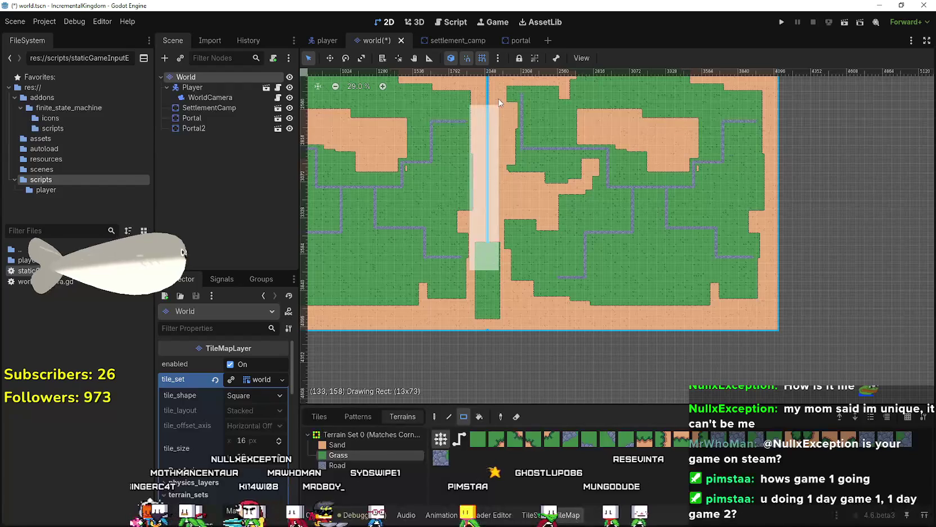
drag(499, 99, 499, 99)
scroll(492, 185, up, 5)
drag(668, 191, 777, 198)
Paint further grass strips across the remaining seams between the map copies.
scroll(676, 214, left, 5)
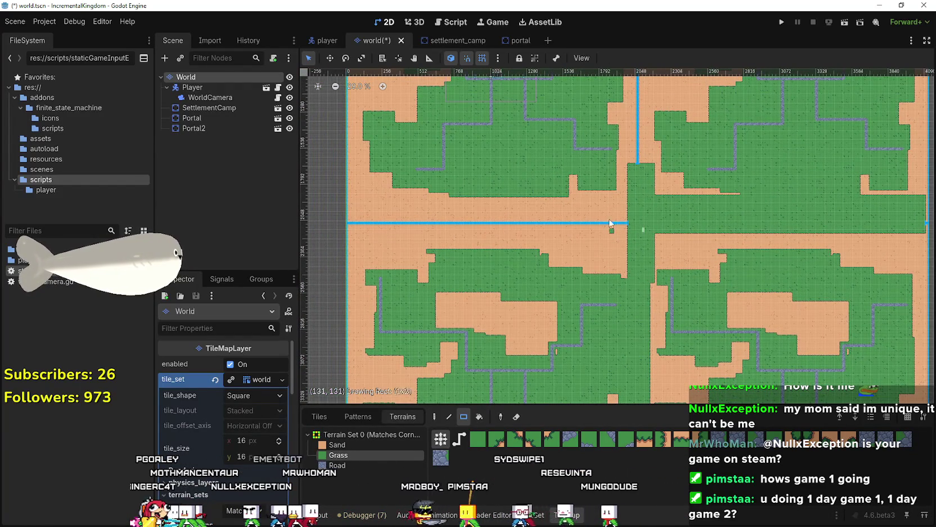
drag(355, 218, 355, 217)
scroll(529, 155, up, 5)
scroll(529, 155, right, 2)
drag(583, 360, 595, 132)
scroll(466, 295, down, 3)
mouse_move(500, 288)
mouse_down()
mouse_move(539, 163)
mouse_move(518, 199)
mouse_move(511, 194)
mouse_move(578, 157)
mouse_up()
scroll(577, 157, up, 10)
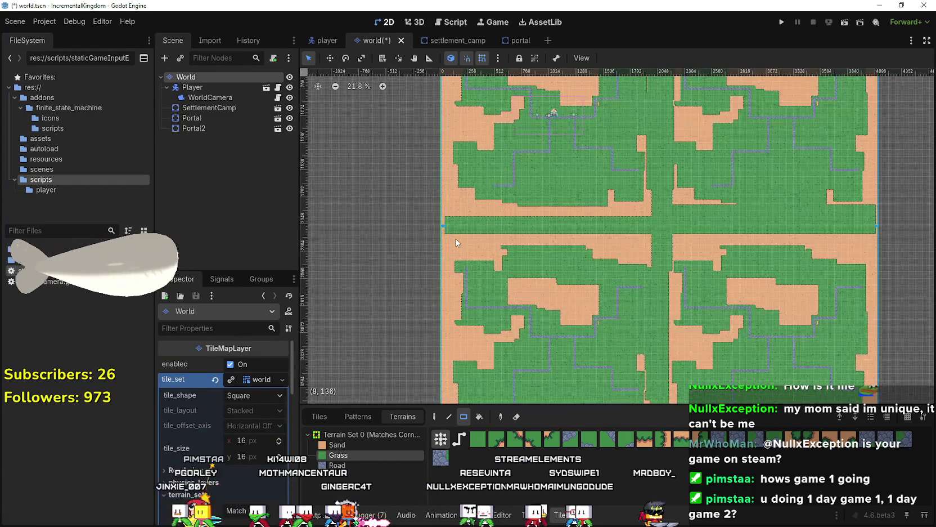
Switch to Sand to patch the edges, then save the world scene with Ctrl+S.
click(358, 442)
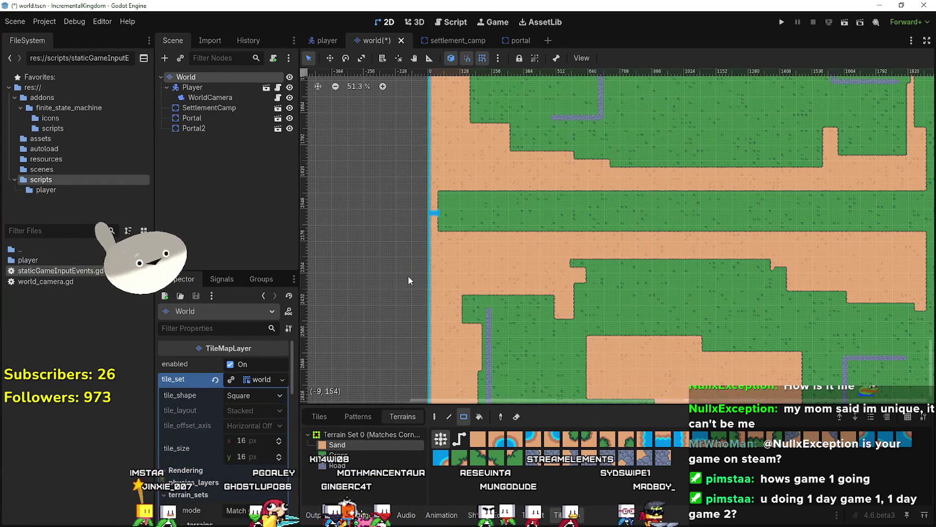
scroll(456, 203, up, 2)
scroll(470, 182, down, 6)
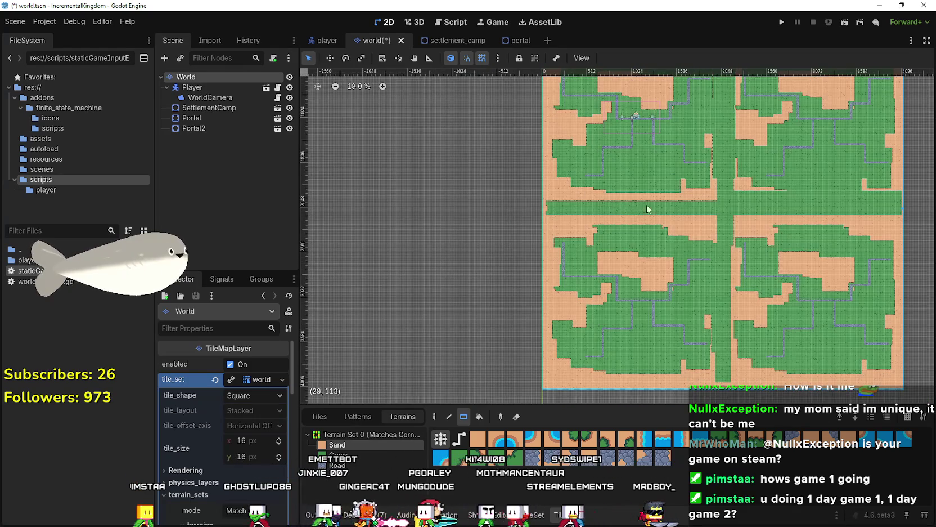
scroll(741, 219, up, 5)
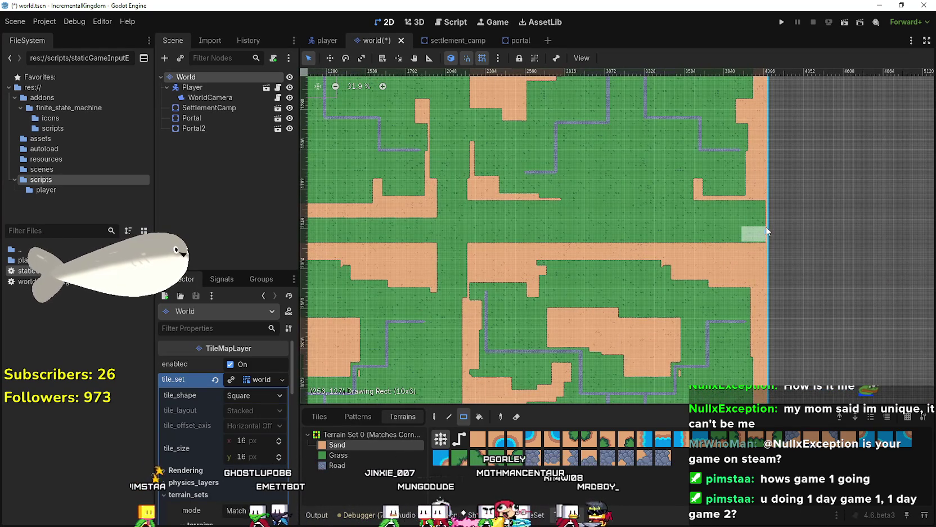
scroll(635, 173, down, 5)
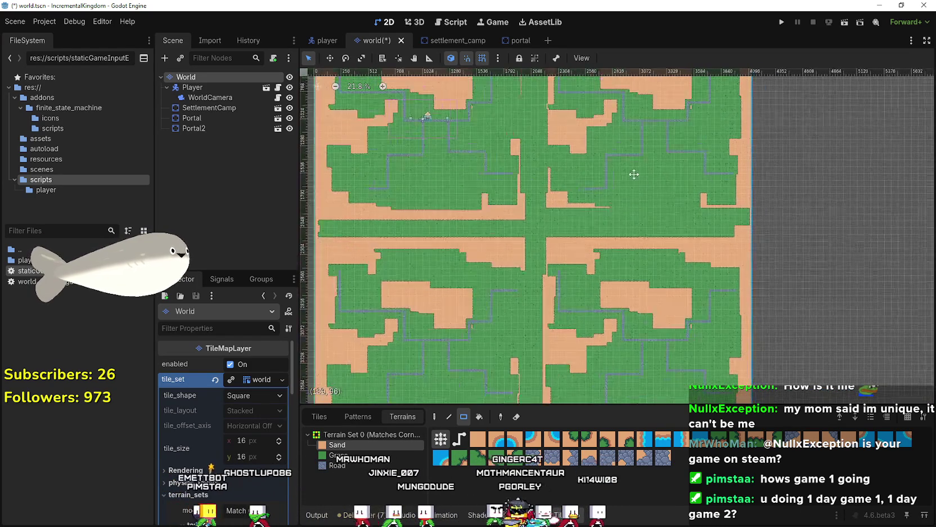
scroll(583, 151, up, 6)
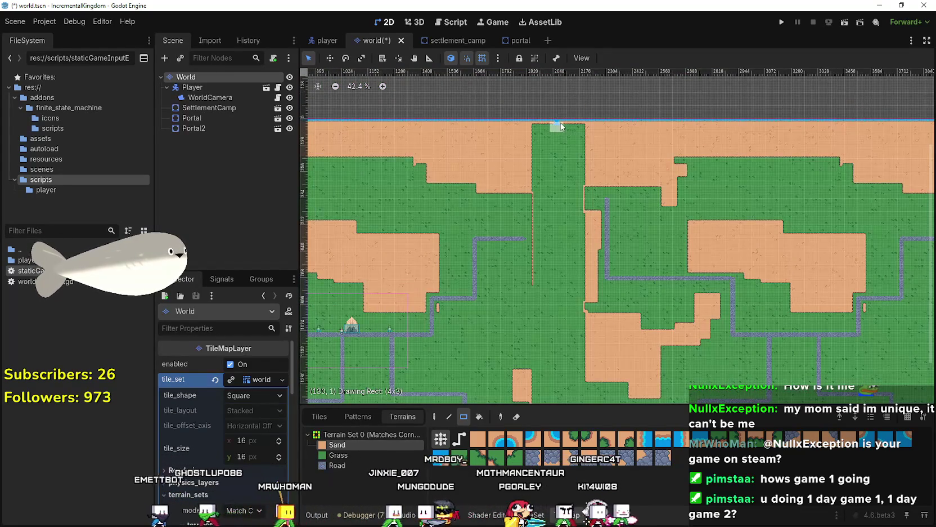
scroll(517, 220, down, 6)
key(ctrl+s)
drag(554, 203, 490, 177)
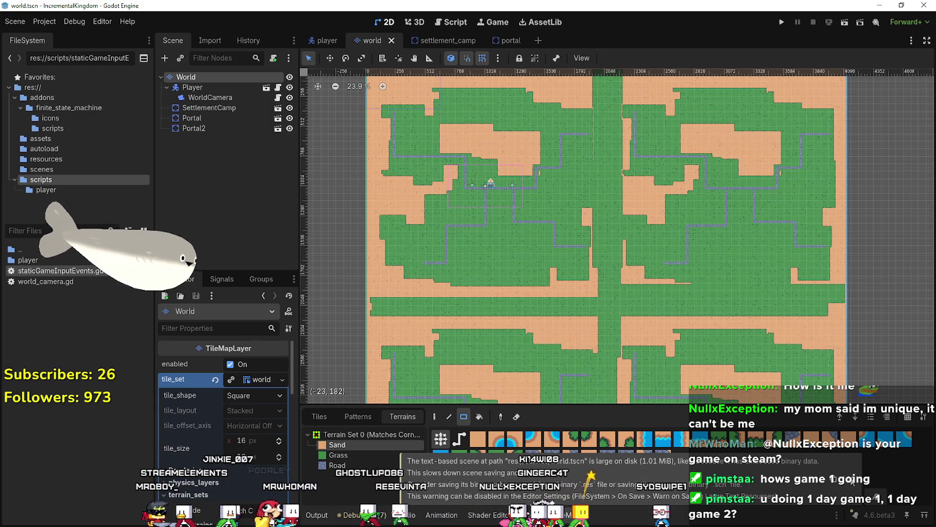
Run the project with F5 to surface the seven GDScript reload warnings in the debugger.
key(F5)
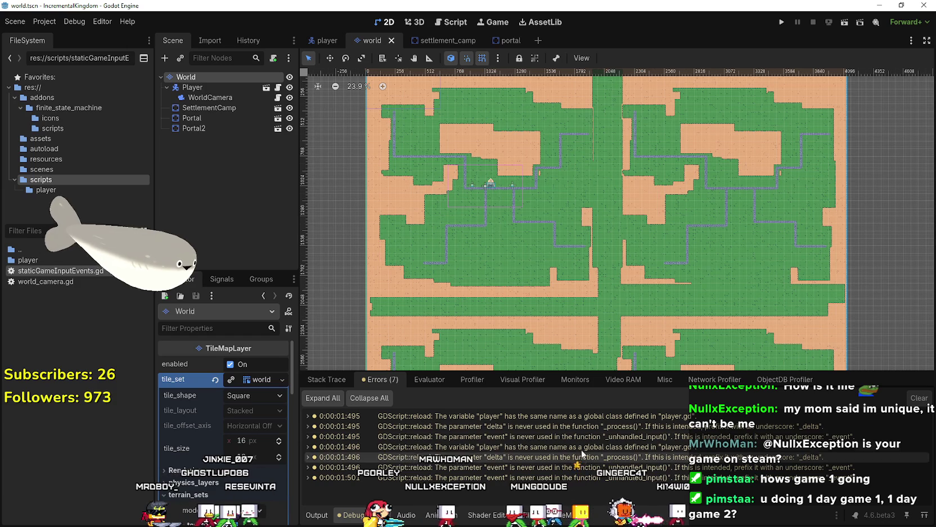
Open walk_state.gd from the shadowing warning, rename player to player_character, and fix line 10.
double_click(580, 417)
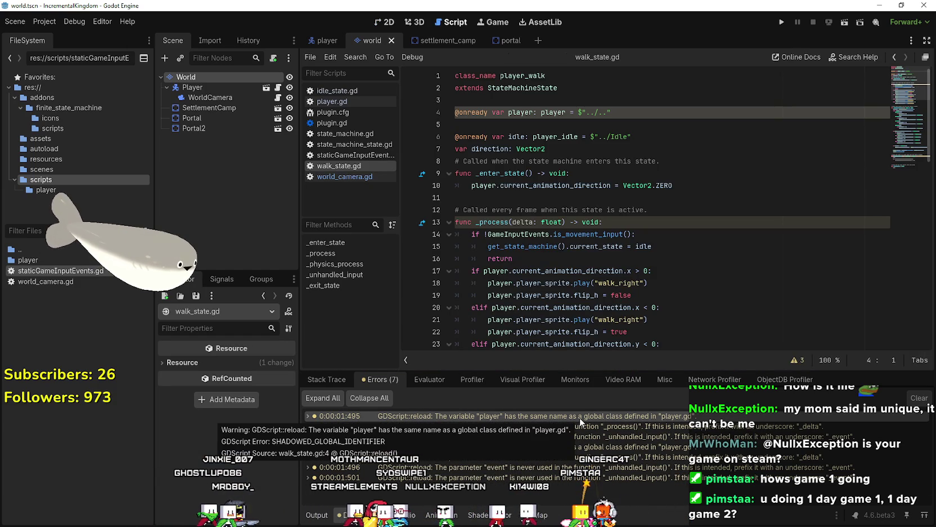
click(532, 112)
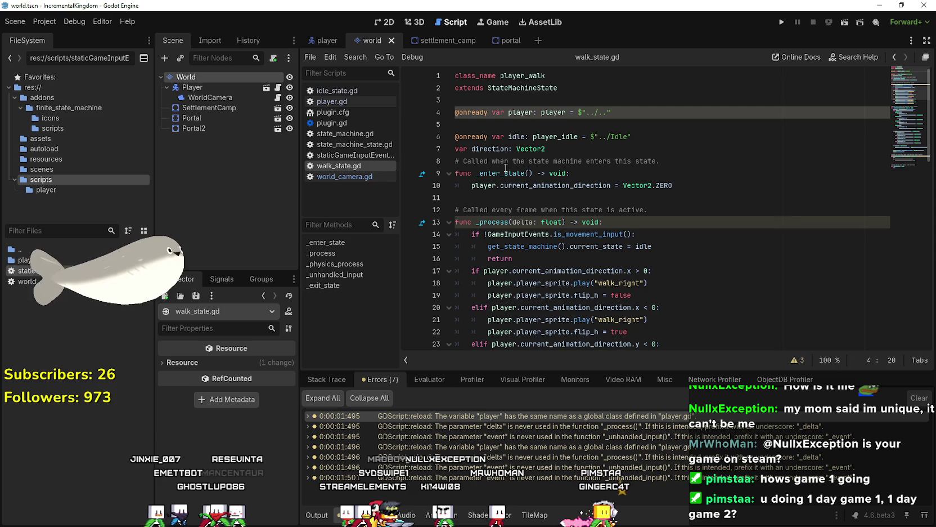
scroll(565, 131, down, 2)
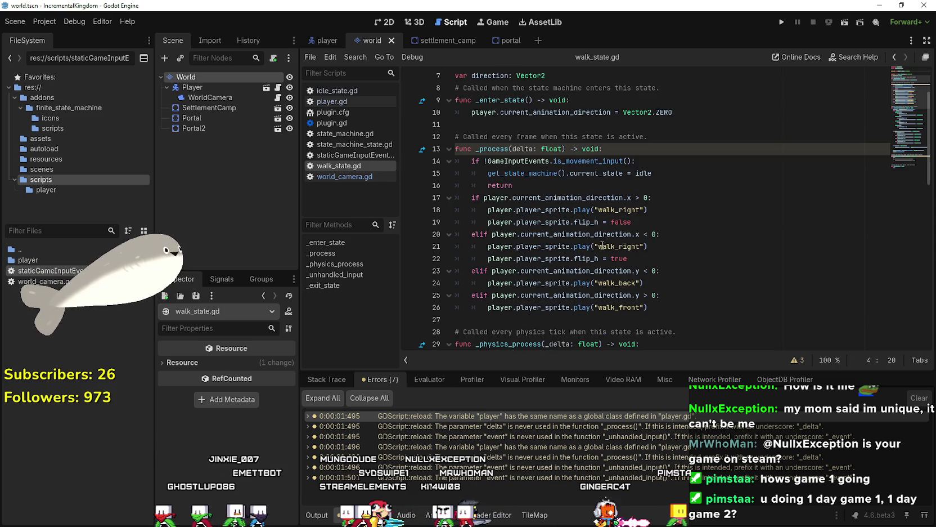
scroll(569, 236, up, 1)
scroll(562, 135, up, 1)
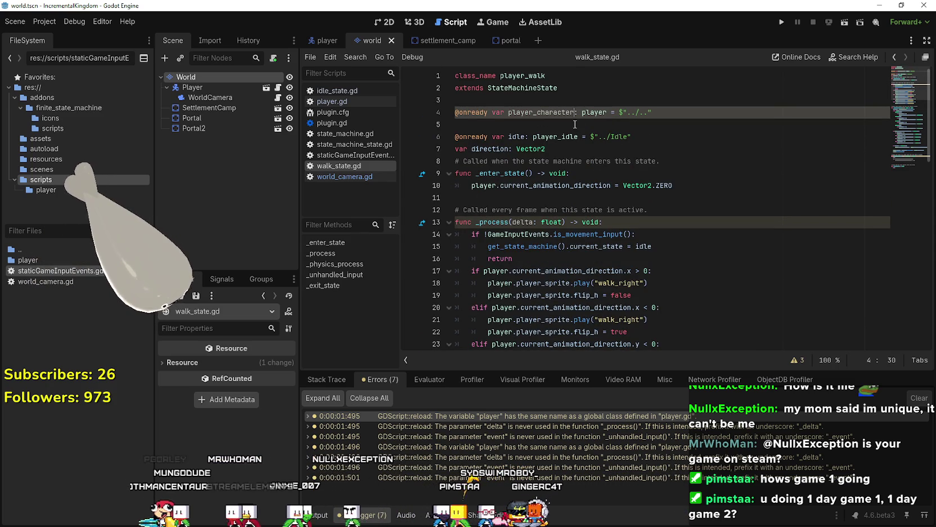
double_click(554, 113)
key(ctrl+c)
click(475, 186)
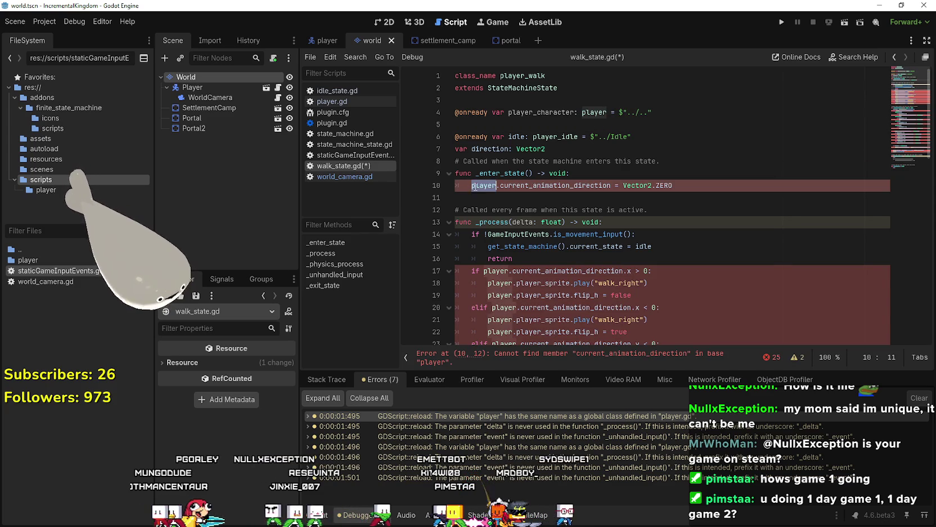
key(ctrl+v)
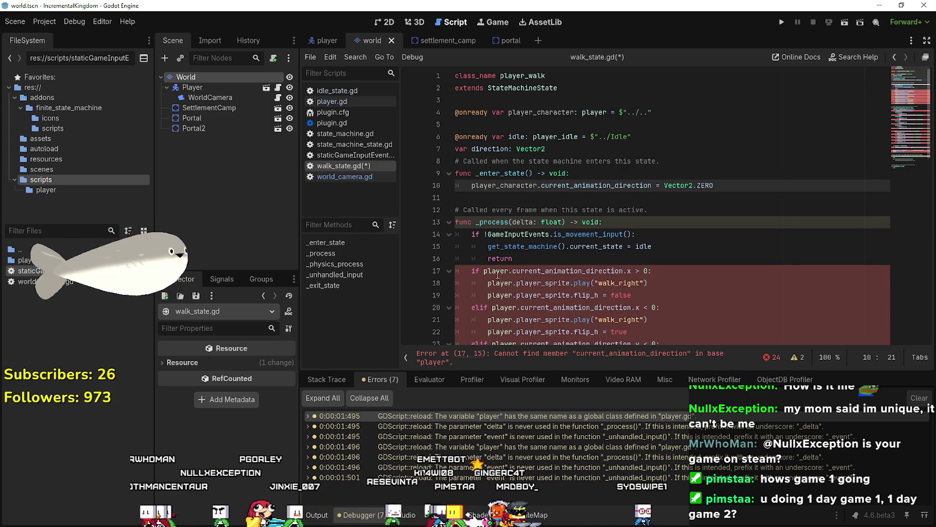
Replace player with player_character on lines 17–26 of the _process function.
scroll(495, 274, down, 1)
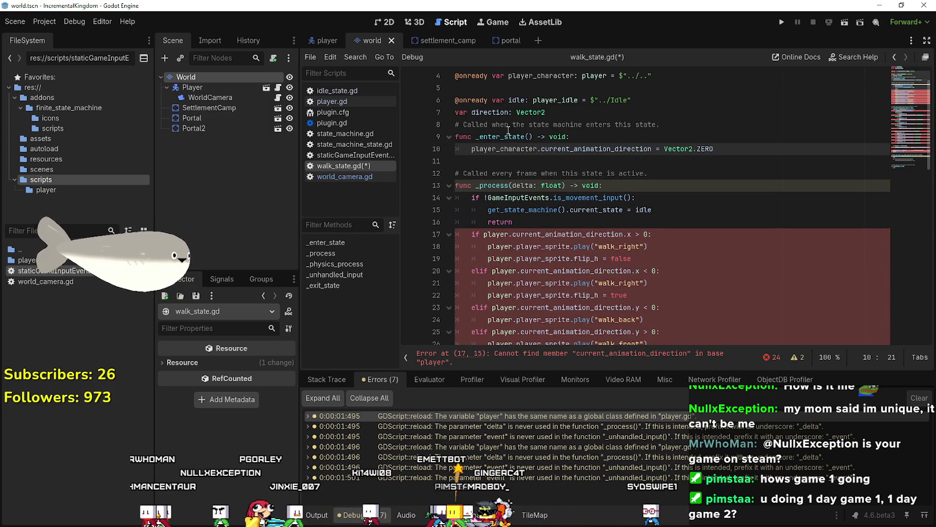
scroll(587, 111, up, 1)
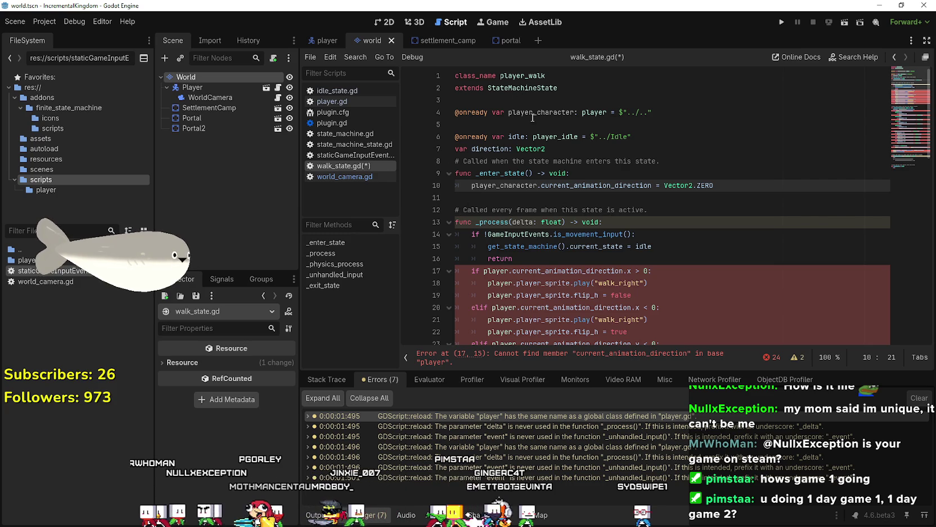
scroll(536, 185, down, 3)
scroll(495, 196, up, 3)
scroll(498, 197, down, 1)
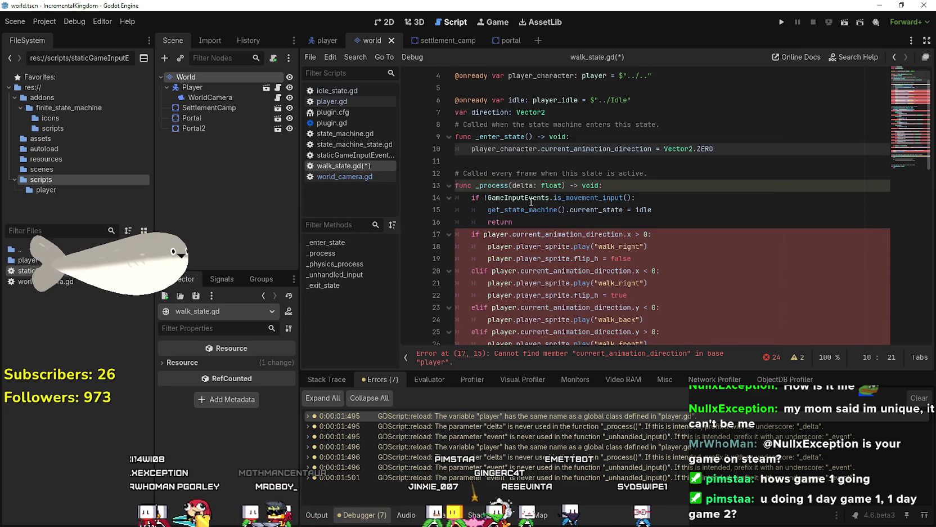
scroll(502, 276, down, 1)
double_click(495, 197)
text(player_character)
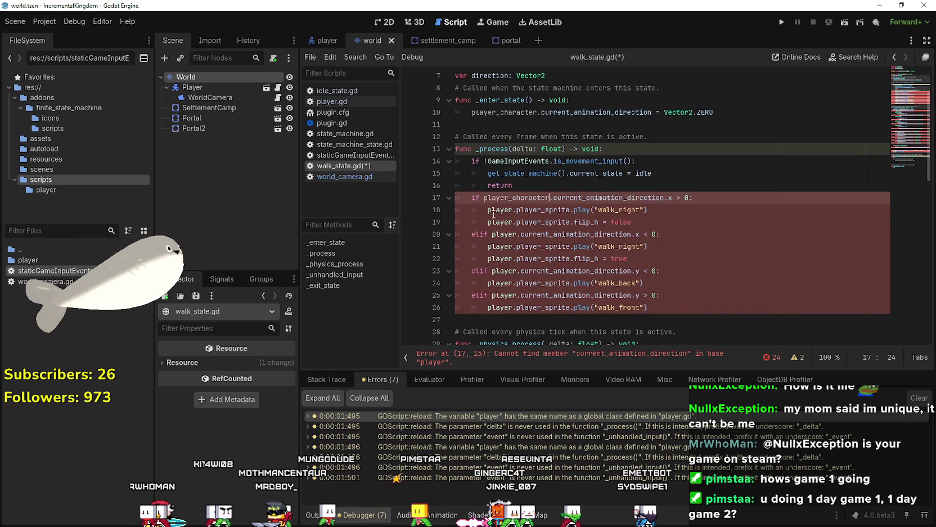
double_click(499, 210)
text(player_character)
double_click(494, 227)
double_click(494, 235)
text(player_character)
double_click(498, 246)
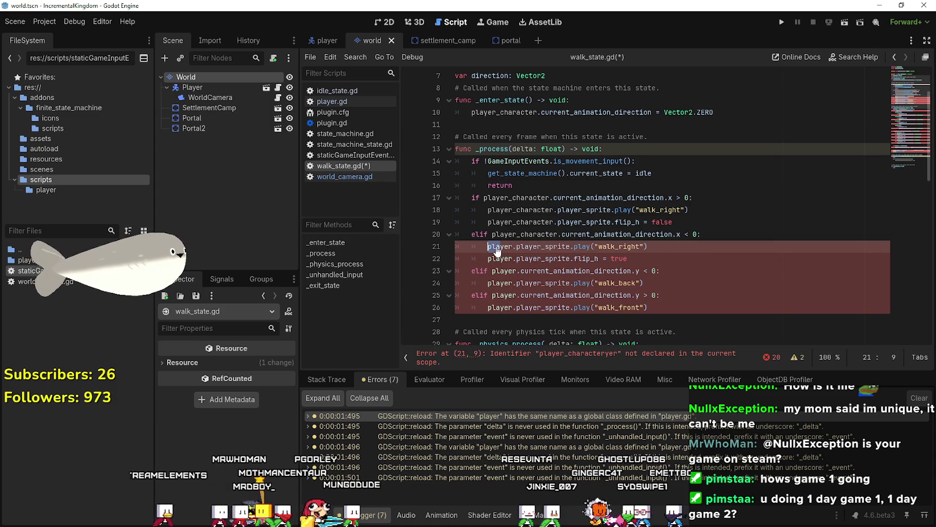
double_click(498, 258)
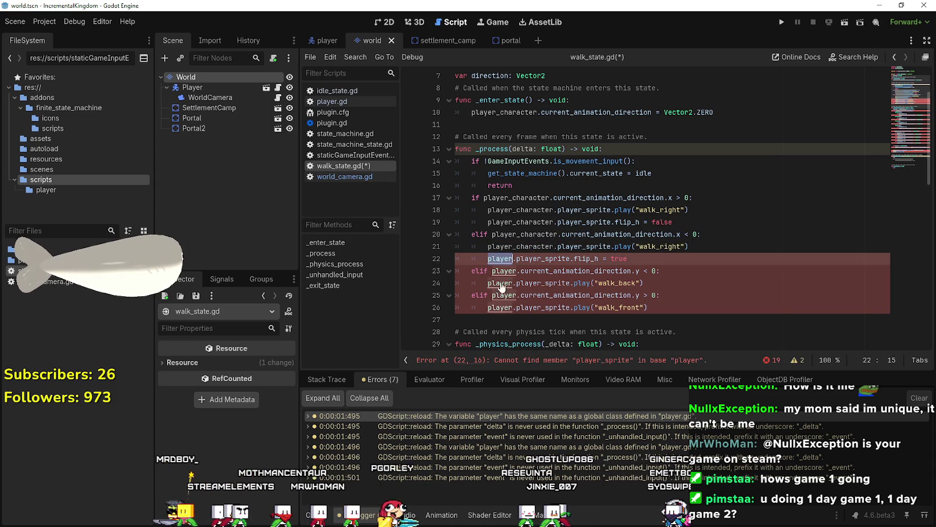
text(player_character)
double_click(500, 270)
text(player_character)
double_click(499, 283)
text(player_character)
double_click(502, 295)
text(player_character)
double_click(498, 307)
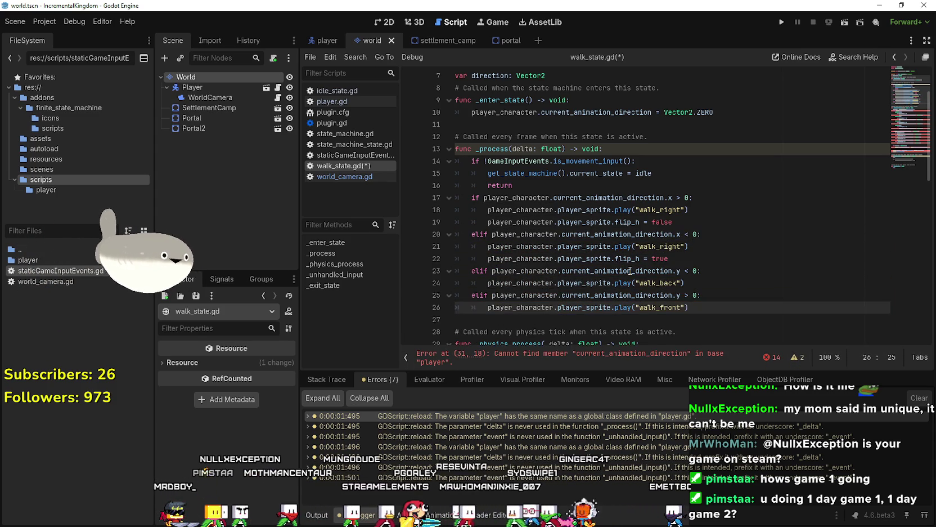
click(703, 283)
Replace player with player_character in the match statement, lines 34–45.
scroll(725, 282, down, 2)
scroll(724, 282, down, 4)
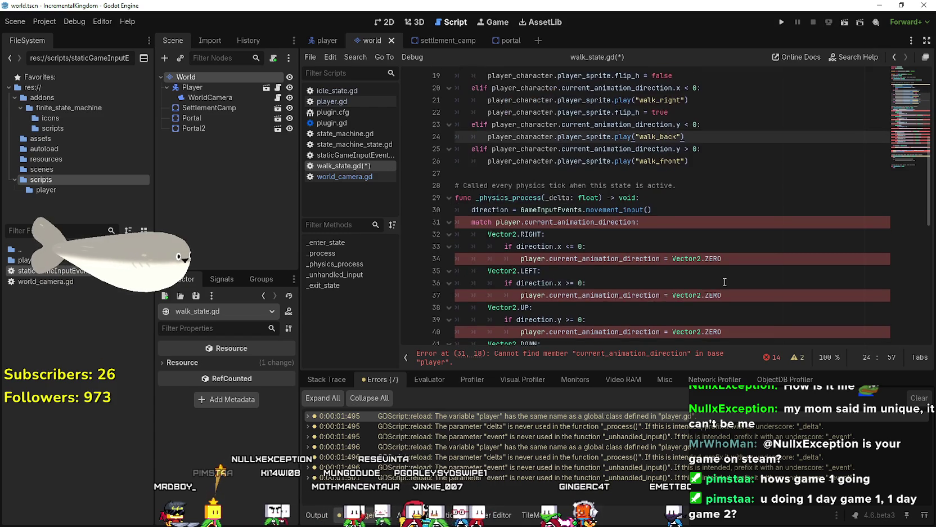
double_click(513, 149)
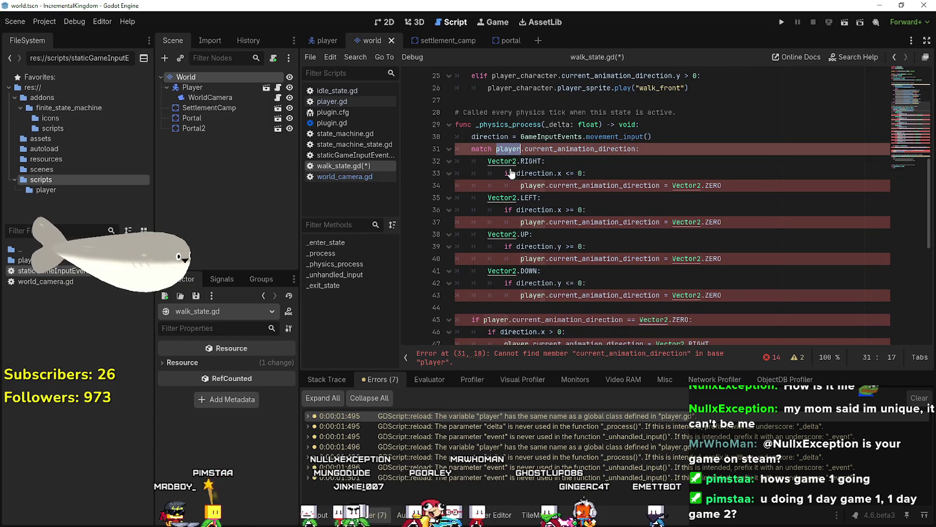
double_click(529, 186)
key(ctrl+v)
double_click(533, 222)
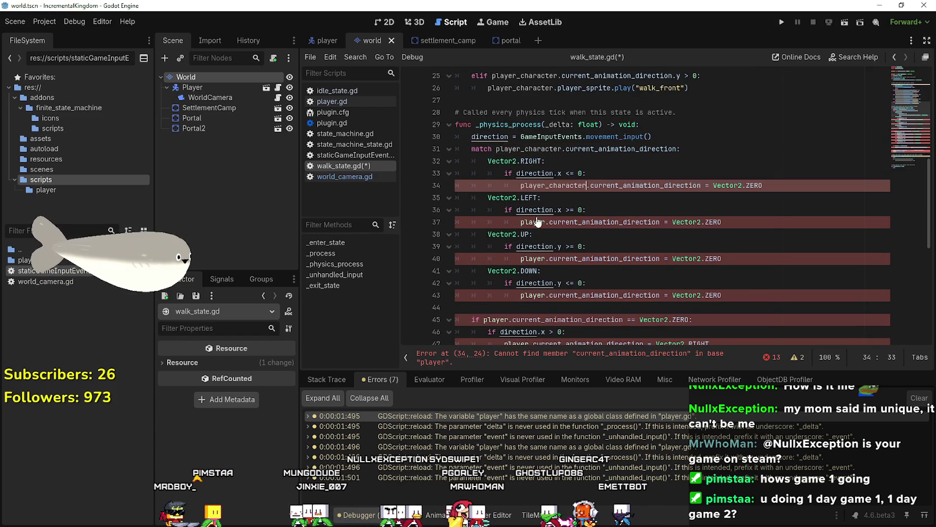
double_click(531, 258)
key(ctrl+v)
double_click(532, 295)
key(ctrl+v)
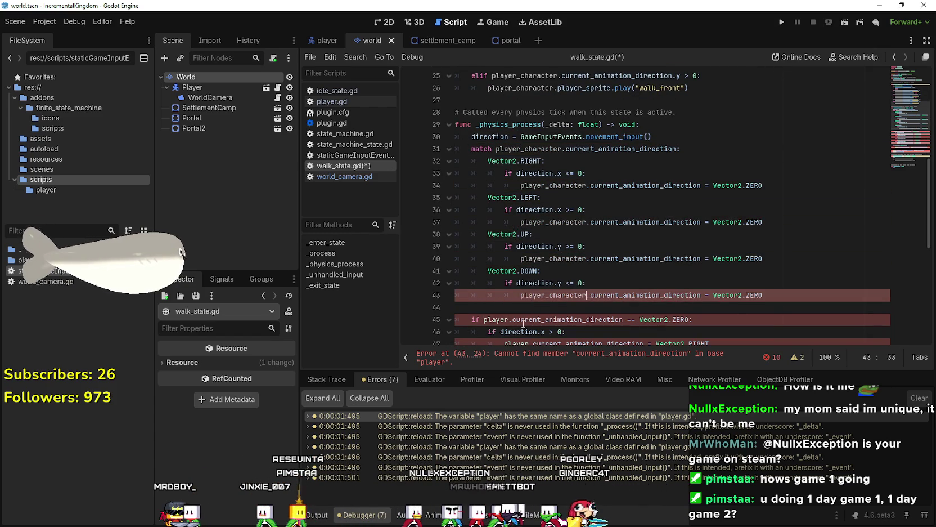
double_click(497, 319)
key(ctrl+v)
Replace the remaining player references on lines 47–59, including the speed line, with player_character.
scroll(511, 235, down, 3)
double_click(514, 234)
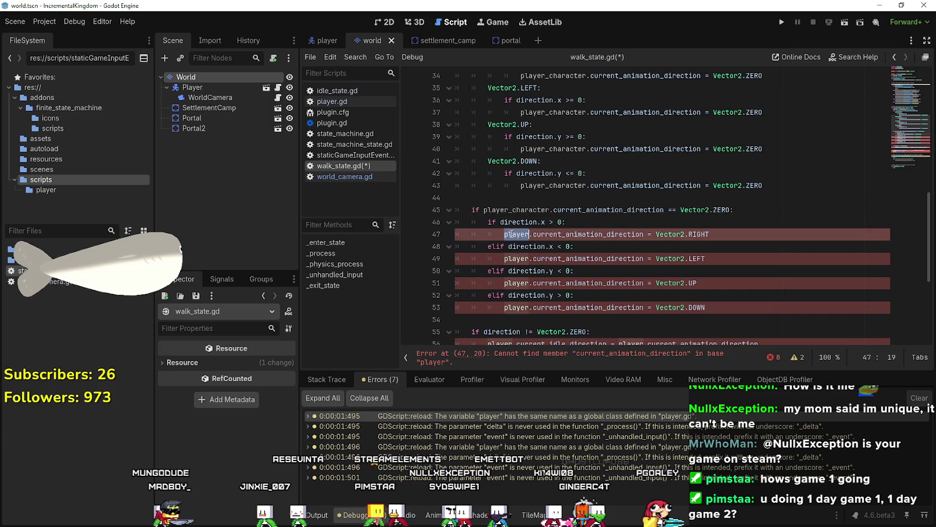
double_click(516, 259)
key(ctrl+v)
double_click(517, 283)
key(ctrl+v)
double_click(517, 307)
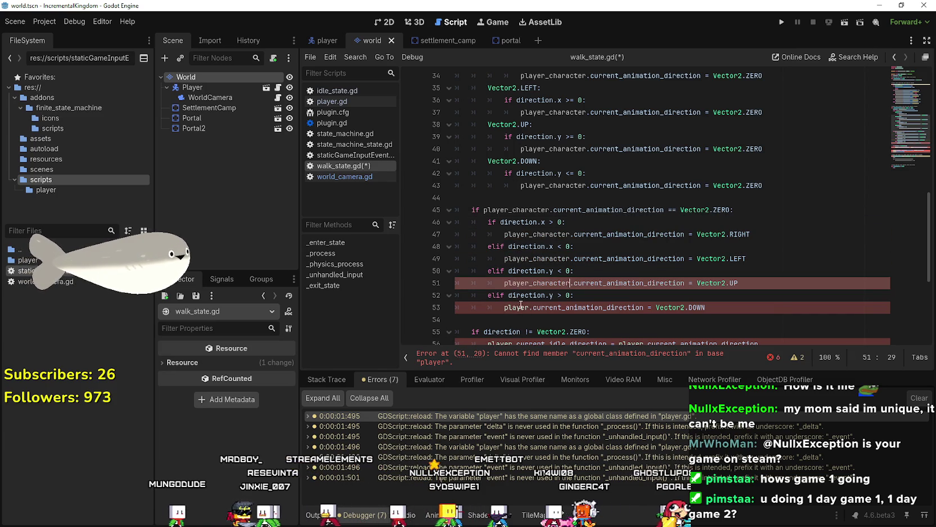
key(ctrl+v)
scroll(519, 309, down, 3)
double_click(505, 234)
key(ctrl+v)
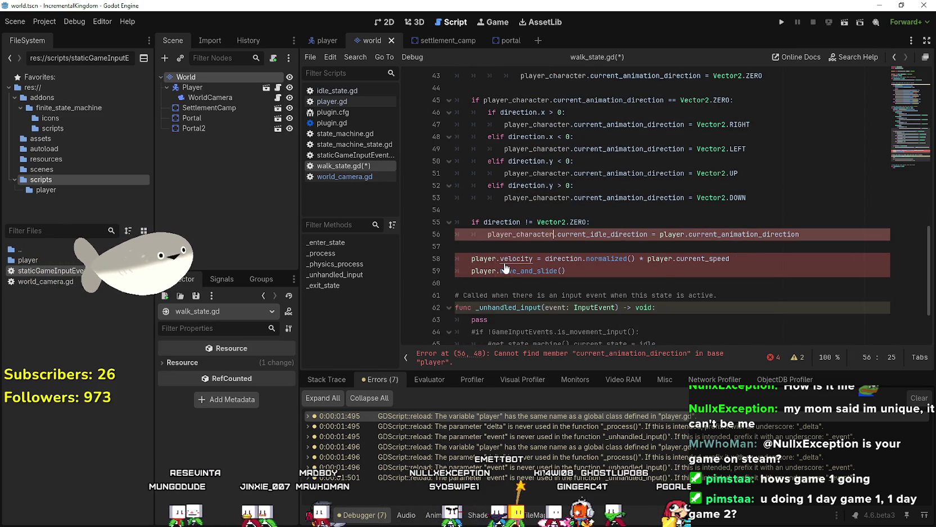
double_click(484, 258)
key(ctrl+v)
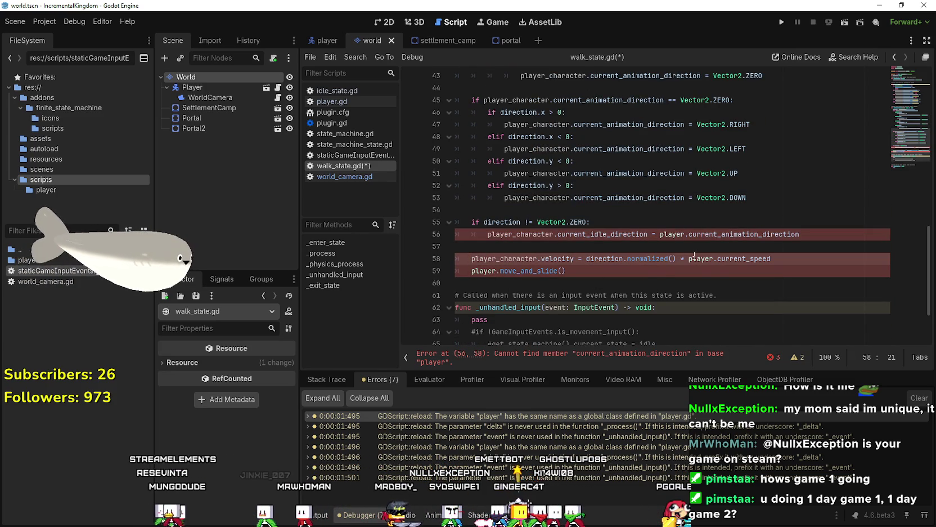
key(ctrl+v)
double_click(672, 234)
key(ctrl+v)
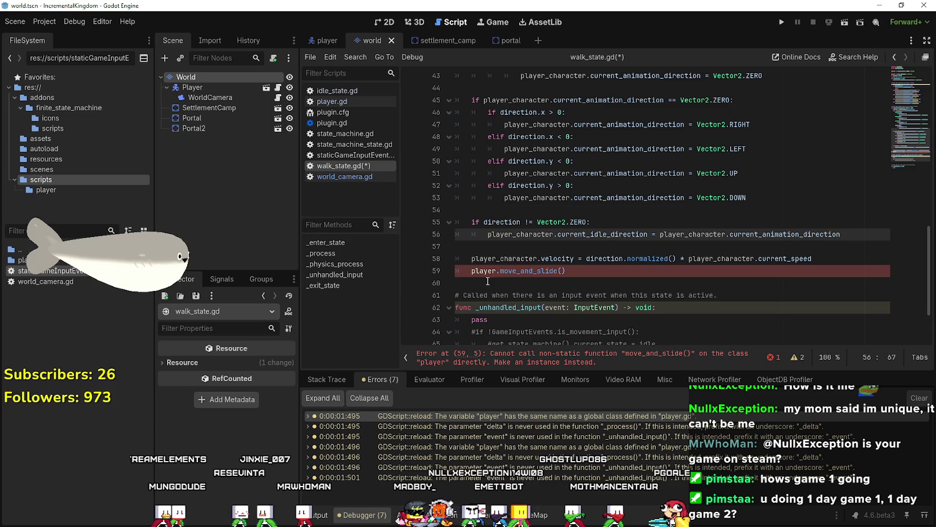
double_click(481, 272)
key(ctrl+v)
Save walk_state.gd with its errors cleared.
scroll(481, 276, down, 2)
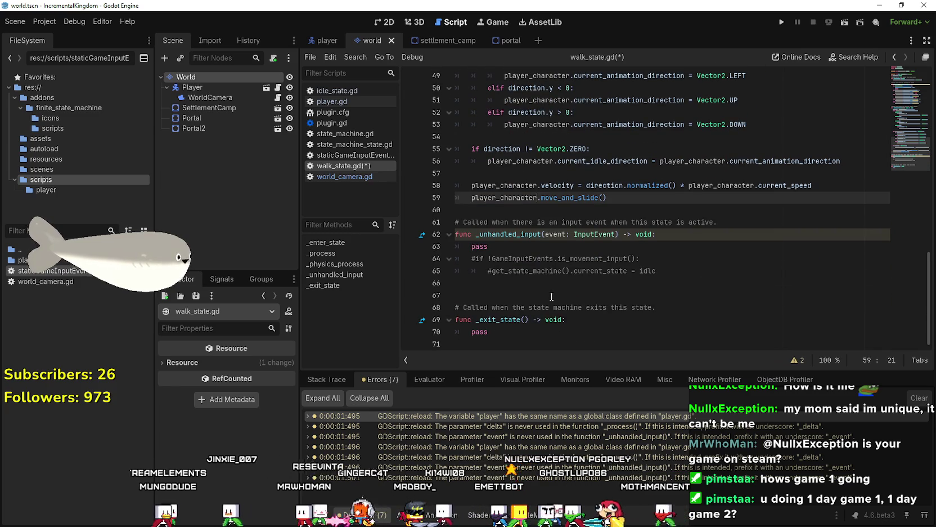
click(552, 296)
key(ctrl+s)
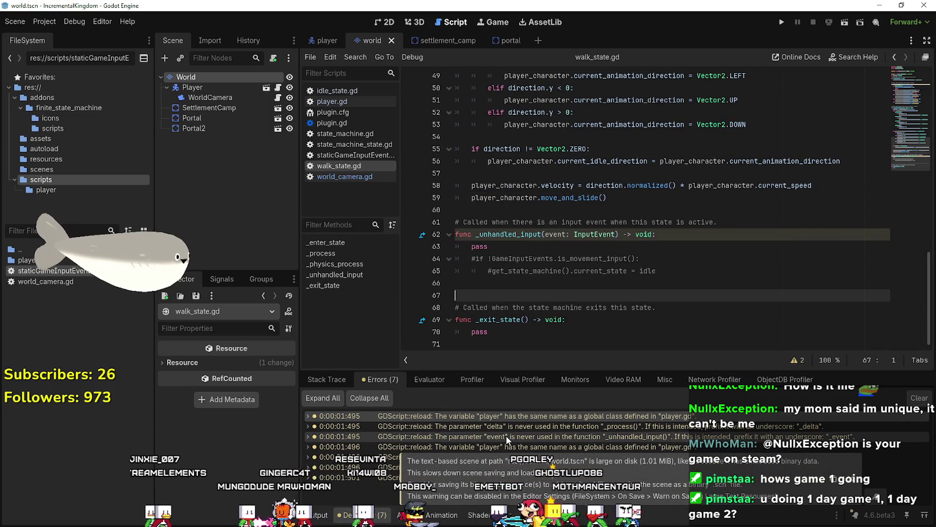
scroll(461, 253, up, 5)
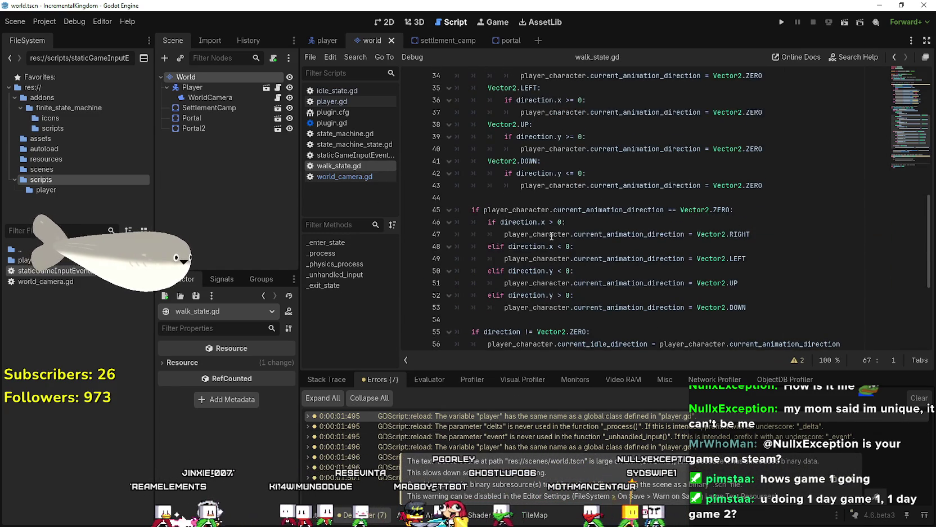
scroll(552, 236, up, 11)
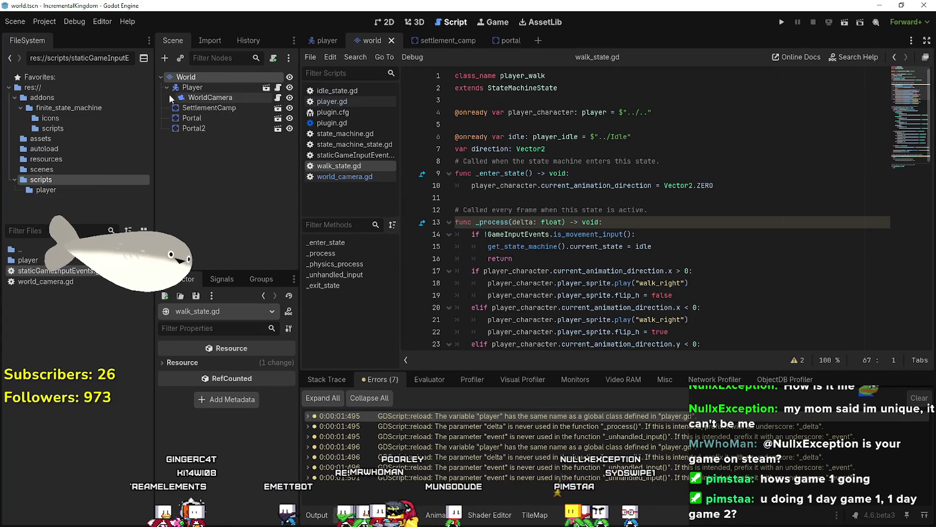
click(350, 91)
scroll(560, 161, up, 10)
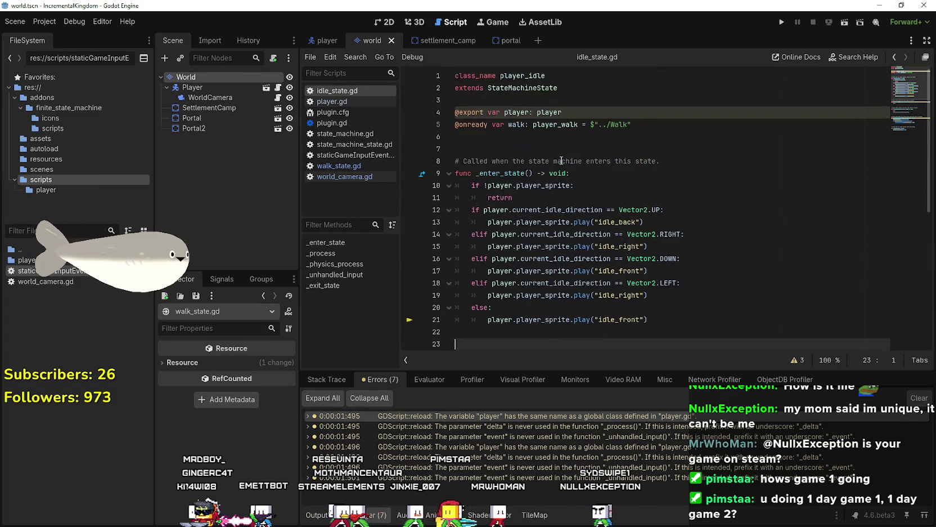
click(520, 114)
text(_character)
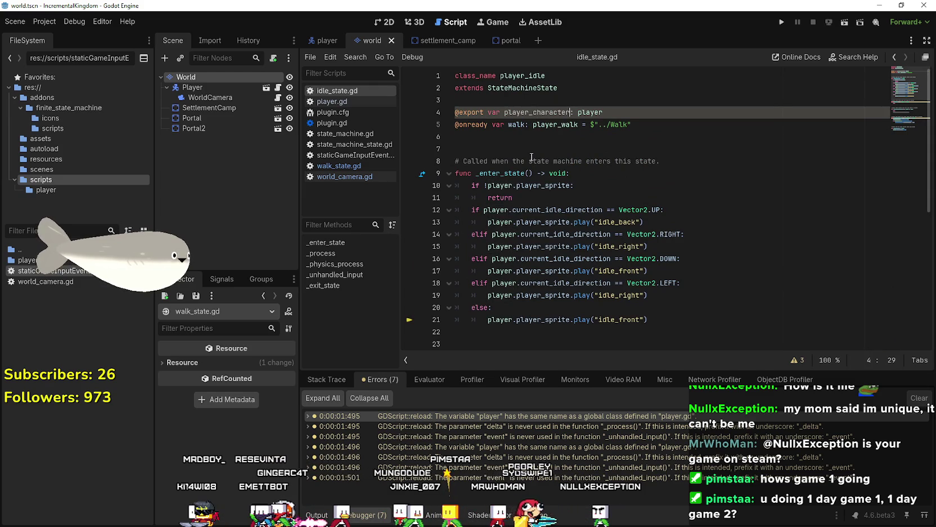
click(518, 141)
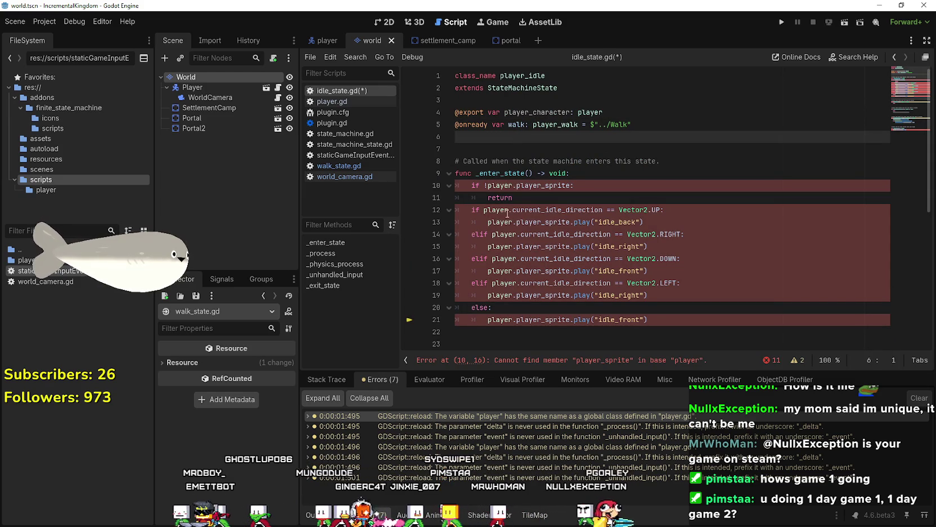
click(490, 113)
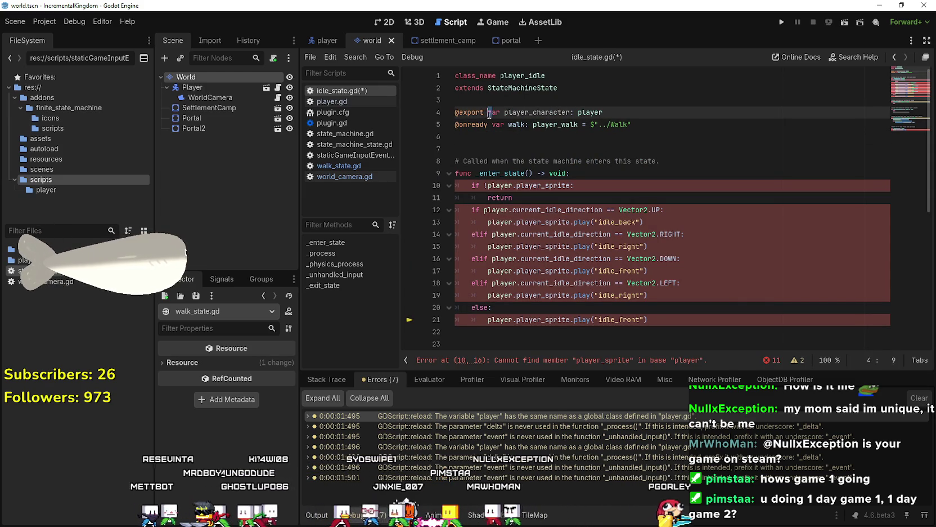
click(361, 166)
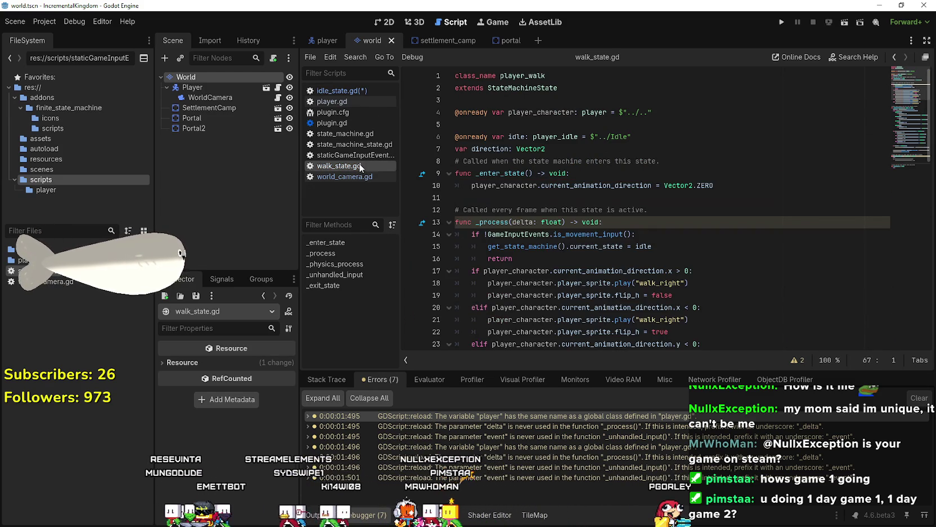
key(alt+Left)
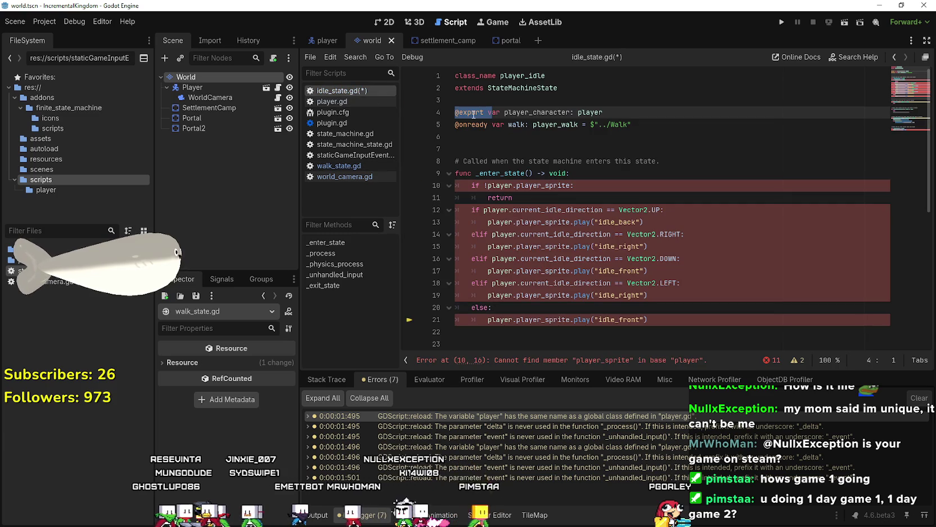
drag(483, 112, 416, 113)
text(@onready)
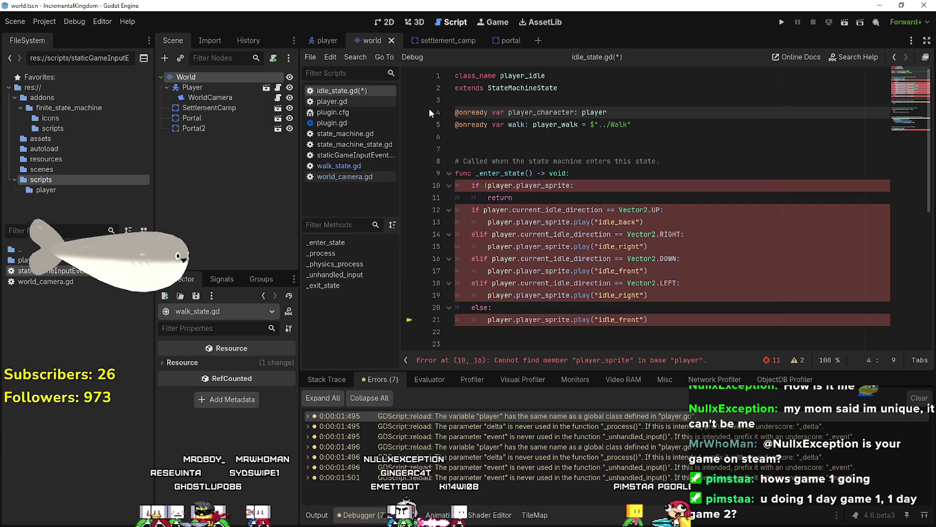
click(526, 139)
Replace player with player_character on lines 10–21 of idle_state.gd.
double_click(500, 185)
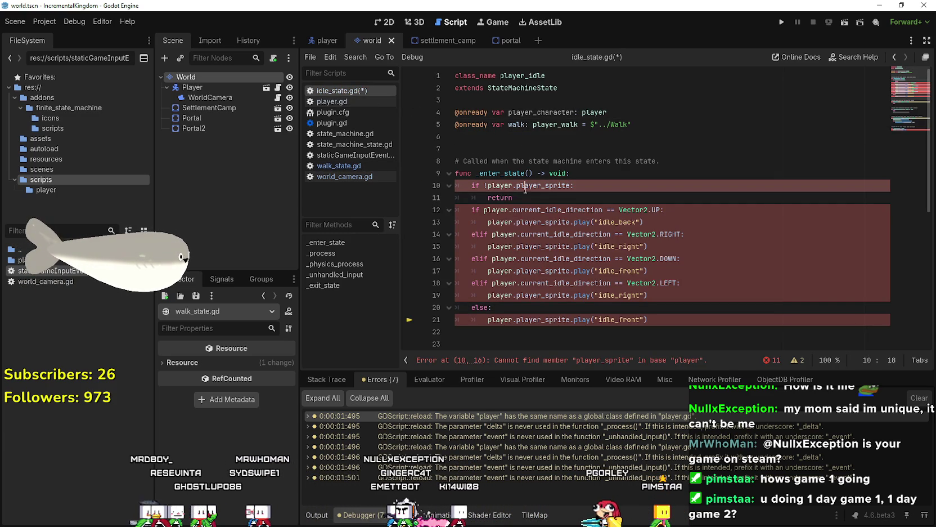
text(player_character)
double_click(497, 209)
text(player_character)
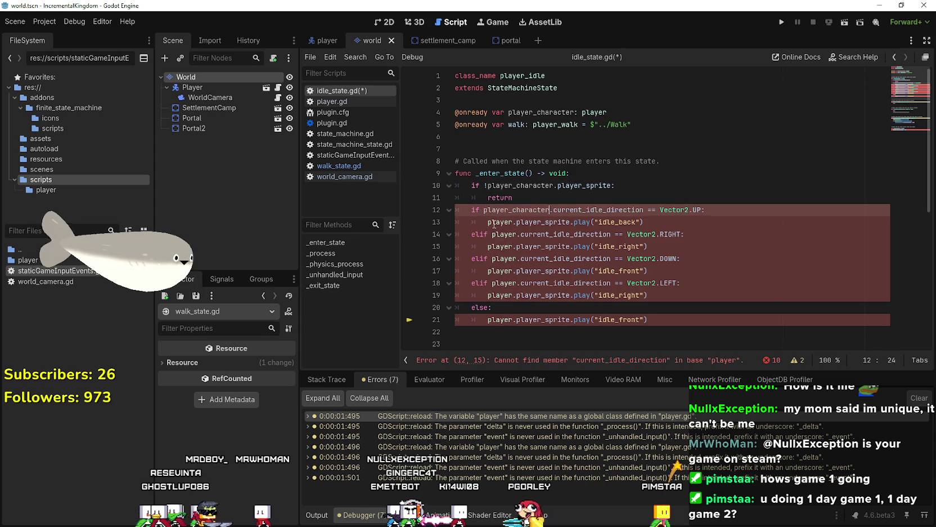
double_click(495, 222)
text(player_character)
double_click(501, 234)
text(player_character)
double_click(498, 246)
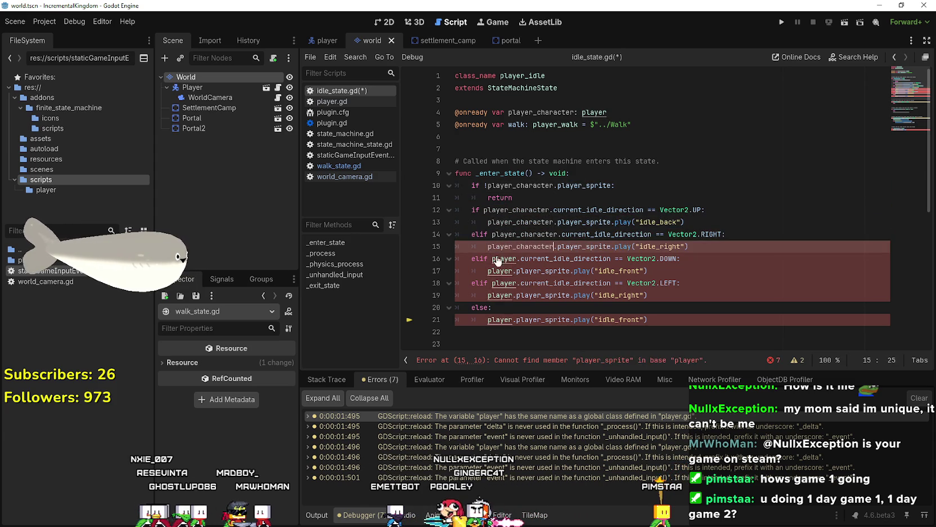
text(player_character)
double_click(504, 258)
text(player_character)
double_click(498, 270)
text(player_character)
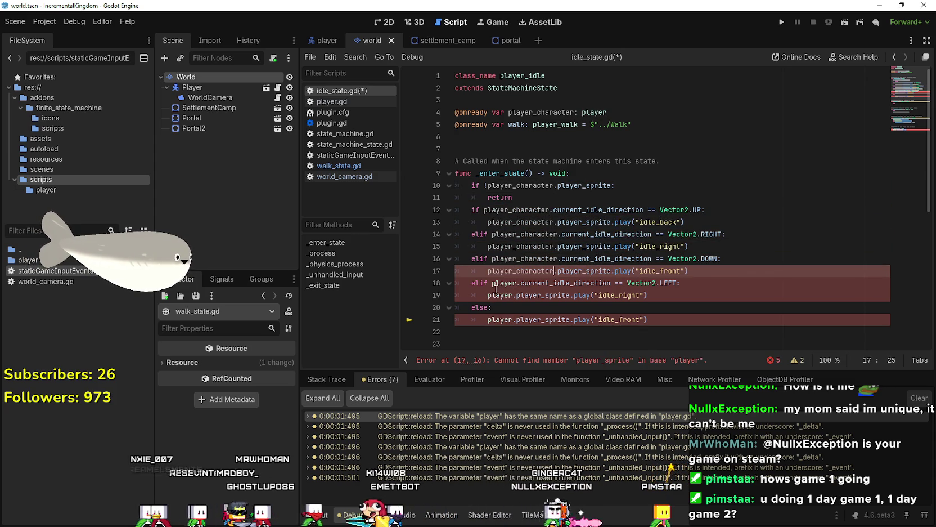
double_click(498, 283)
text(player_character)
double_click(498, 295)
text(player_character)
click(493, 320)
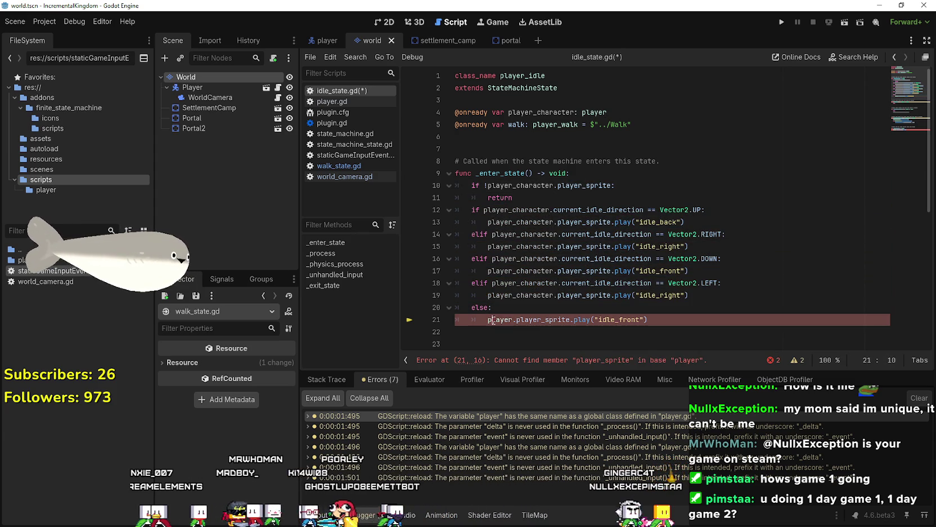
double_click(493, 320)
text(player_character)
Replace the last player reference on line 44 and save idle_state.gd.
scroll(512, 201, down, 7)
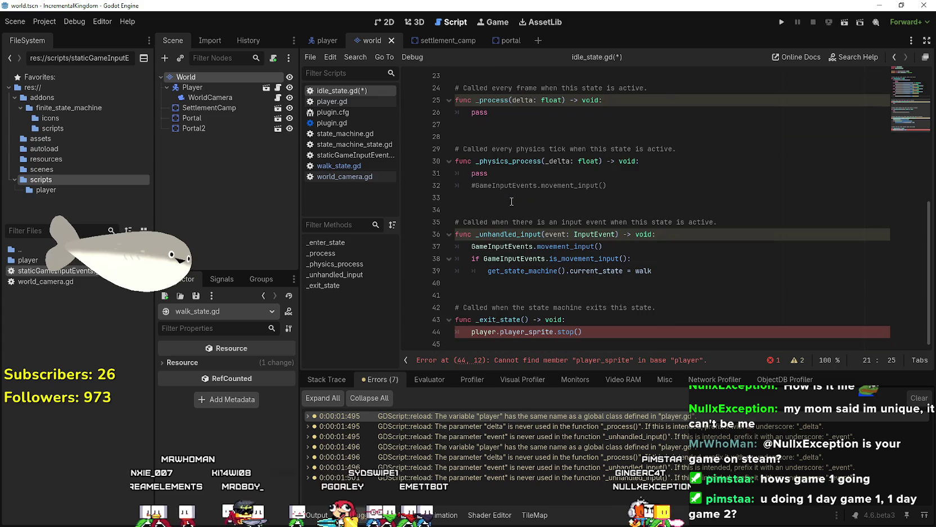
double_click(479, 331)
text(player_character)
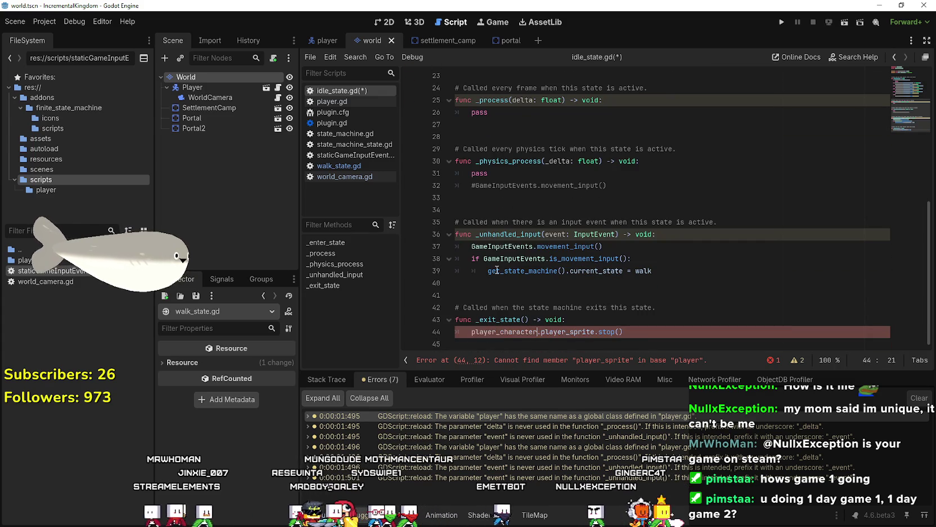
click(497, 270)
key(ctrl+s)
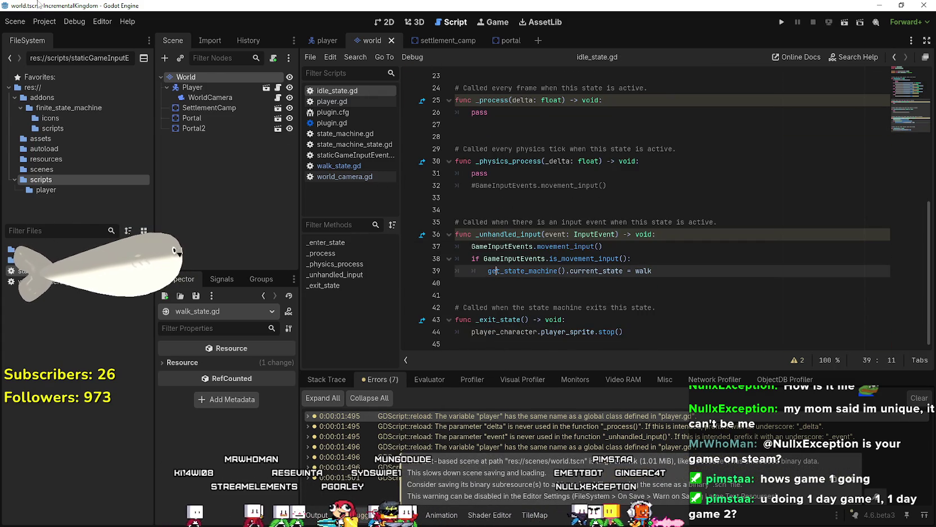
click(44, 21)
In Project Settings under Debug > GDScript, set Untyped Declaration to Warn.
click(71, 35)
scroll(112, 322, down, 3)
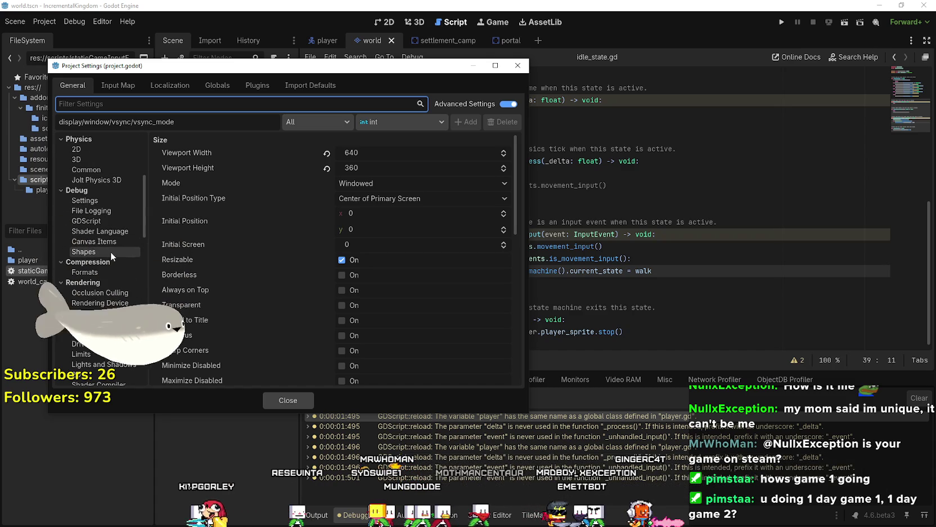
click(105, 216)
scroll(262, 252, down, 5)
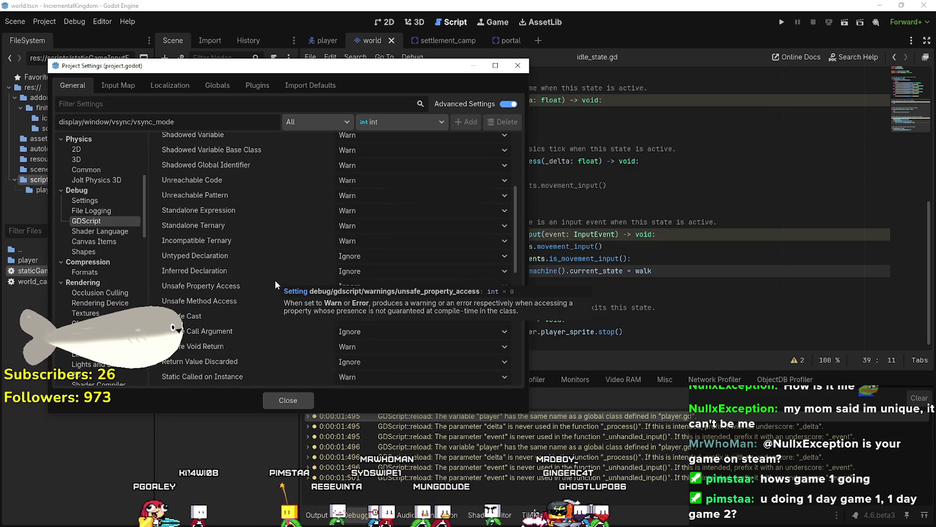
click(401, 258)
click(375, 283)
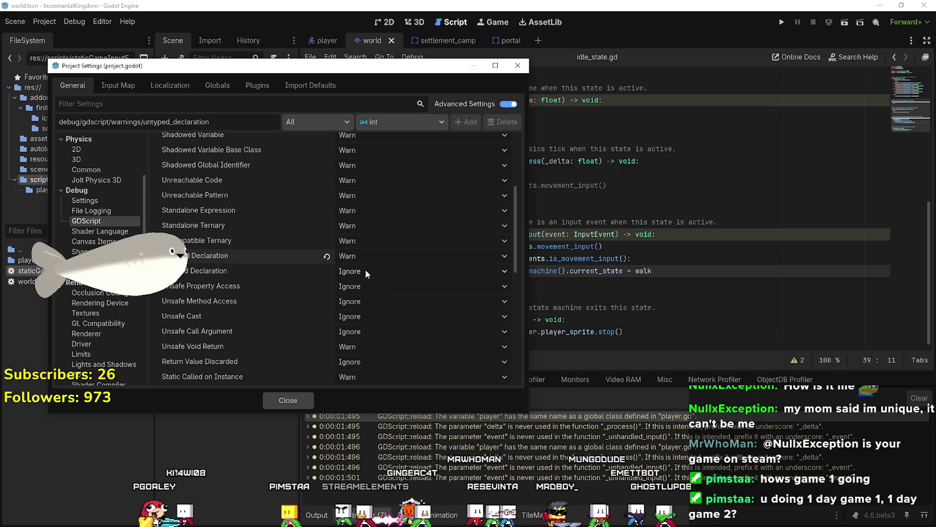
Set Inferred Declaration to Warn, keep Unsafe Property Access on Ignore, and close settings.
click(365, 270)
click(369, 299)
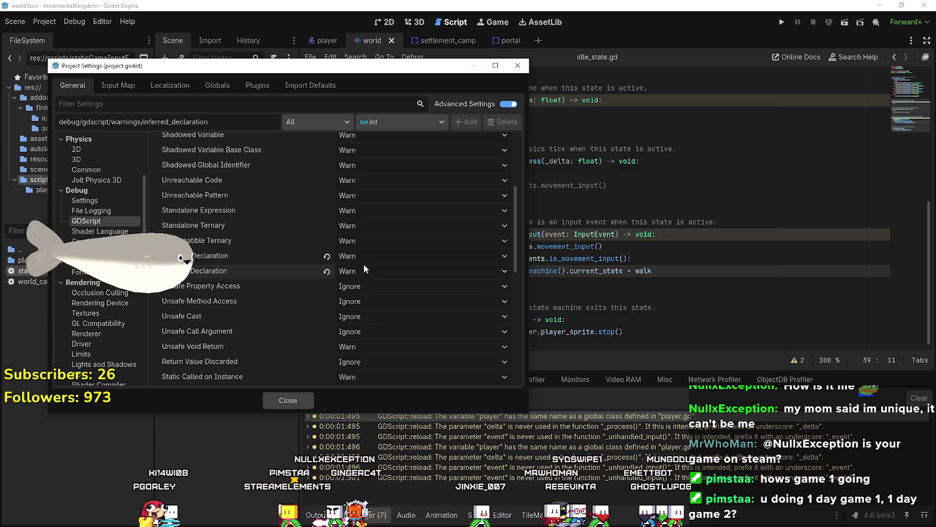
scroll(364, 263, down, 2)
click(366, 255)
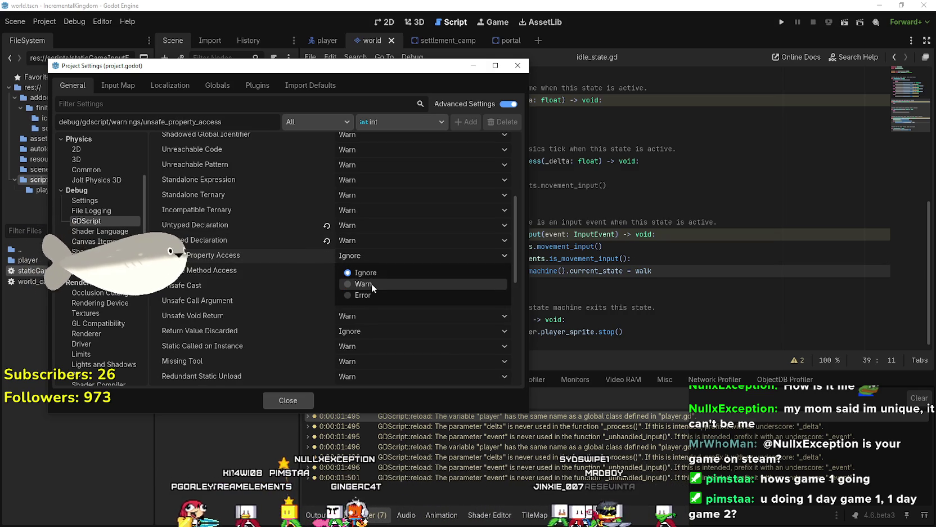
click(351, 273)
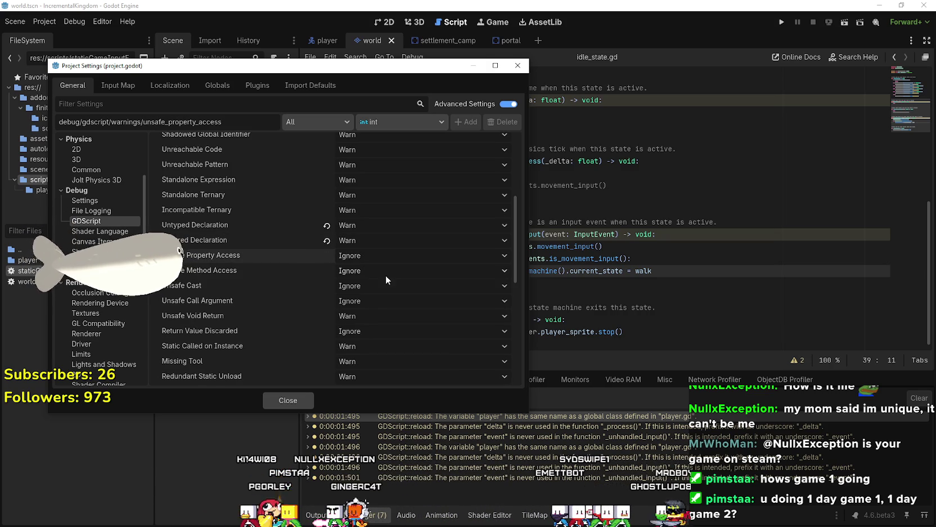
scroll(388, 270, down, 3)
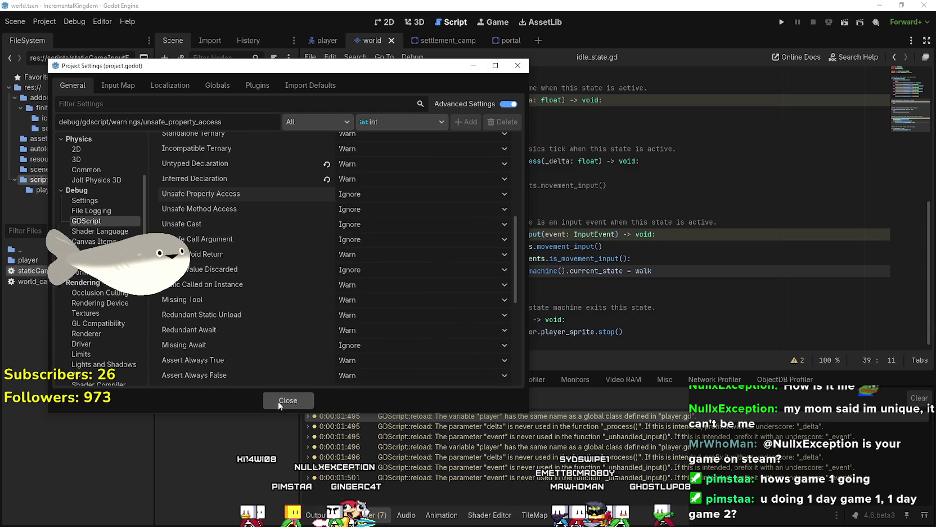
click(291, 399)
key(Up)
key(Up)
key(Up)
scroll(555, 231, up, 4)
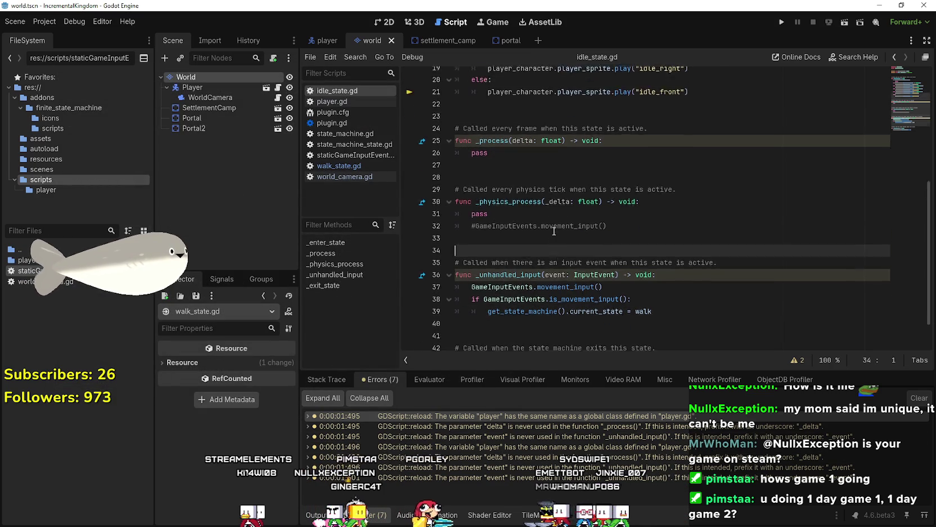
Save the open scene.
scroll(555, 231, up, 4)
click(557, 149)
key(ctrl+s)
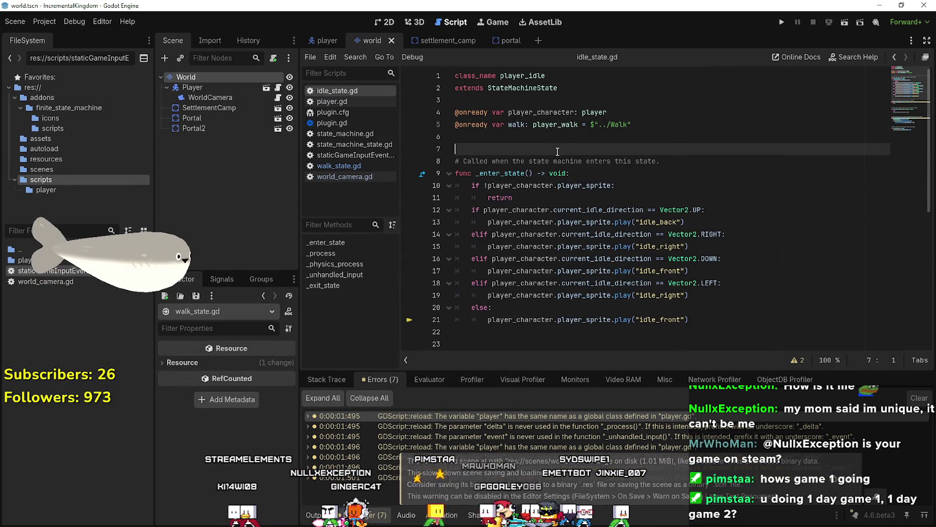
Reload the current project and run the game with F5.
click(44, 22)
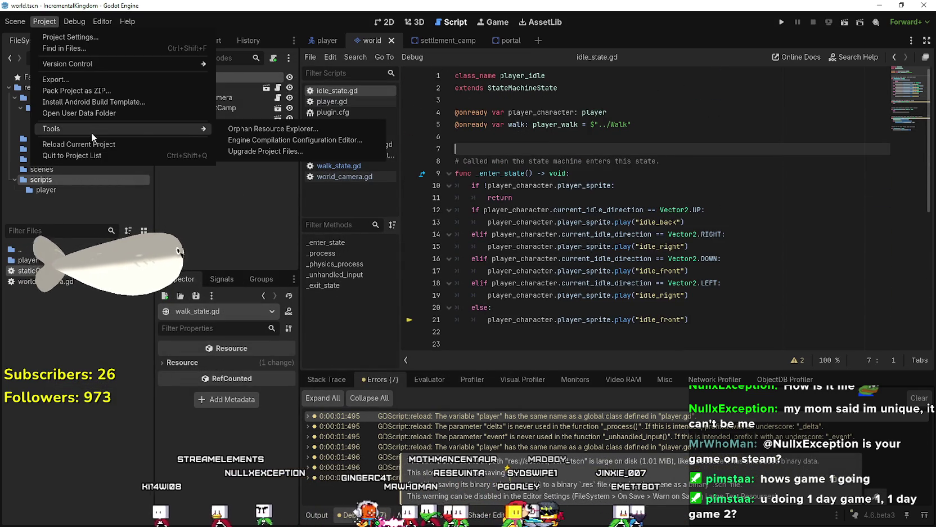
click(187, 152)
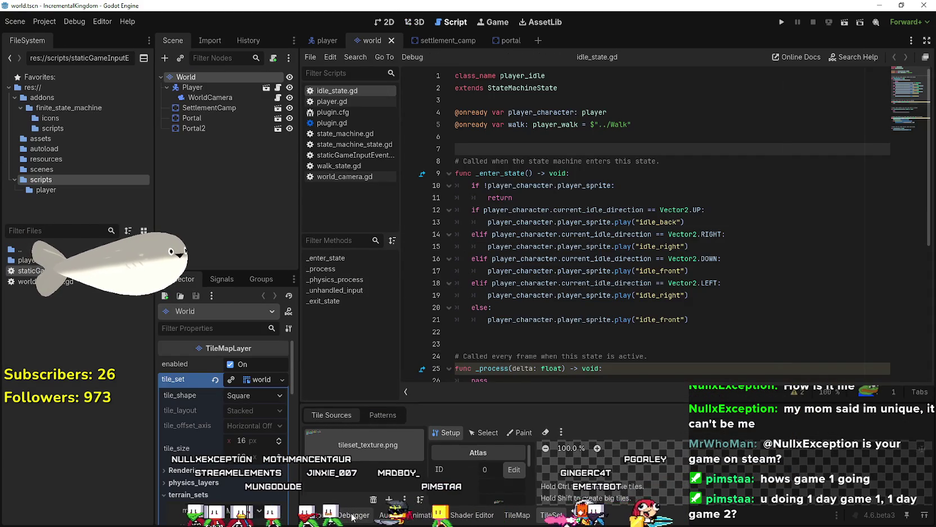
click(353, 515)
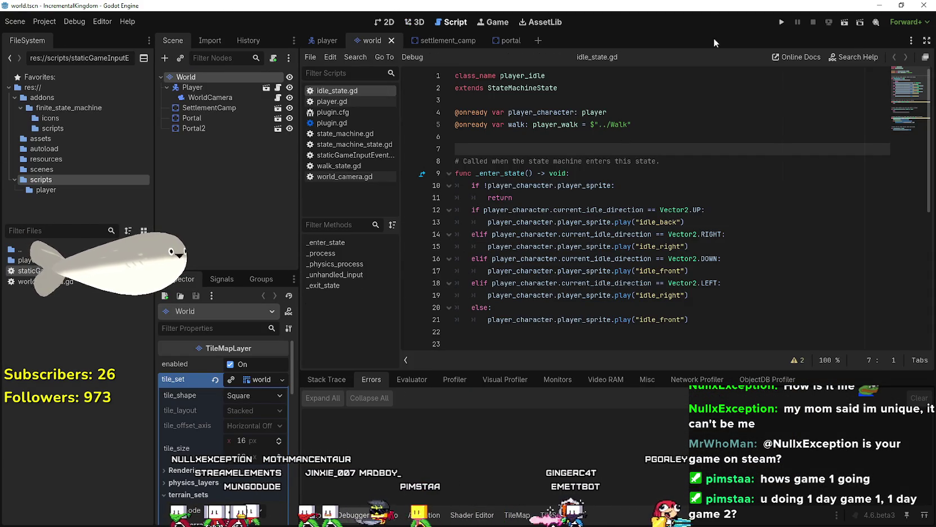
key(F5)
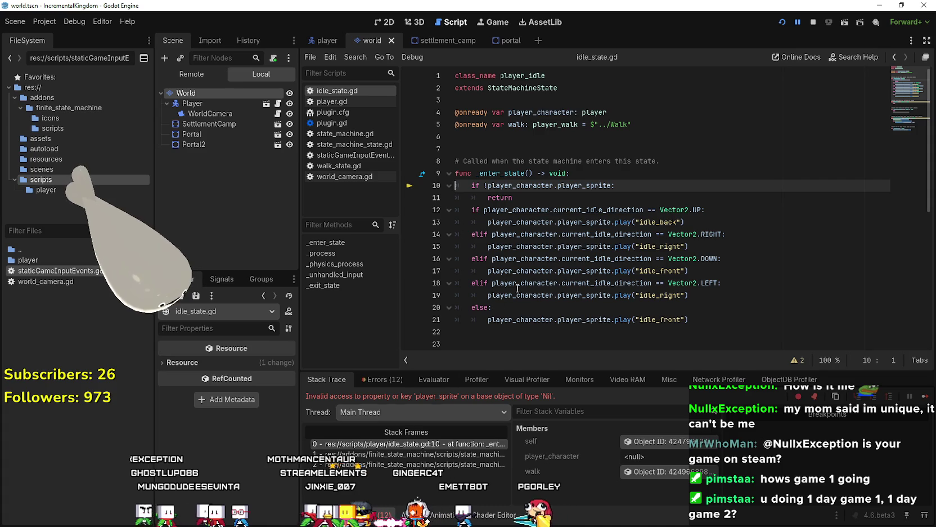
Inspect the Nil player_sprite error and select player_sprite on idle_state.gd line 10.
click(563, 197)
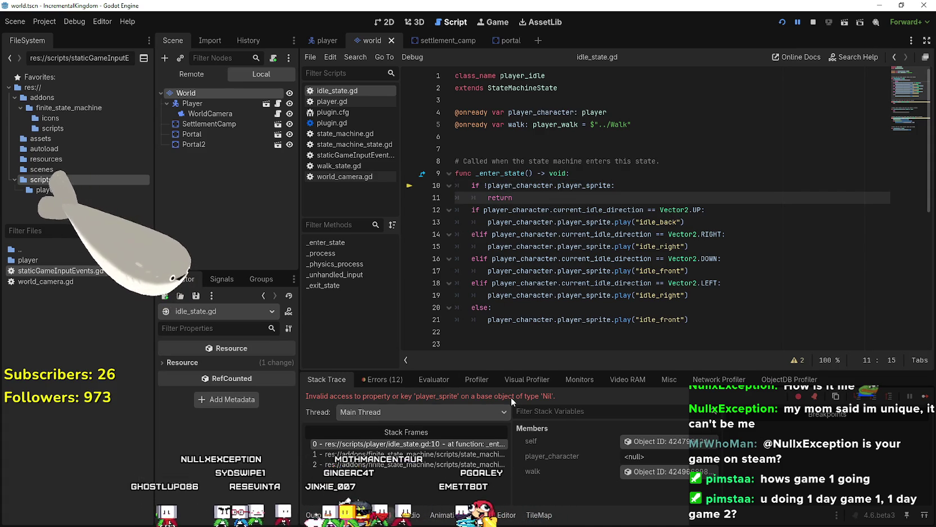
click(570, 173)
double_click(570, 185)
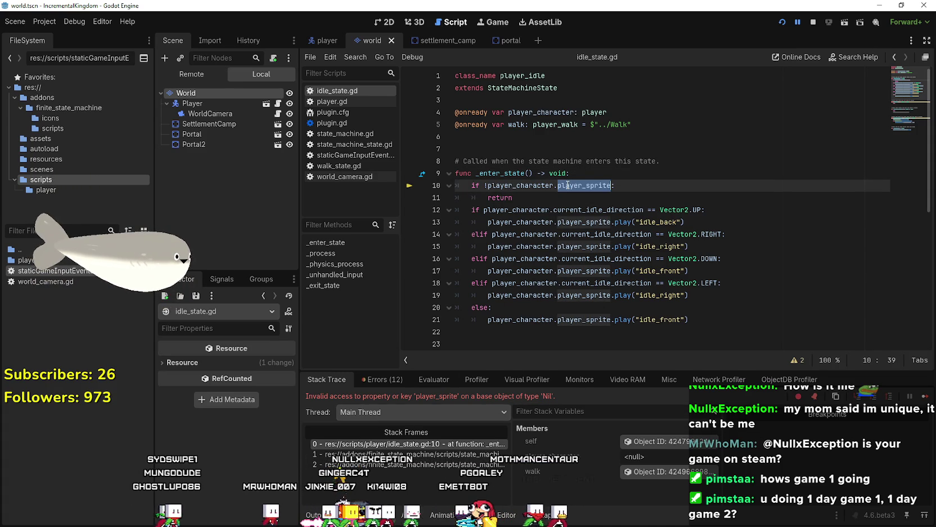
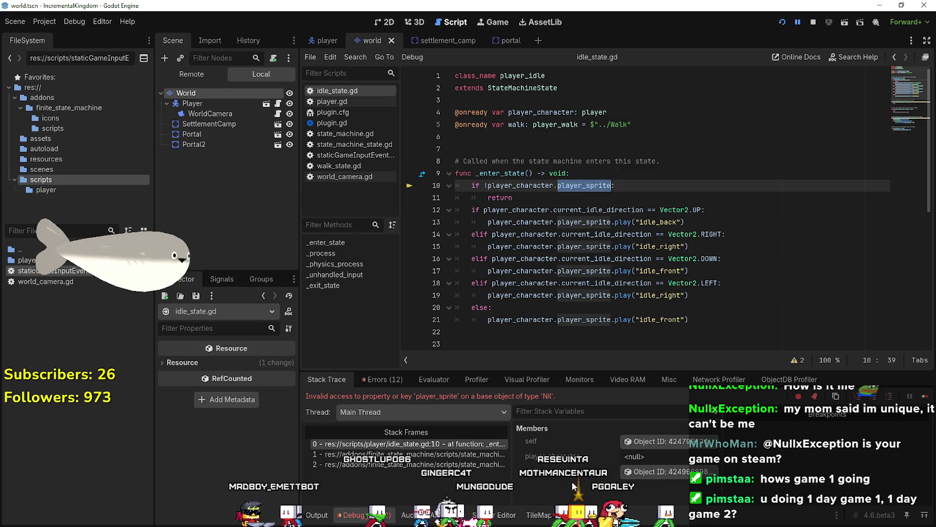
Highlight player_character on lines 12, 10 and 4, confirm it is <null>, and stop the game.
double_click(512, 209)
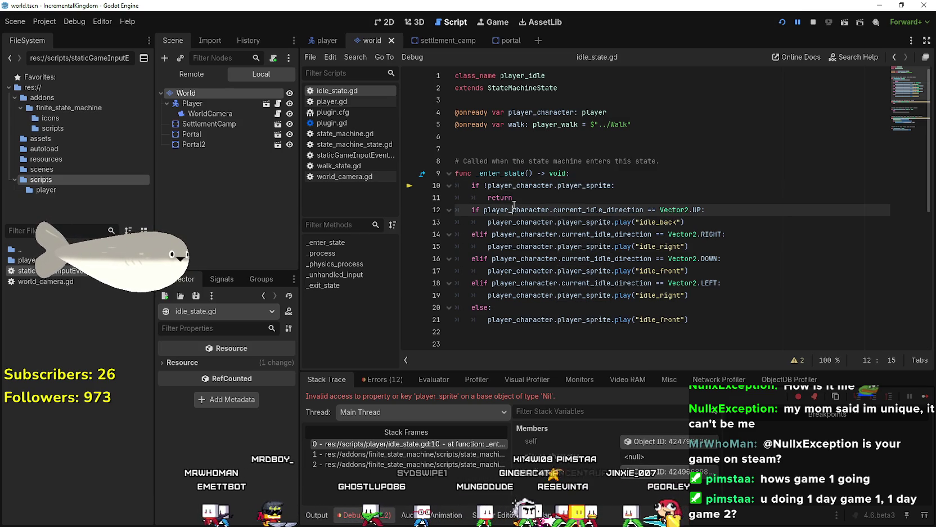
double_click(506, 186)
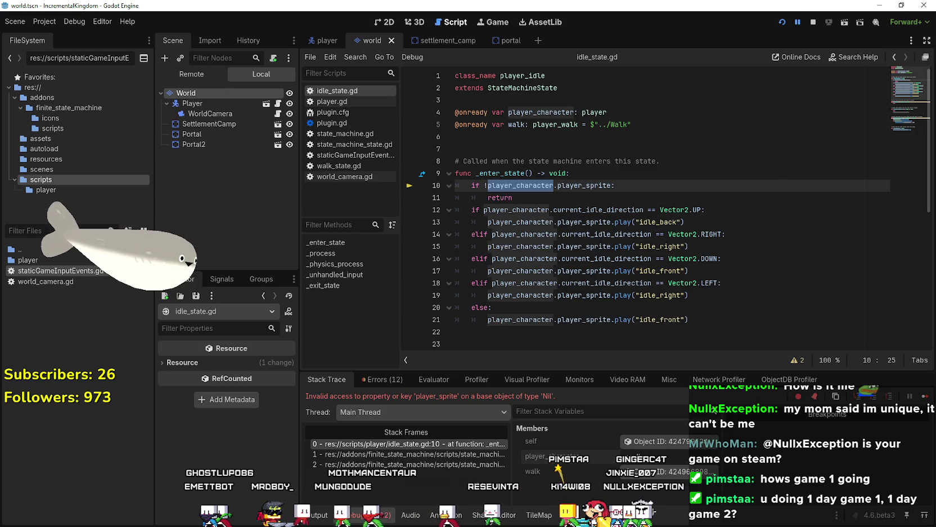
double_click(541, 113)
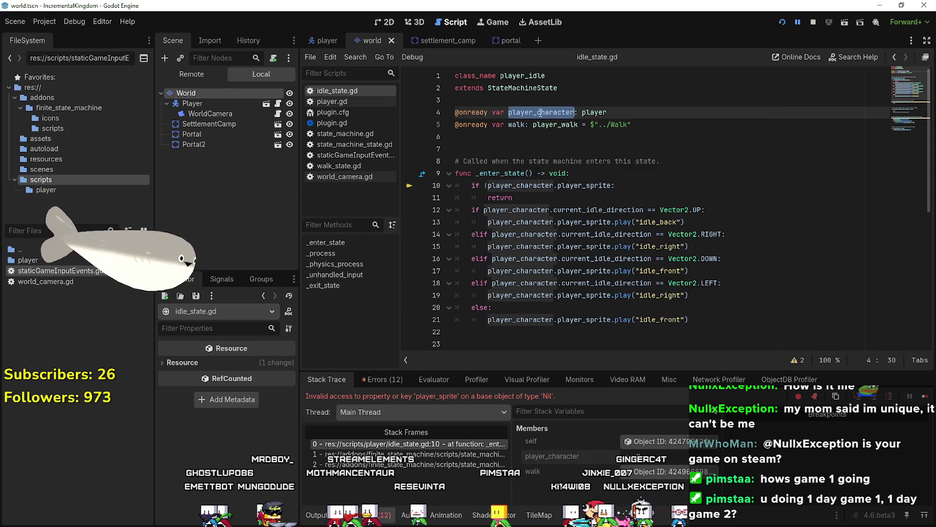
mouse_move(510, 209)
click(619, 117)
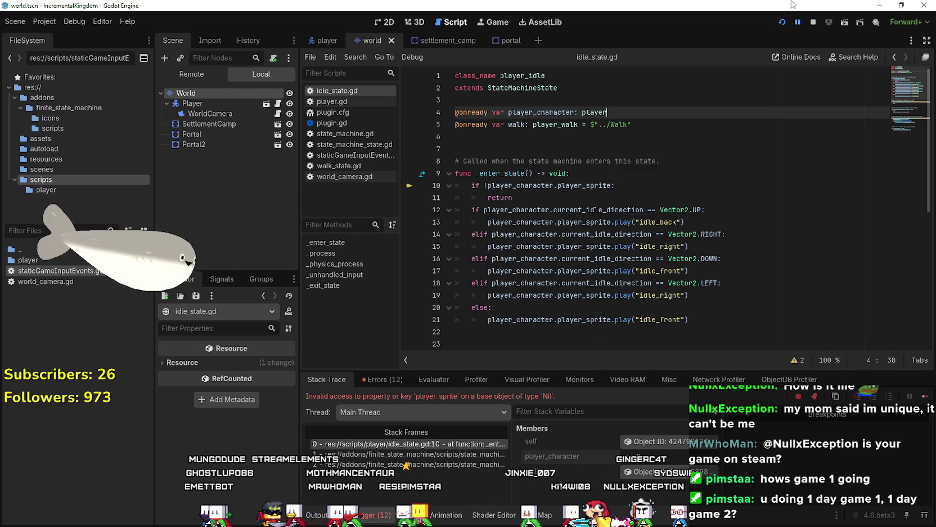
click(814, 21)
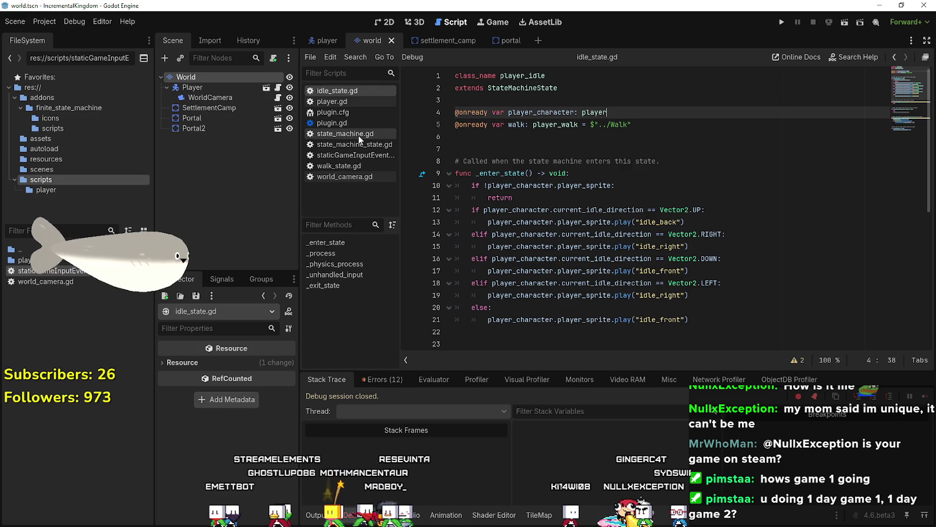
click(531, 134)
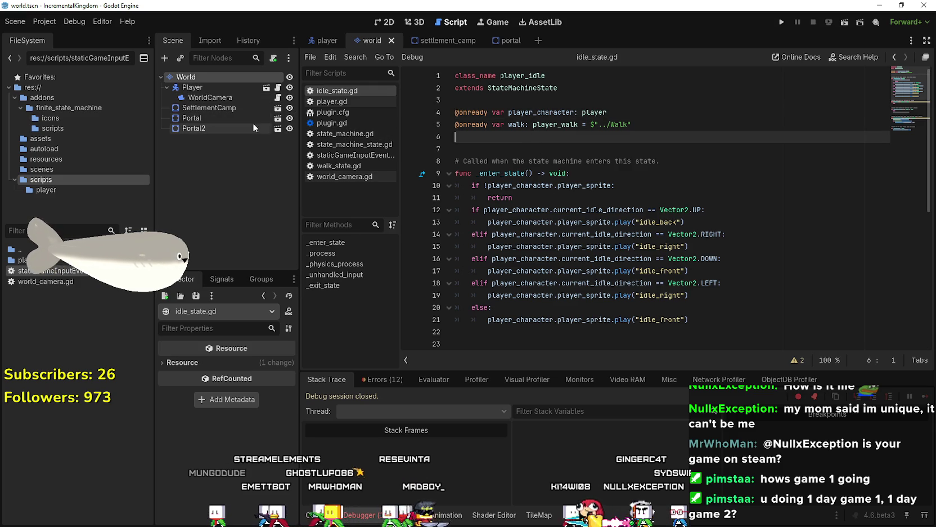
Copy walk_state.gd's player_character = $"../.." declaration over line 4 of idle_state.gd.
click(325, 40)
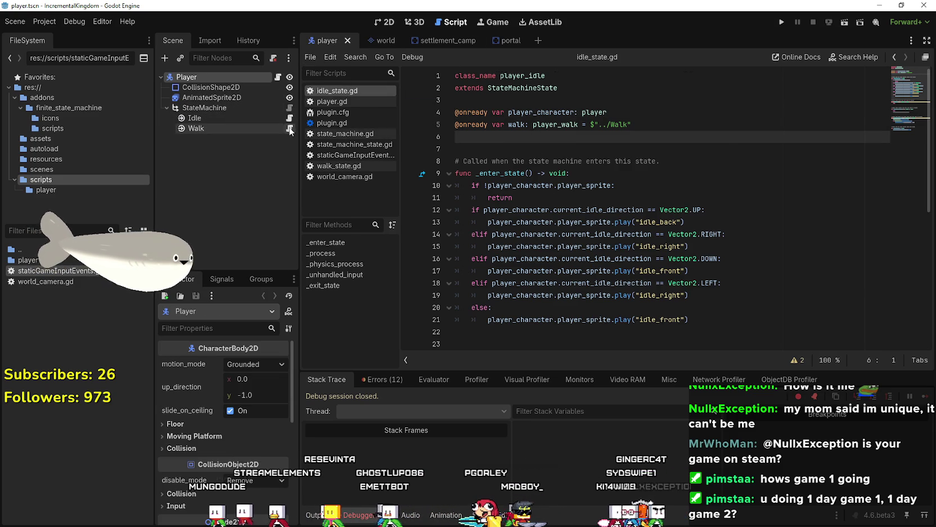
click(339, 166)
scroll(642, 140, up, 13)
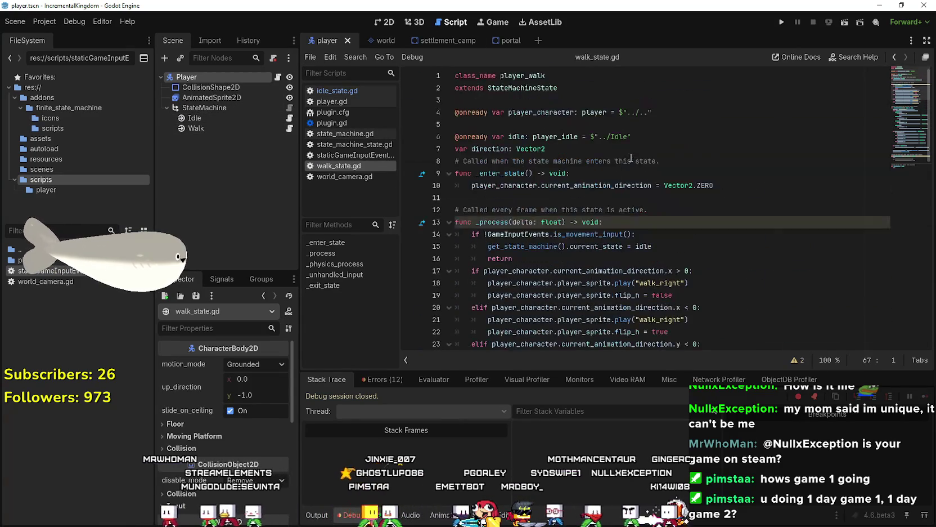
drag(653, 112, 454, 112)
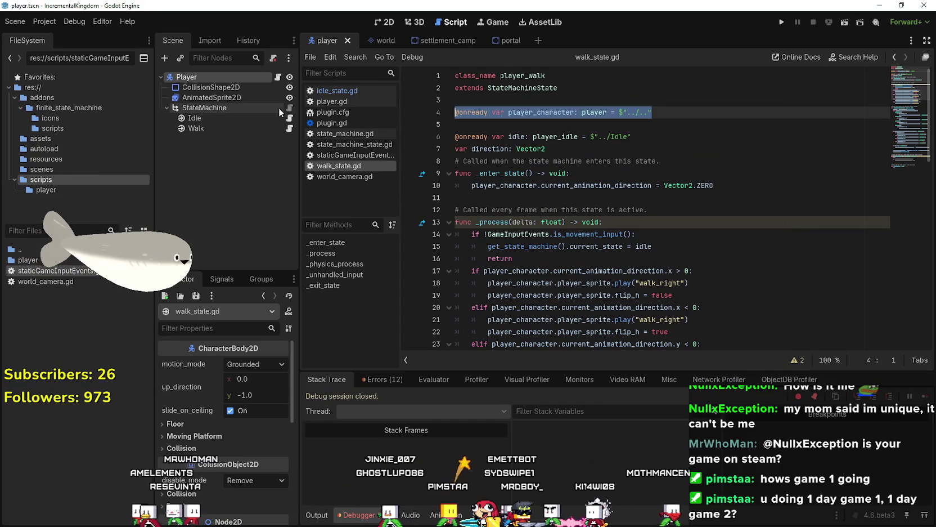
key(ctrl+c)
click(290, 118)
drag(563, 112, 455, 112)
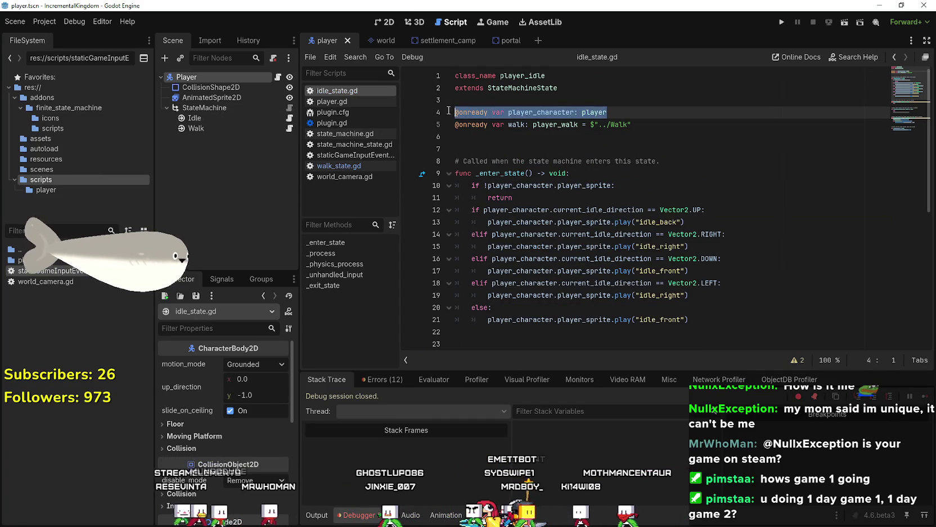
key(ctrl+v)
Playtest with F5, walking the player left, then show the Errors list.
key(F5)
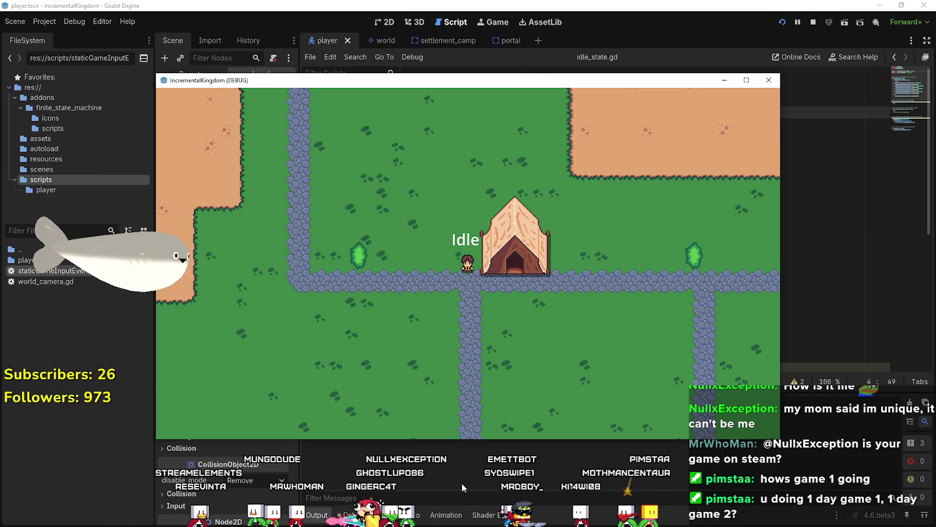
key(Left)
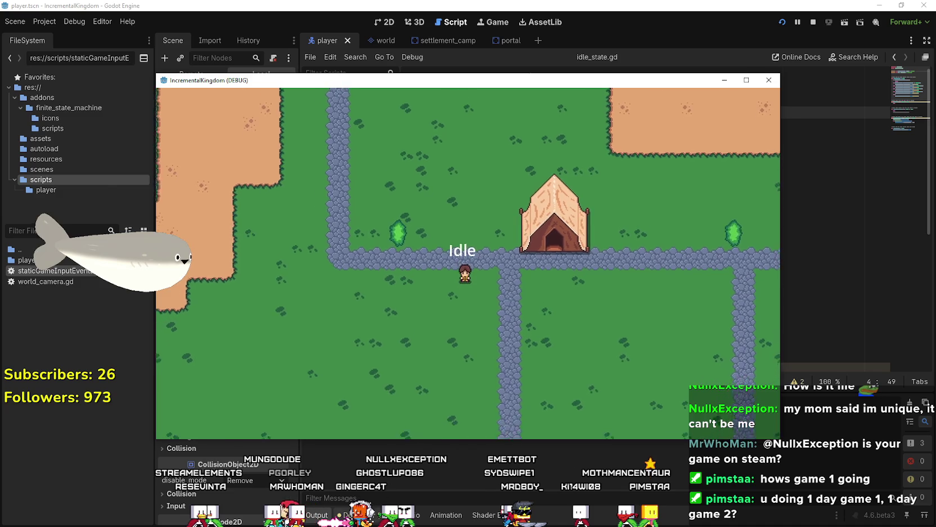
click(402, 443)
click(382, 379)
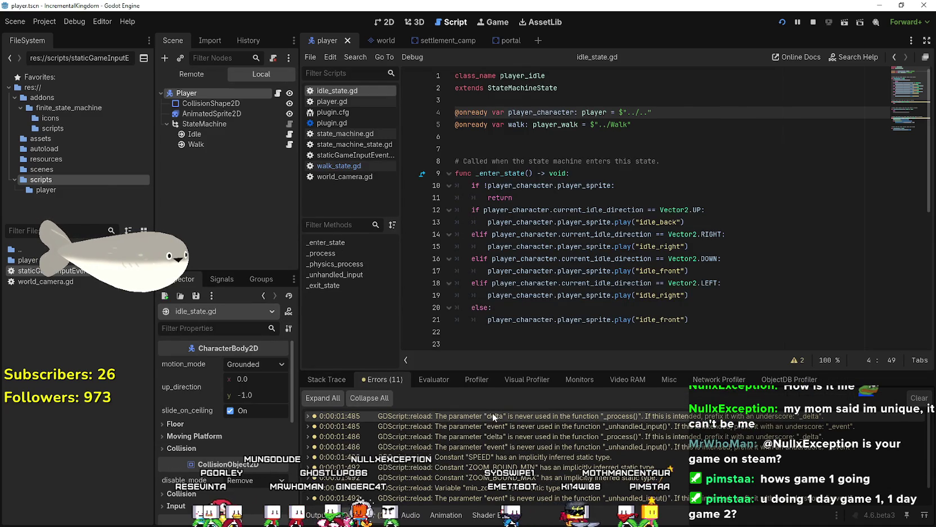
Prefix walk_state.gd's unused delta and event parameters with underscores, following its warnings.
click(493, 417)
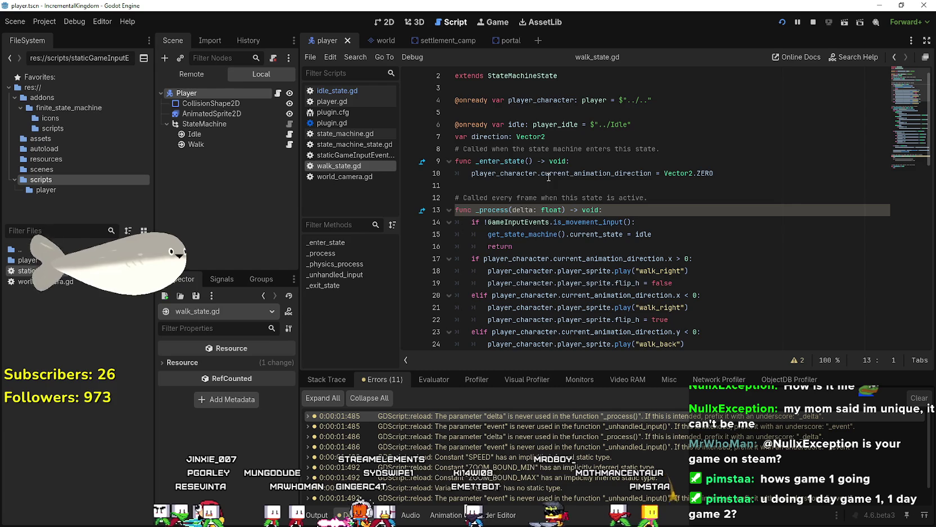
double_click(524, 211)
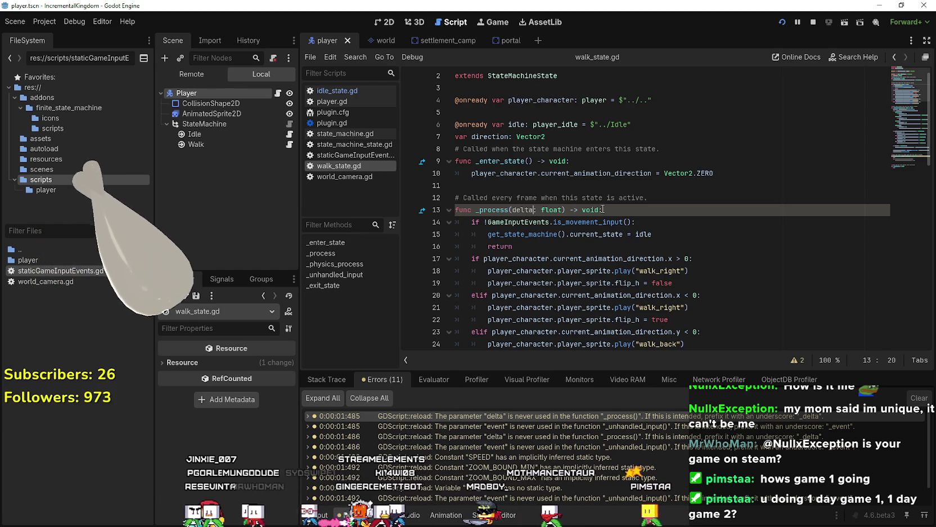
text(_)
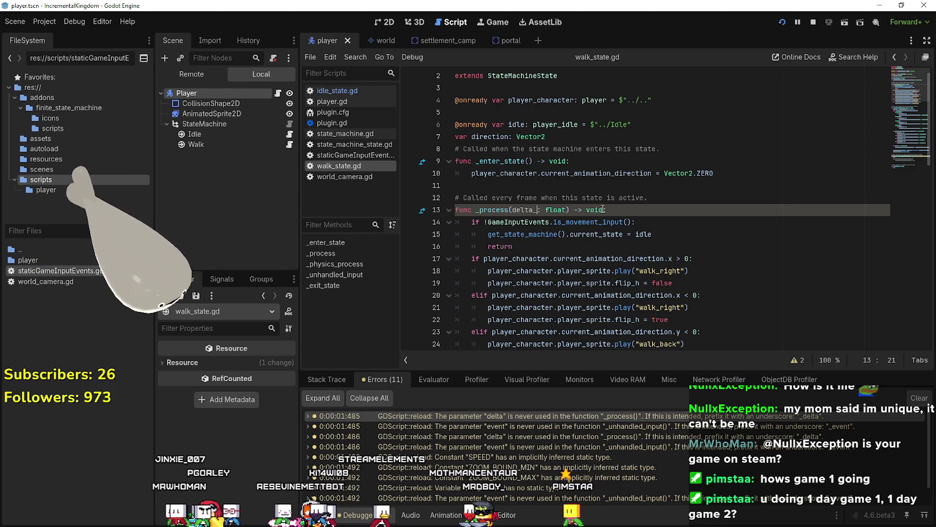
key(BackSpace)
key(ctrl+Left)
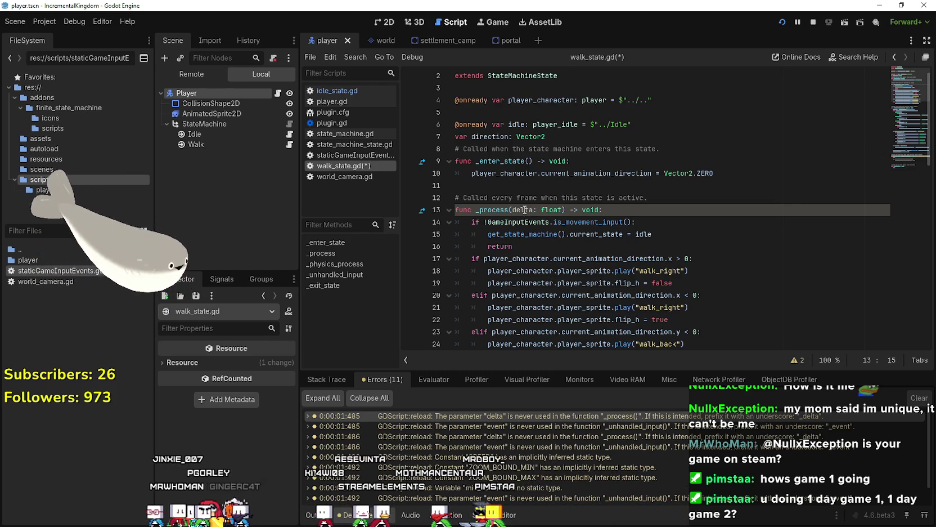
click(583, 237)
scroll(574, 239, down, 7)
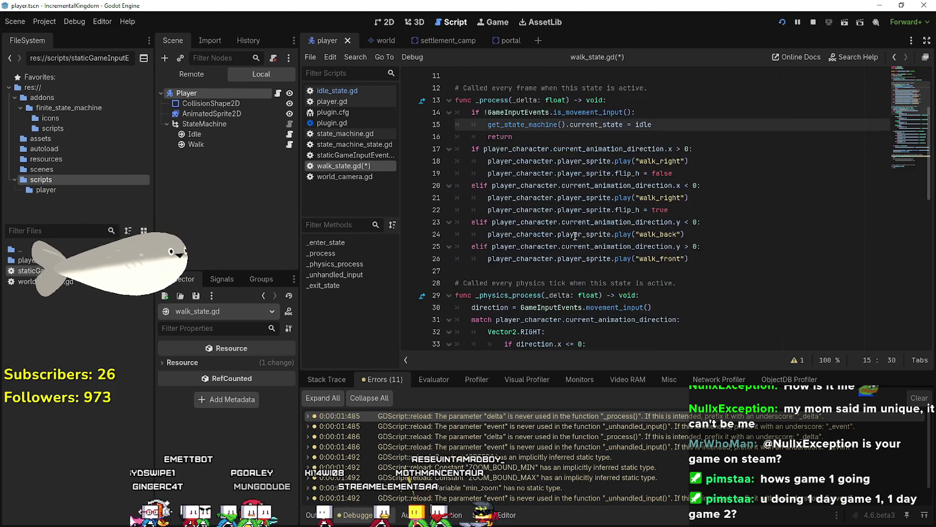
scroll(564, 243, down, 8)
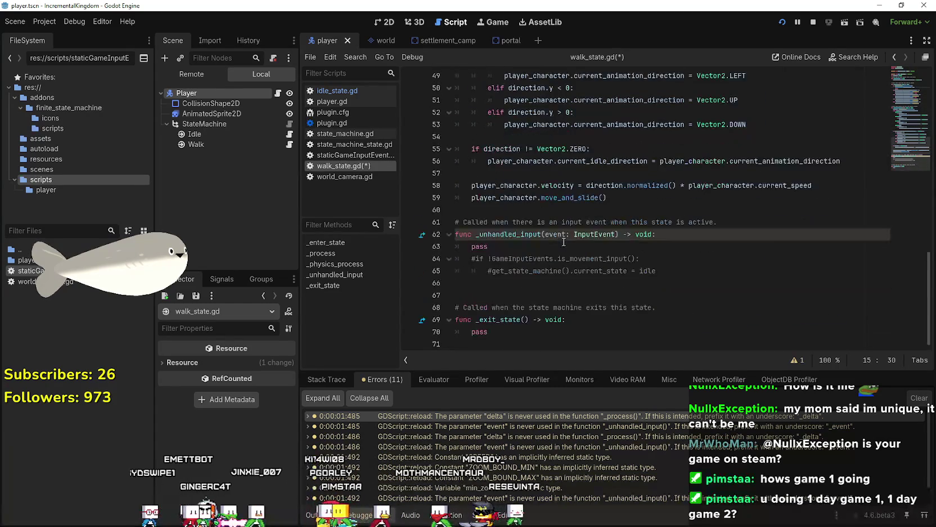
click(571, 289)
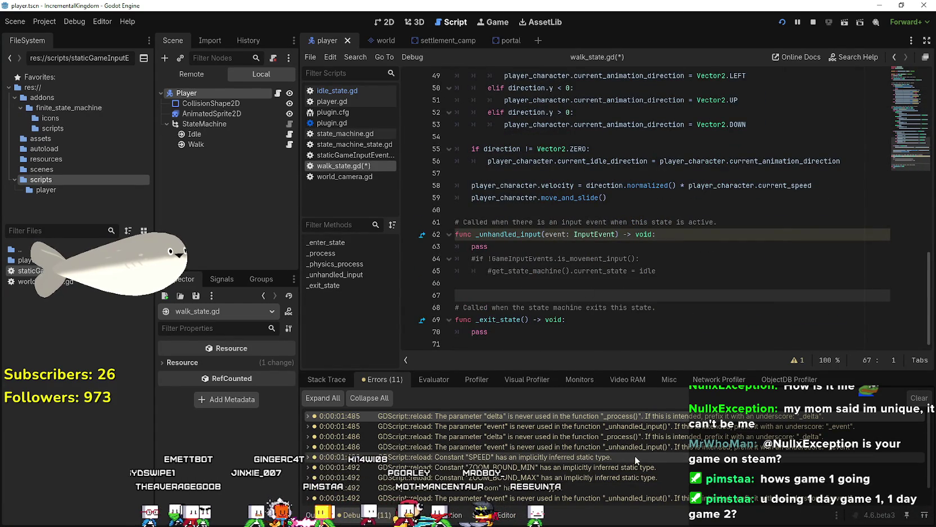
click(638, 428)
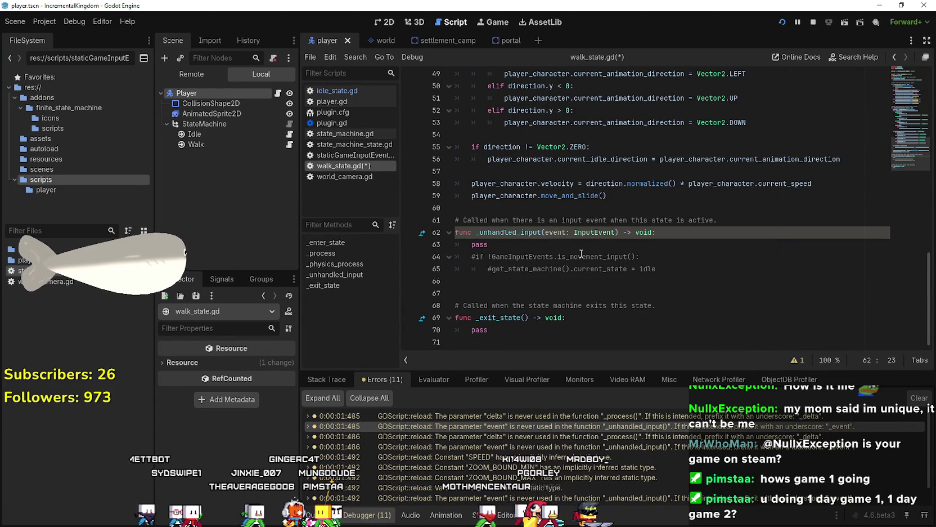
click(563, 254)
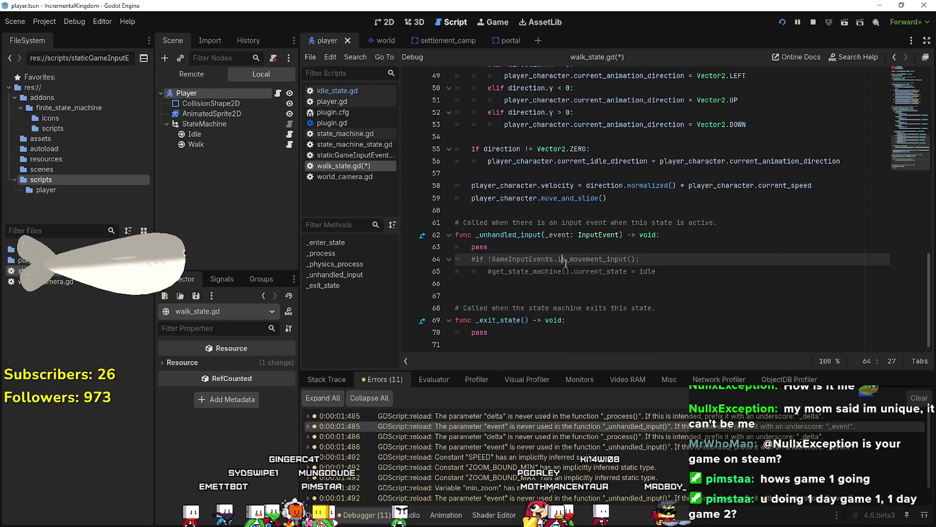
click(563, 292)
Rename idle_state.gd's unused delta and event parameters to _delta and _event.
click(709, 436)
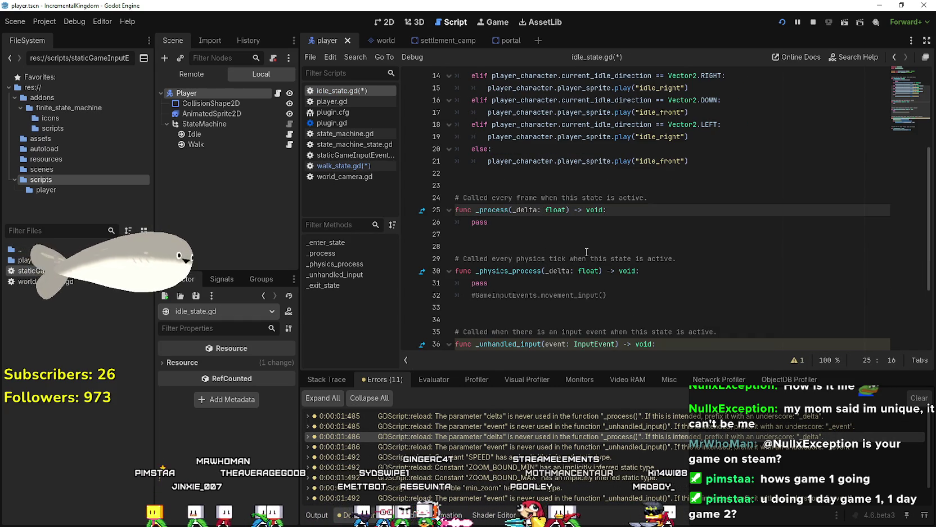
click(554, 245)
scroll(551, 236, down, 3)
click(505, 245)
click(545, 232)
text(_)
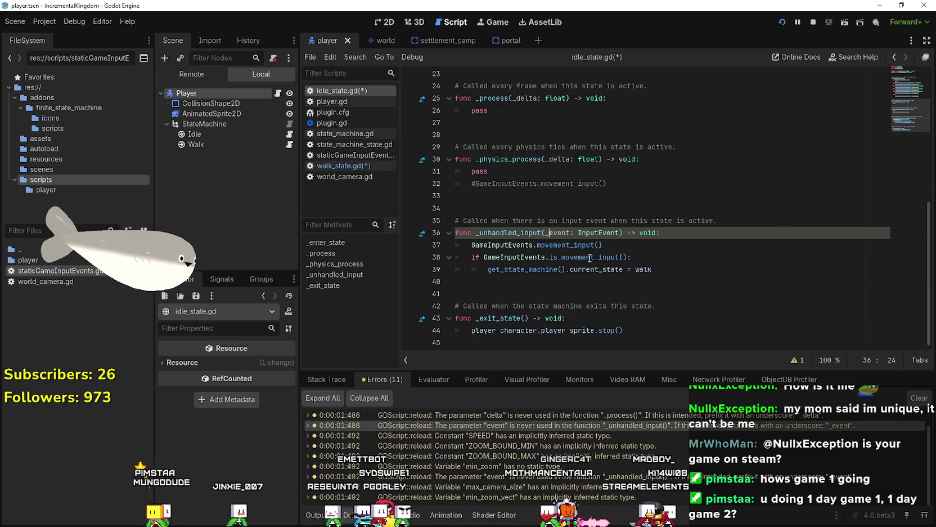
Type the SPEED constant as float and check the ZOOM_BOUND_MIN and ZOOM_BOUND_MAX constants.
click(507, 435)
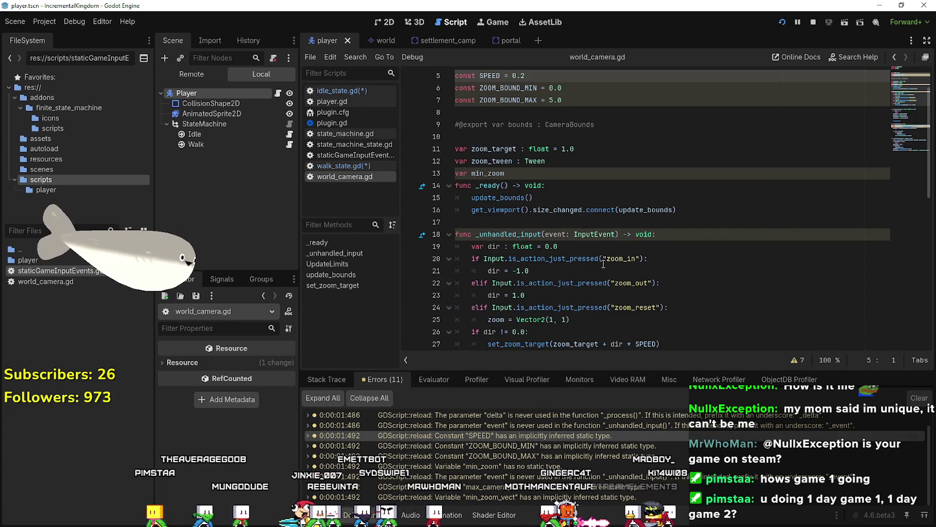
click(545, 136)
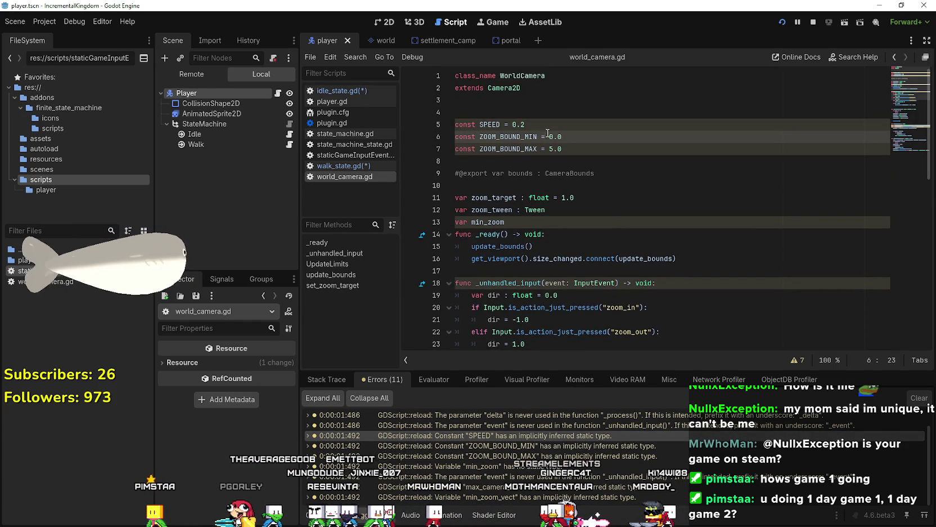
click(501, 124)
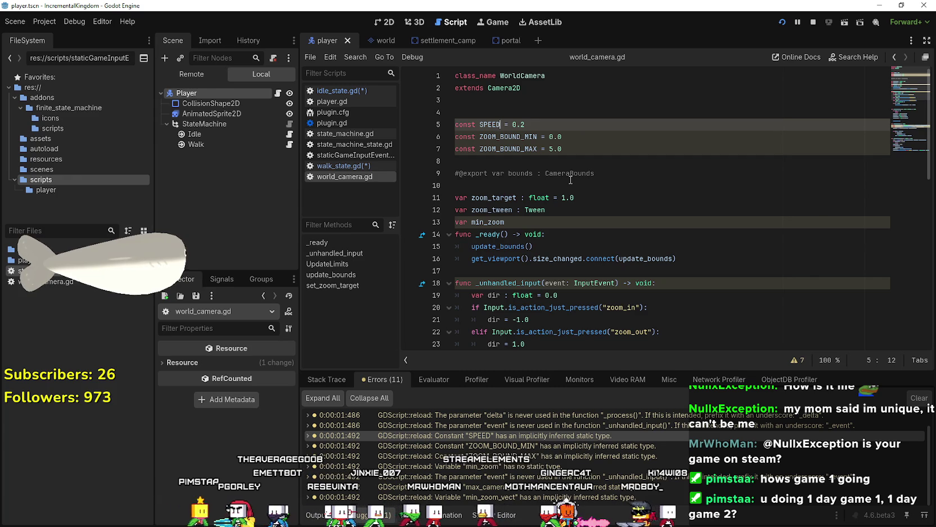
text(: float)
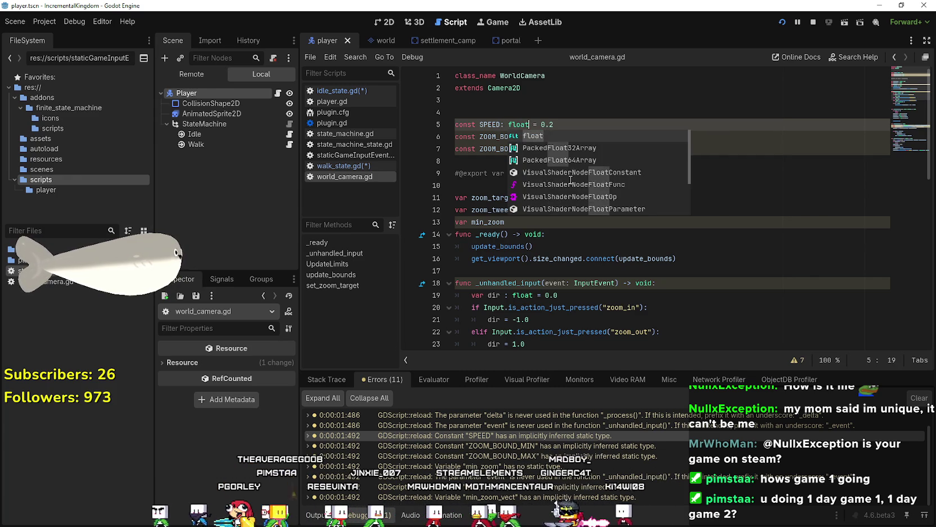
click(537, 136)
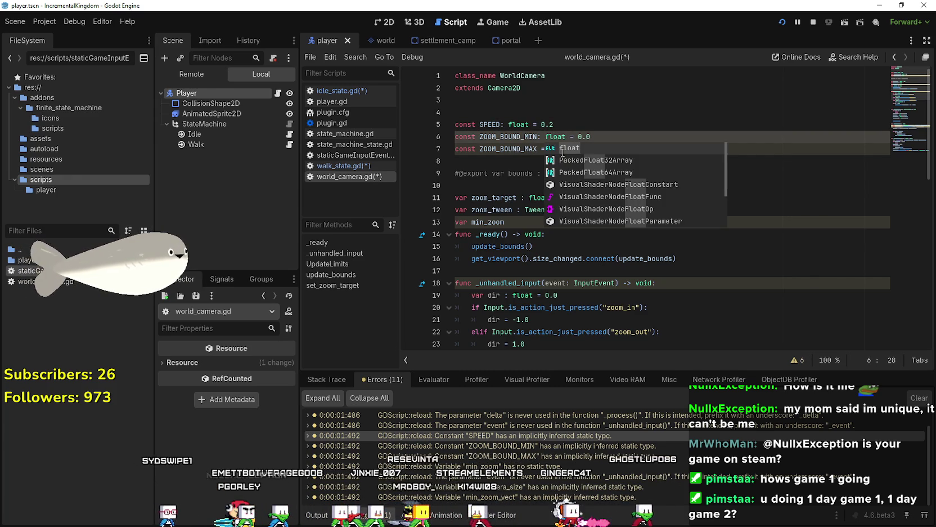
click(539, 149)
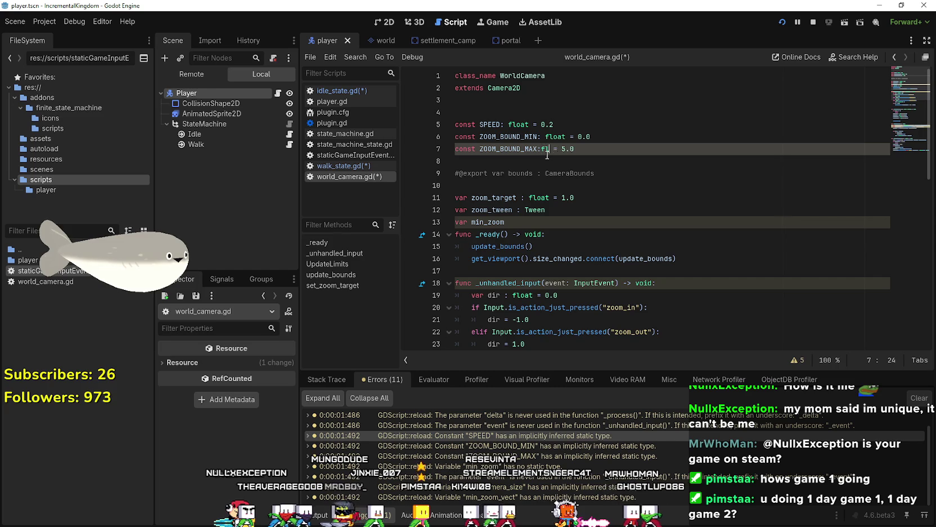
click(542, 148)
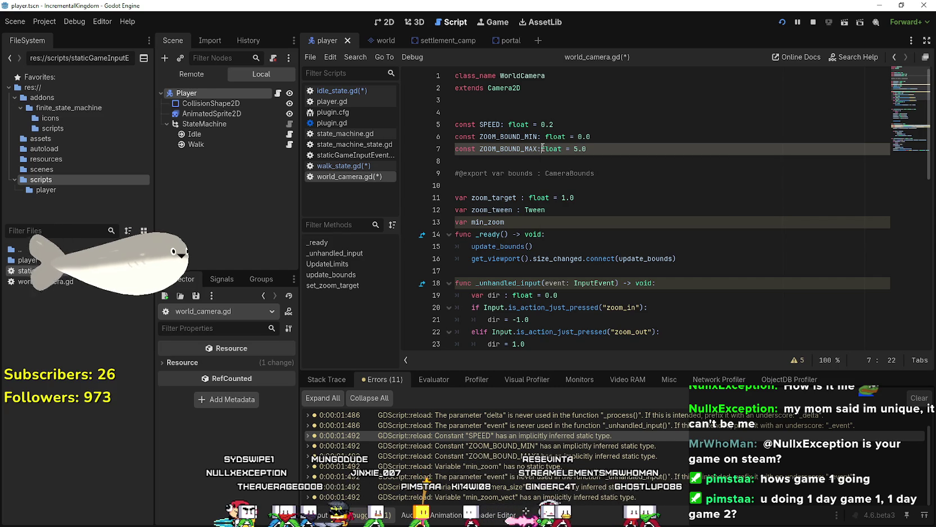
click(542, 182)
key(shift+Up)
key(shift+Up)
key(BackSpace)
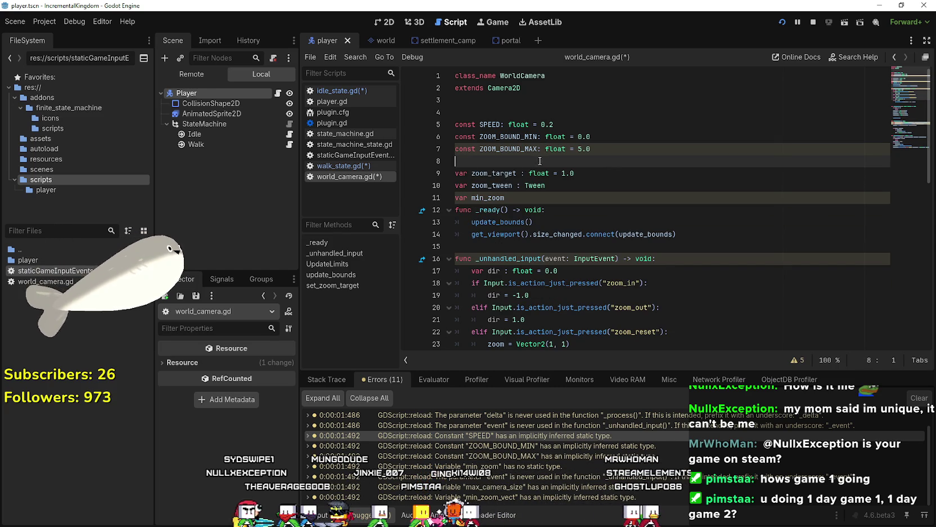
key(Down)
key(Down)
key(Down)
key(Left)
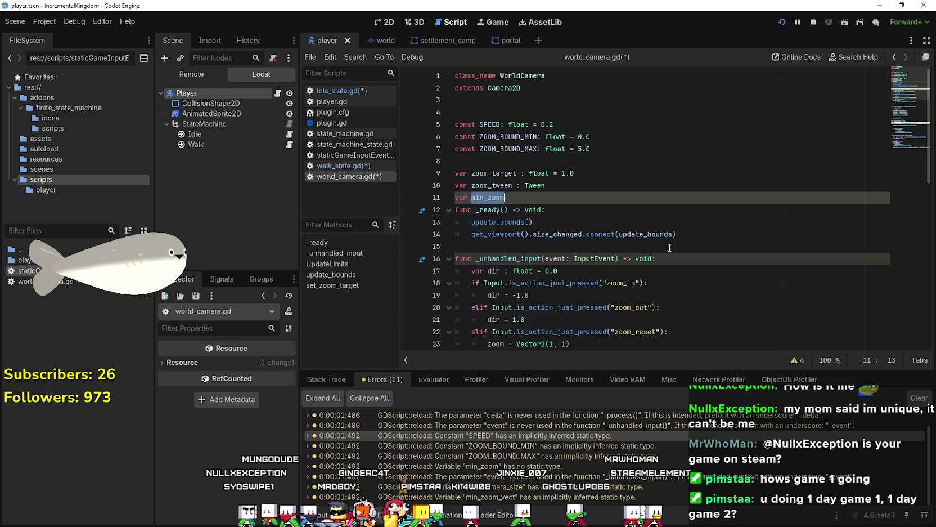
click(518, 197)
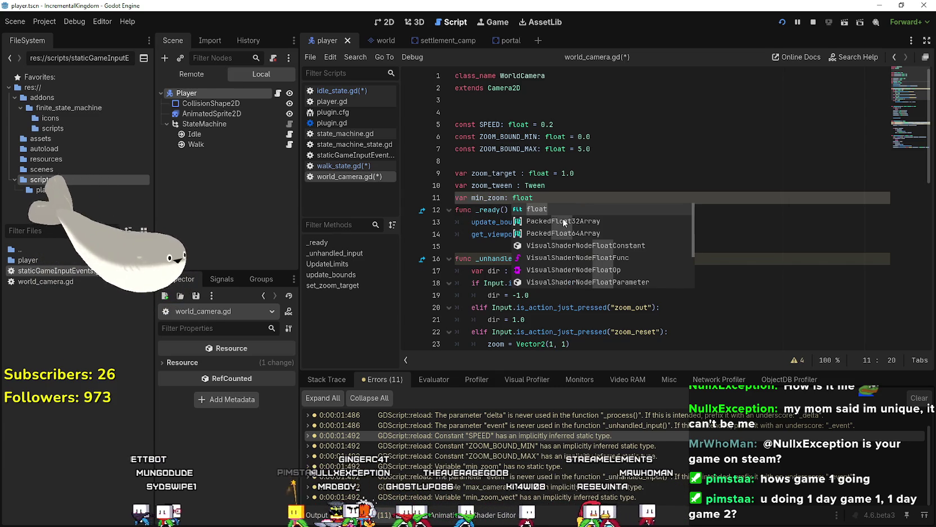
key(Return)
Rename the _unhandled_input event parameter to _event.
click(538, 251)
click(539, 258)
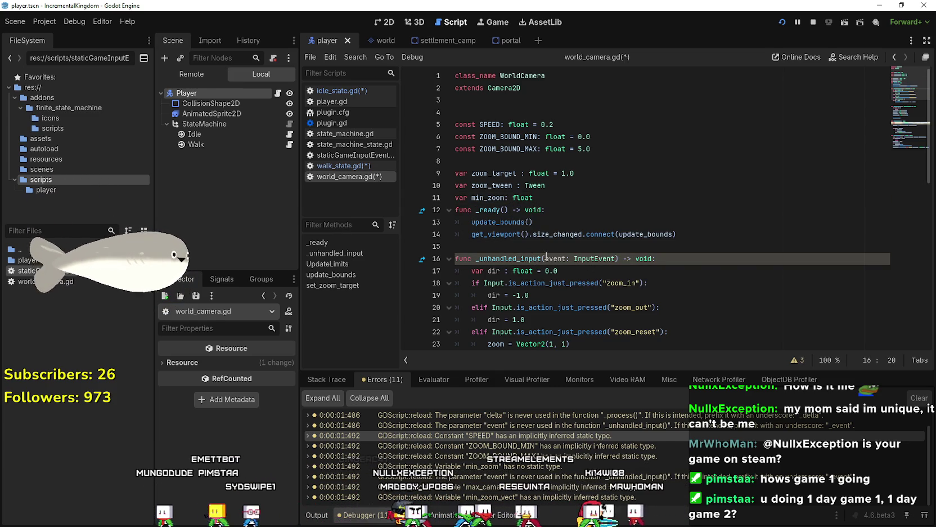
text(_)
scroll(605, 245, down, 2)
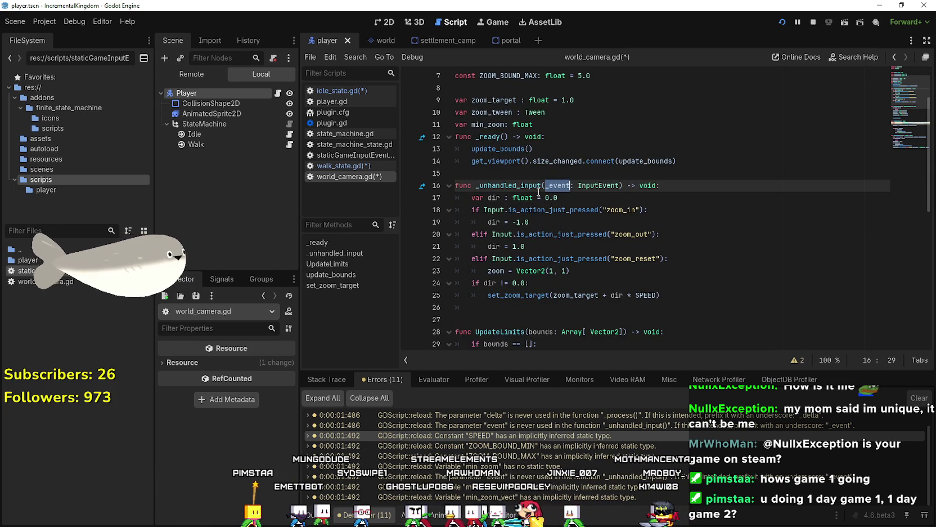
scroll(631, 193, down, 2)
click(617, 244)
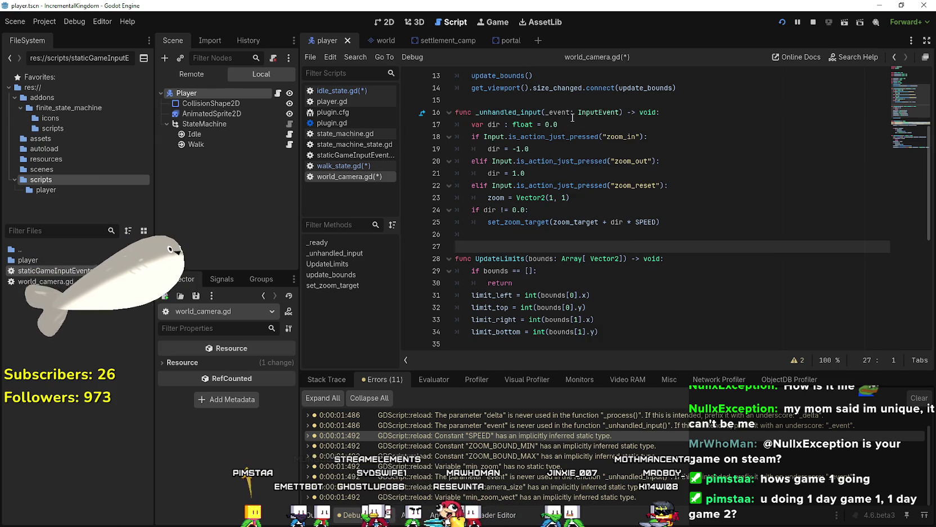
click(469, 235)
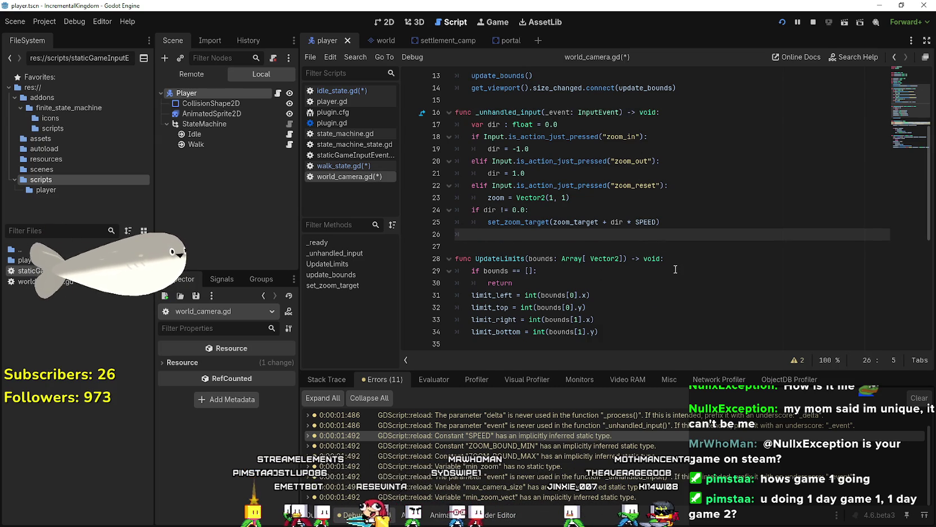
scroll(675, 269, down, 5)
Type max_camera_size and min_zoom_vect explicitly as Vector2 on lines 39–40.
click(556, 210)
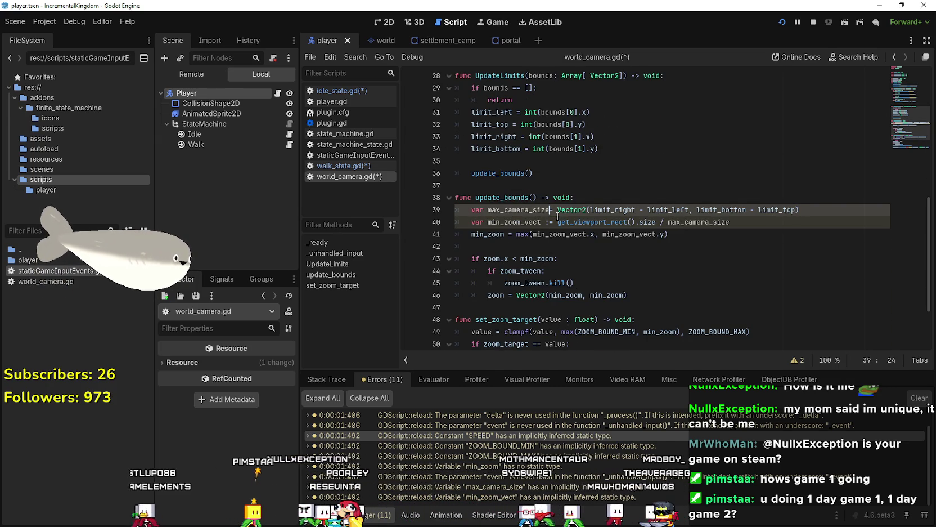
text(: Vec)
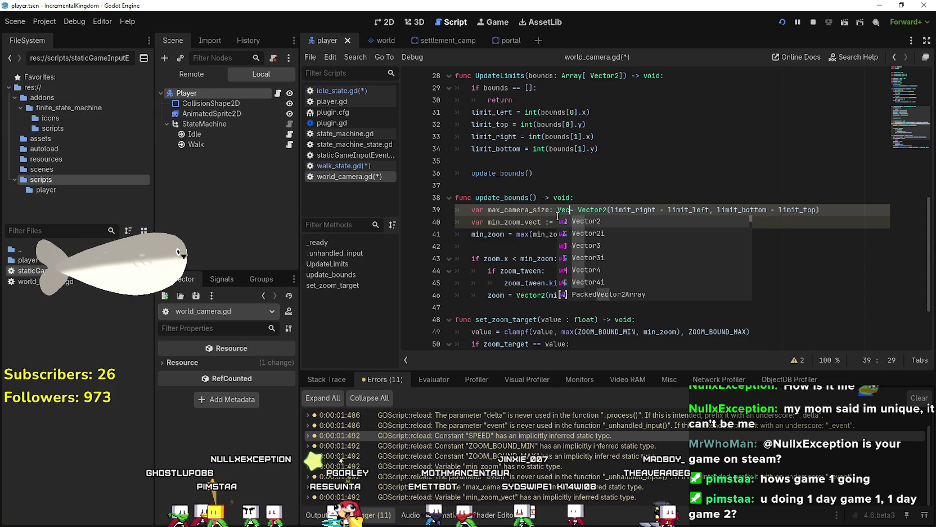
text(tor2)
key(Escape)
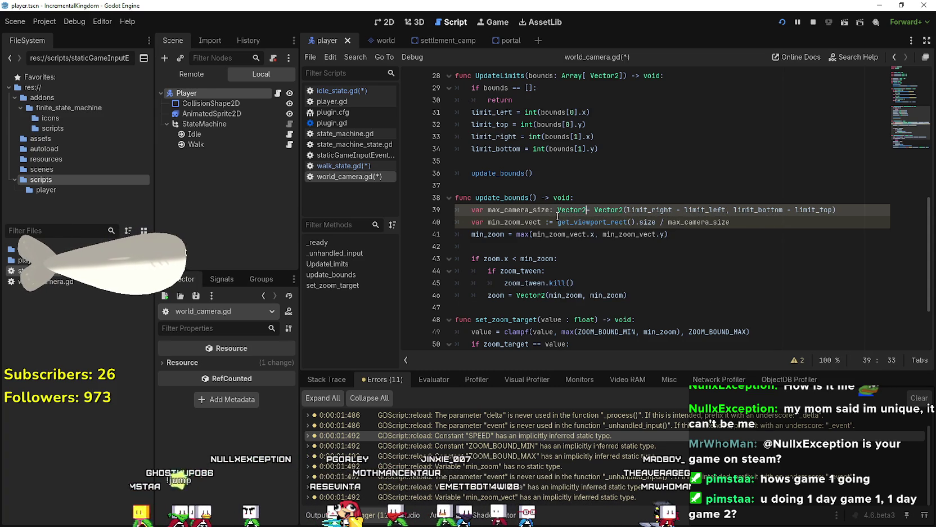
key(Down)
key(Down)
key(Down)
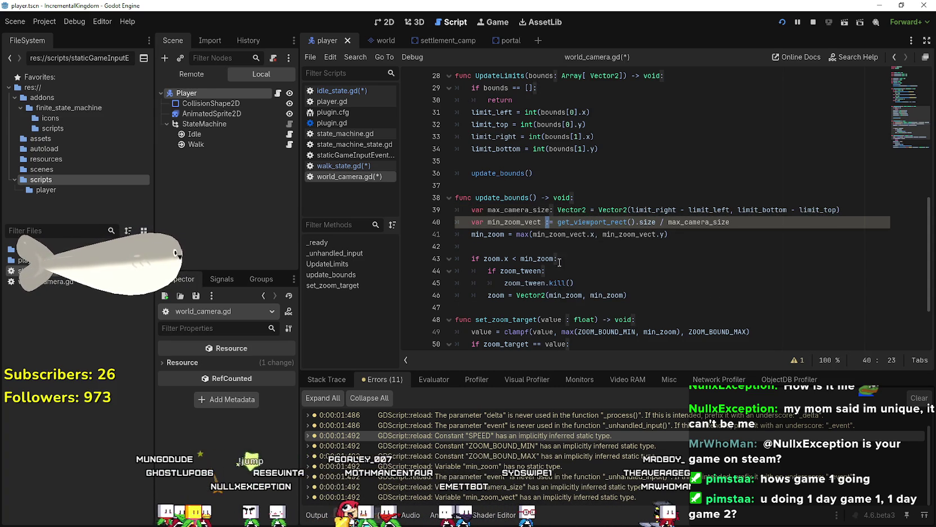
mouse_move(722, 224)
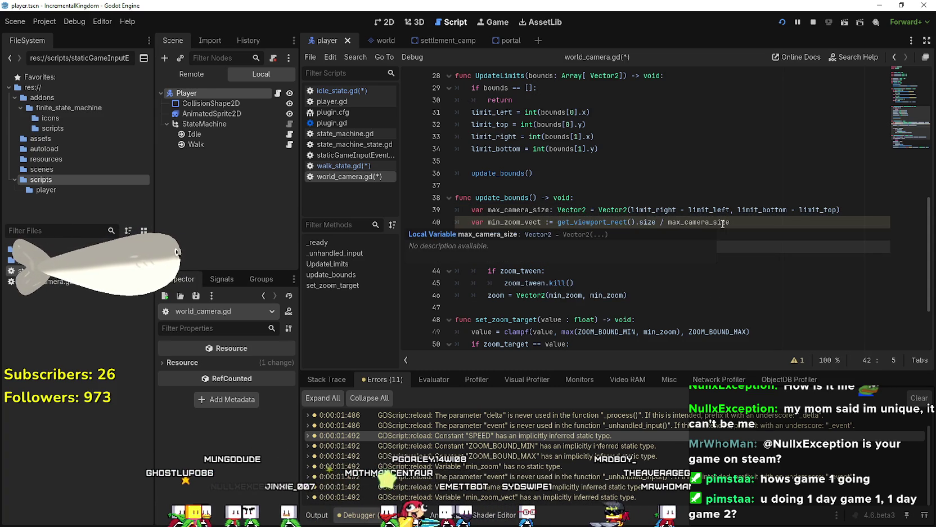
mouse_move(598, 217)
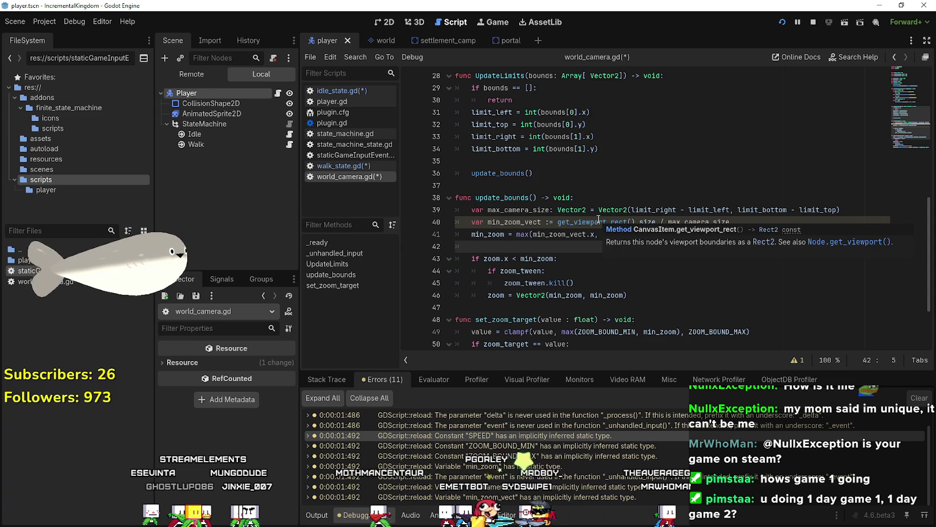
mouse_move(642, 219)
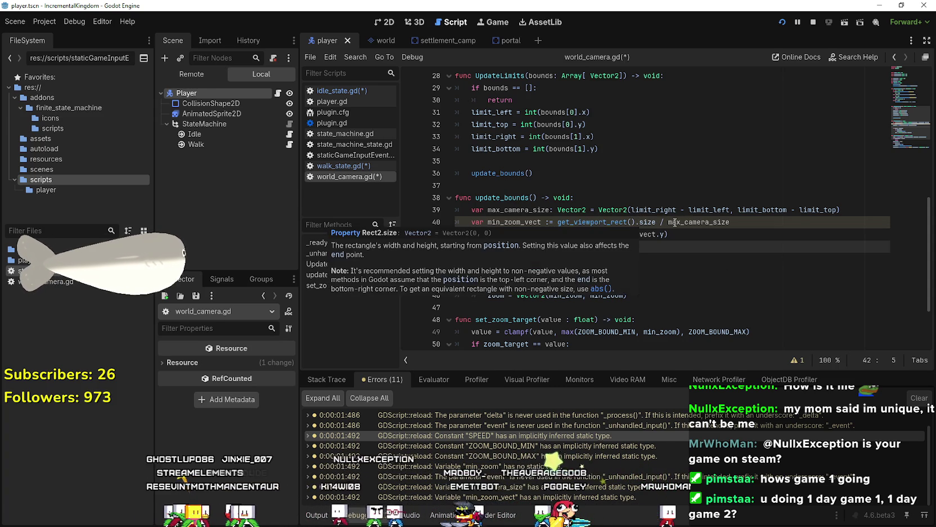
mouse_move(690, 222)
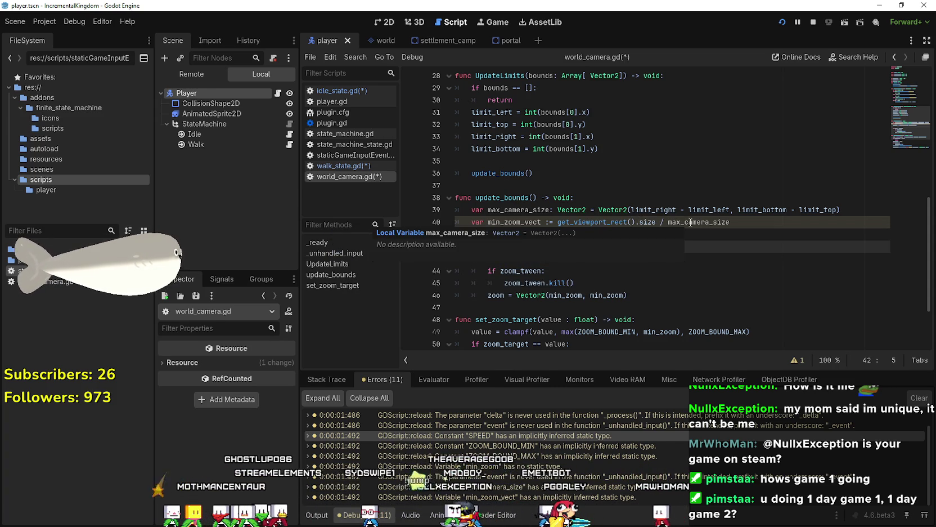
click(548, 222)
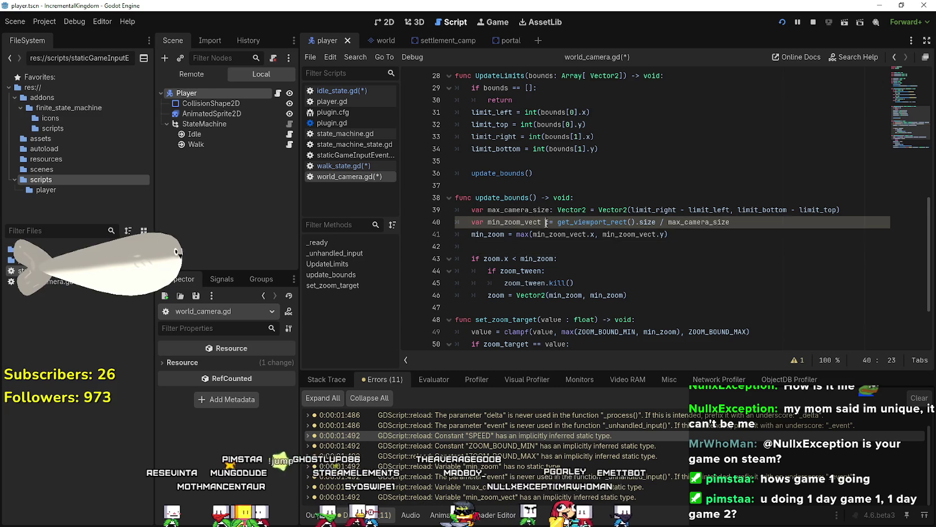
double_click(548, 222)
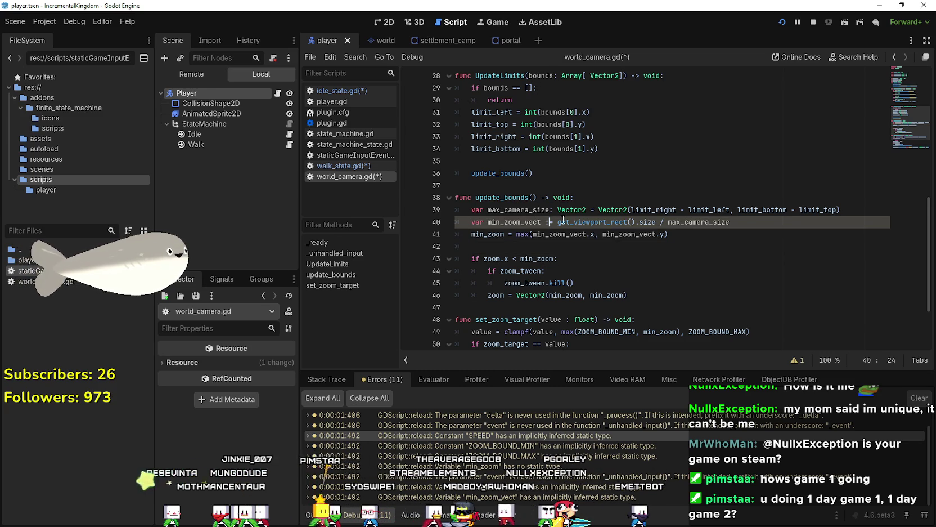
text(: Vector2)
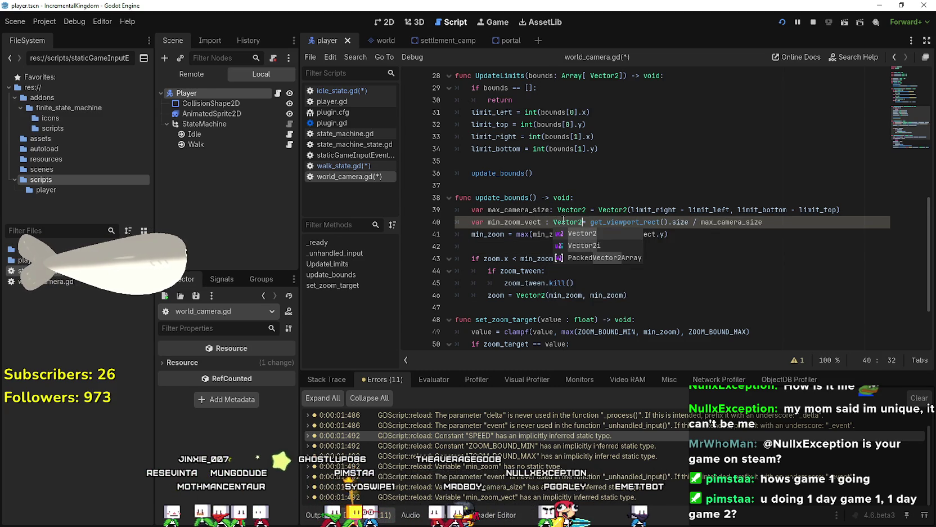
click(533, 232)
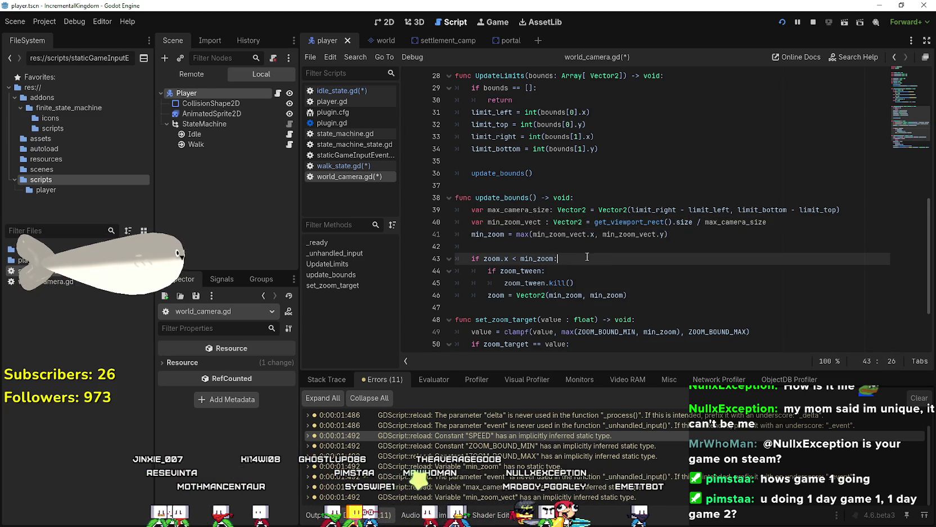
Review the end of world_camera.gd, then save the scripts and launch the game.
scroll(585, 231, down, 2)
click(589, 230)
scroll(590, 230, down, 1)
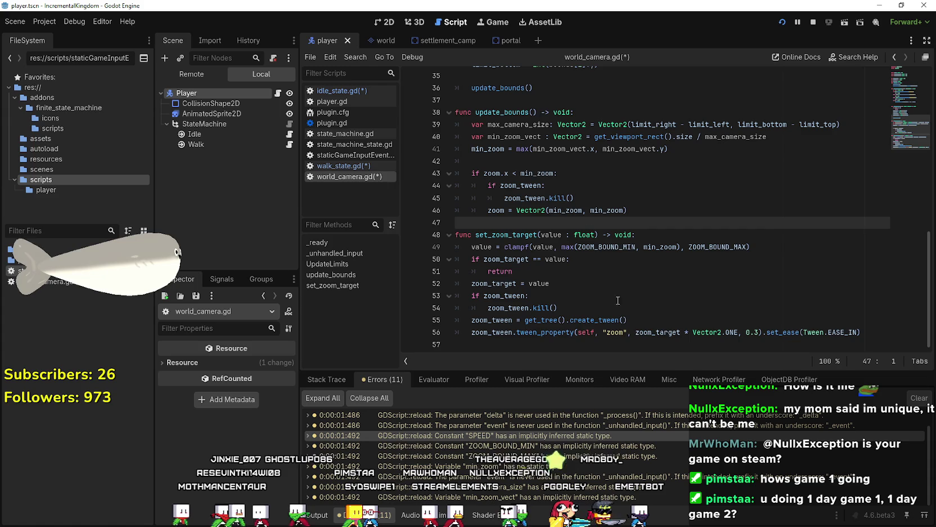
click(647, 332)
click(694, 258)
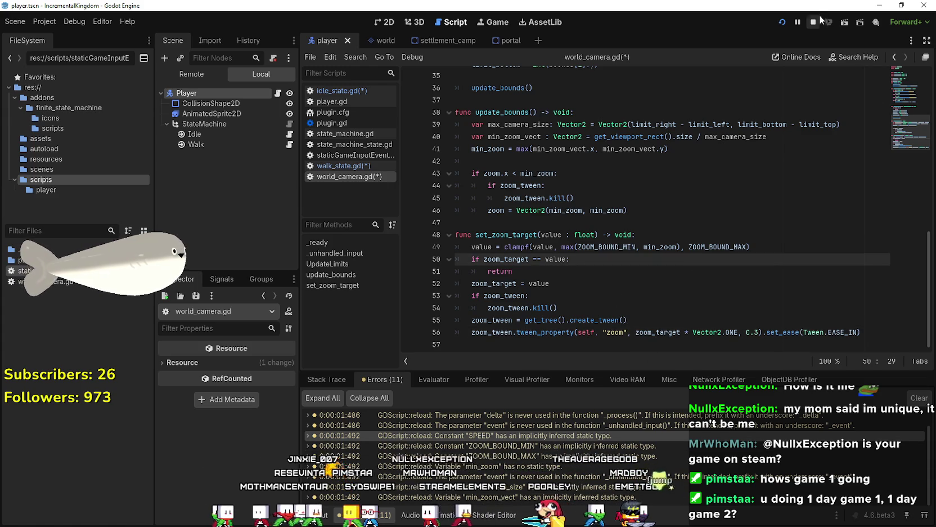
click(783, 22)
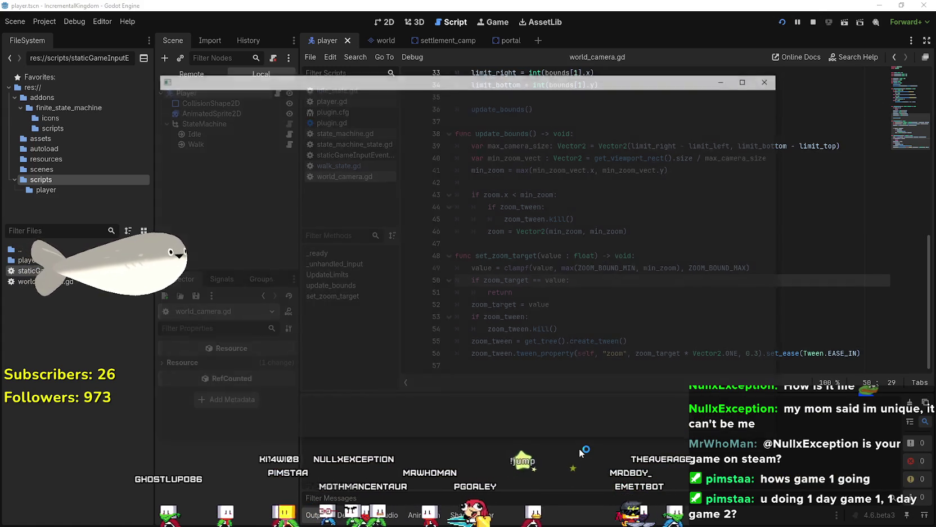
Zoom the camera in and out, walk the player below the tent, then stop with F8.
scroll(436, 313, down, 3)
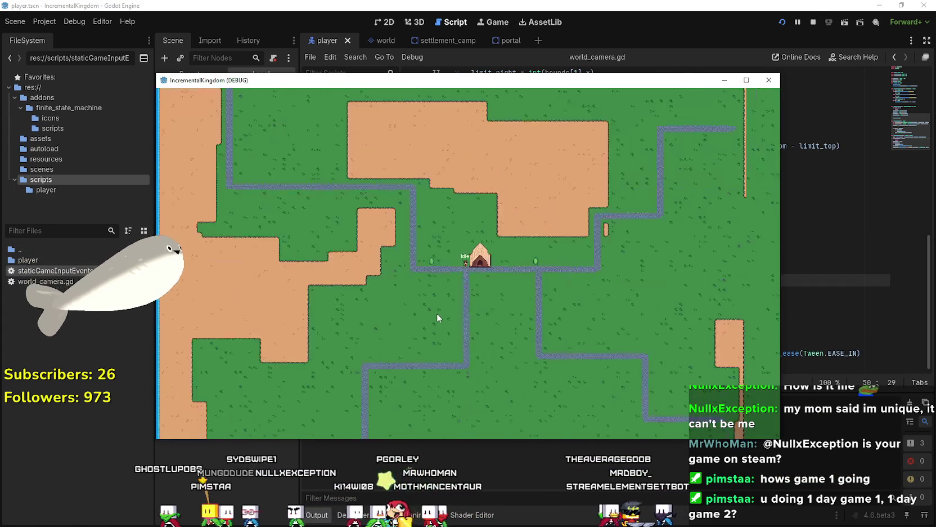
scroll(437, 312, up, 2)
scroll(436, 312, down, 3)
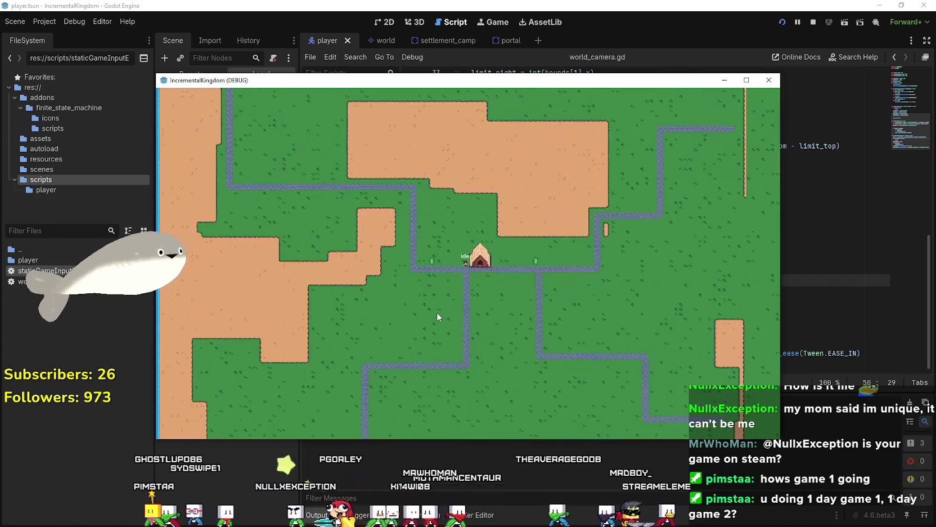
scroll(437, 311, up, 2)
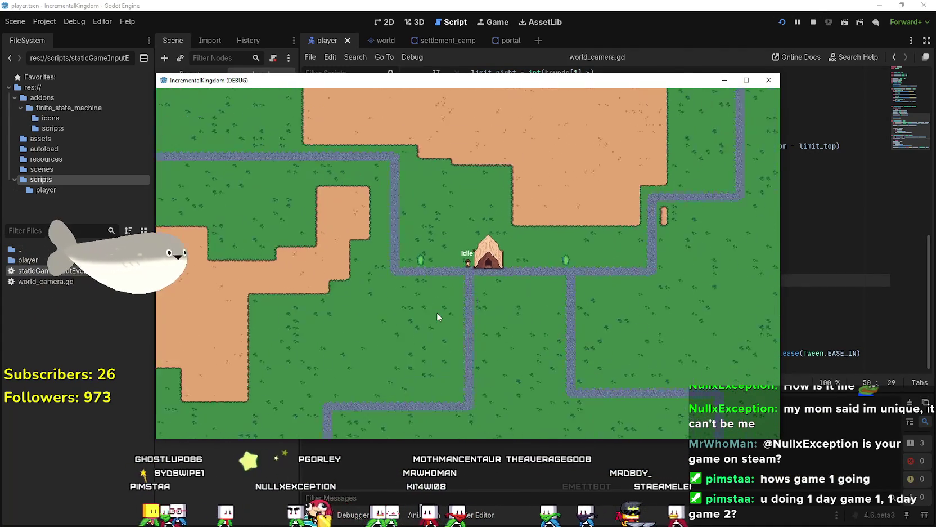
scroll(436, 312, down, 2)
key(Right)
key(Down)
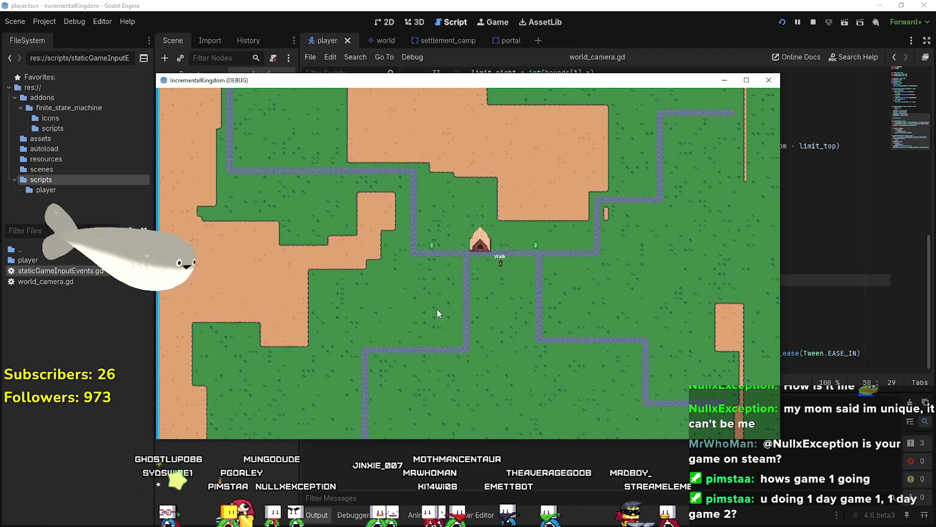
scroll(436, 308, up, 3)
key(F8)
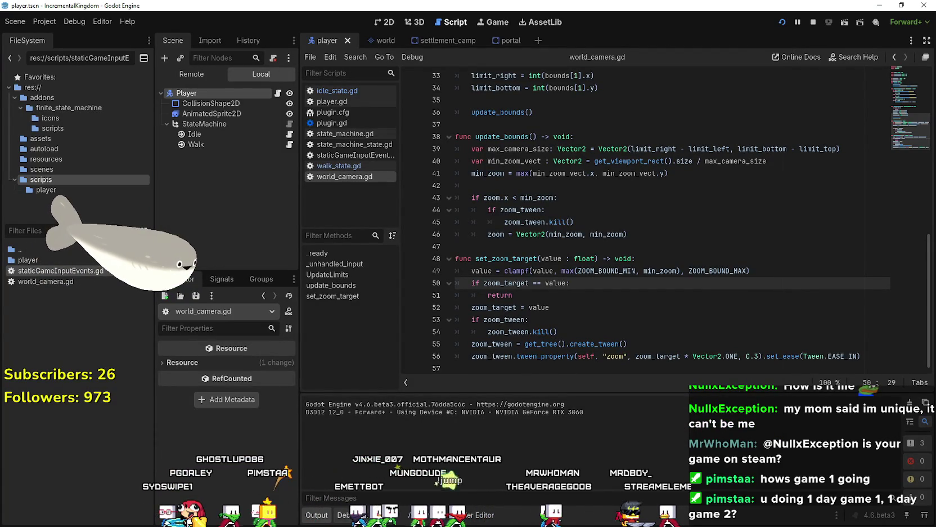
scroll(560, 224, up, 2)
scroll(561, 224, up, 4)
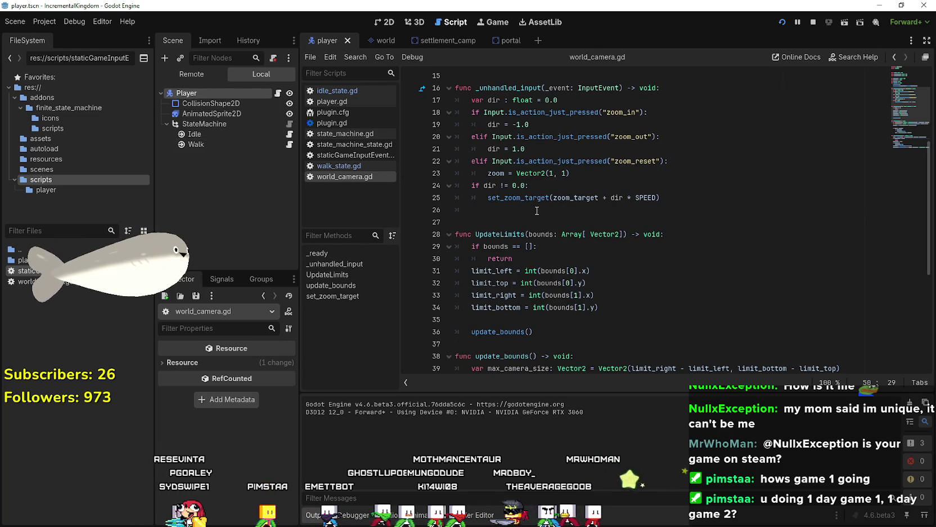
click(495, 209)
In world.tscn, double the WorldCamera's Limit values to 4128 px (2064*2).
click(381, 37)
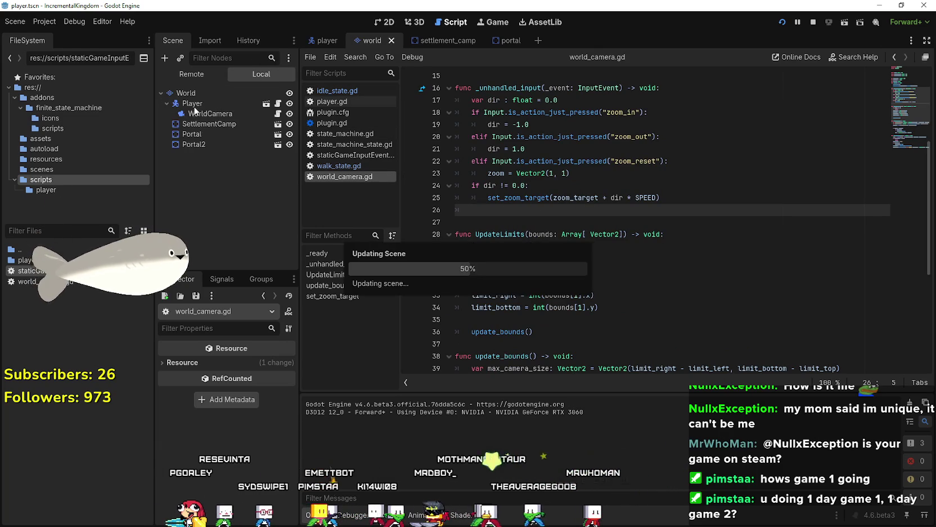
click(198, 123)
click(192, 115)
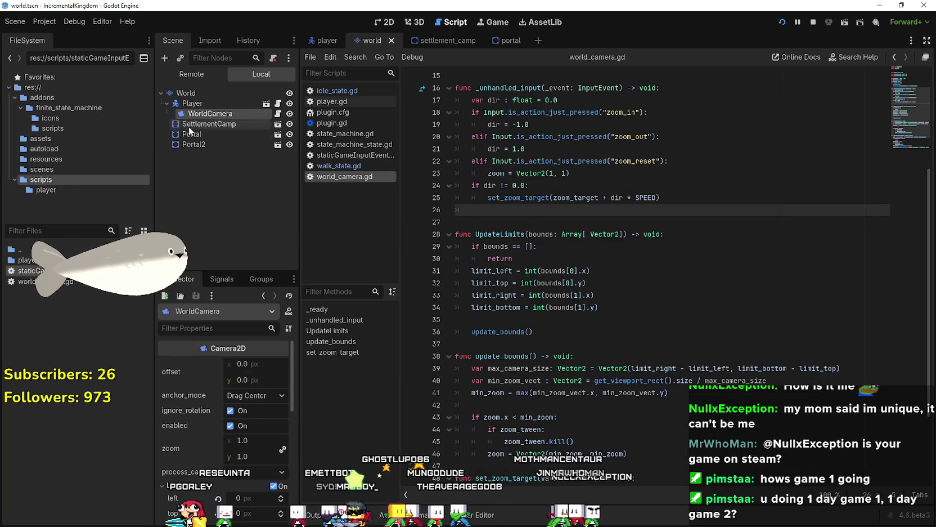
scroll(237, 451, down, 5)
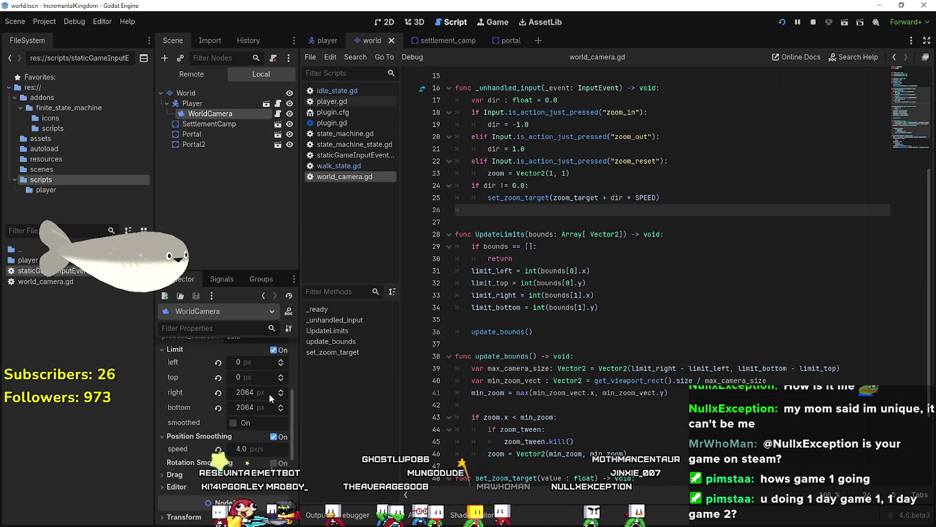
click(259, 391)
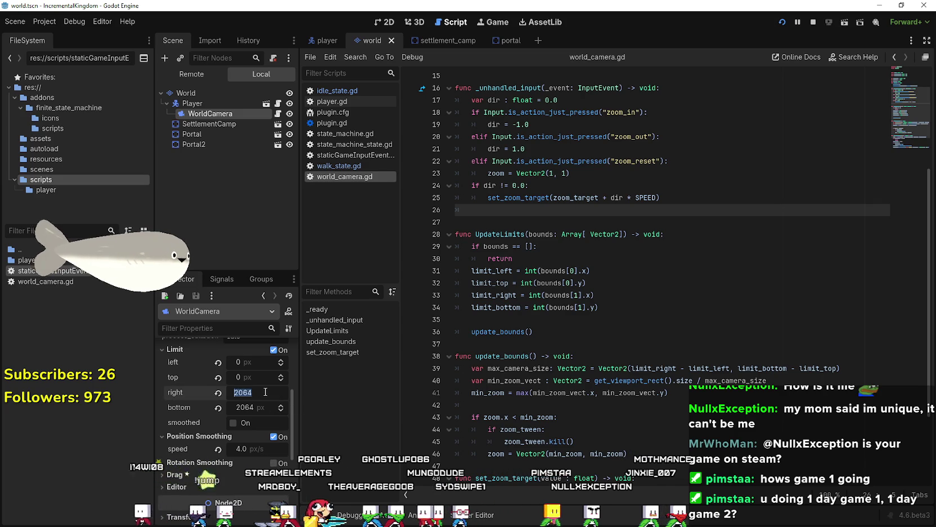
text(*)
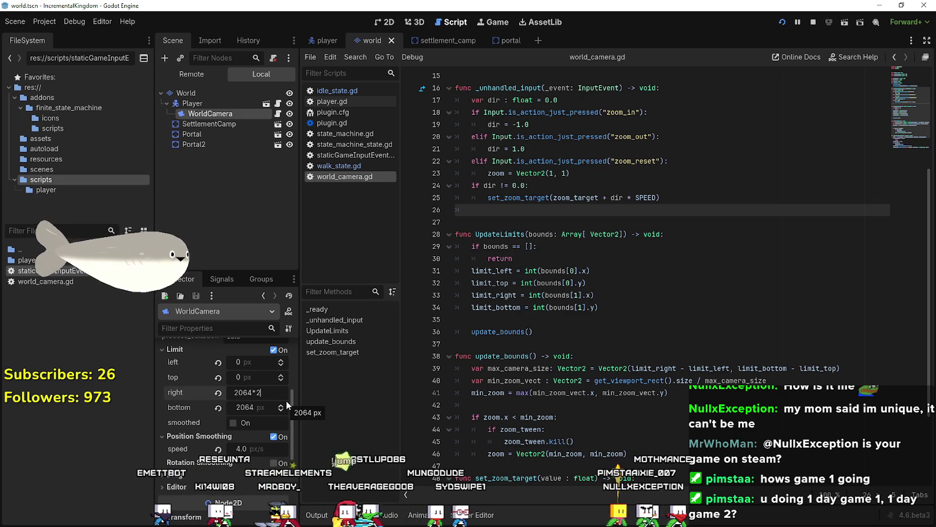
key(Return)
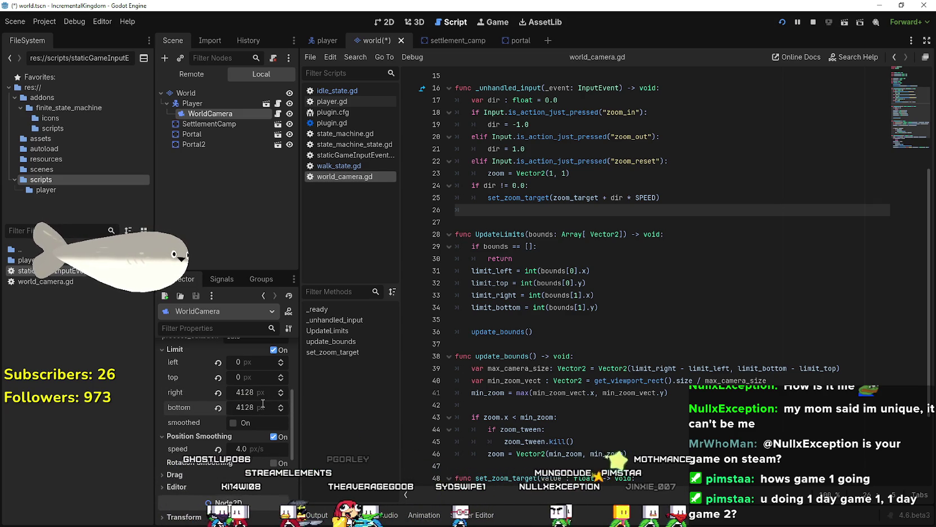
Playtest the enlarged map walking right, then go to current_speed in player.gd.
key(F5)
scroll(429, 298, down, 3)
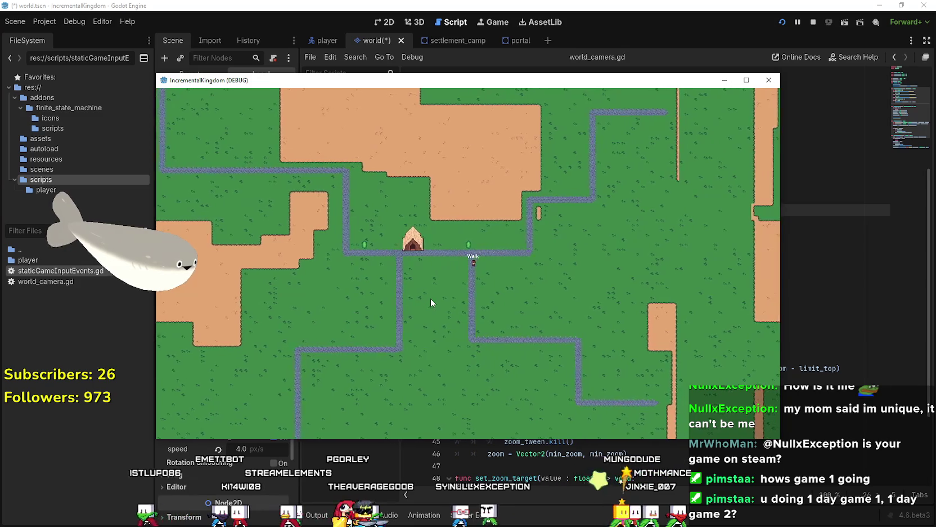
key(d)
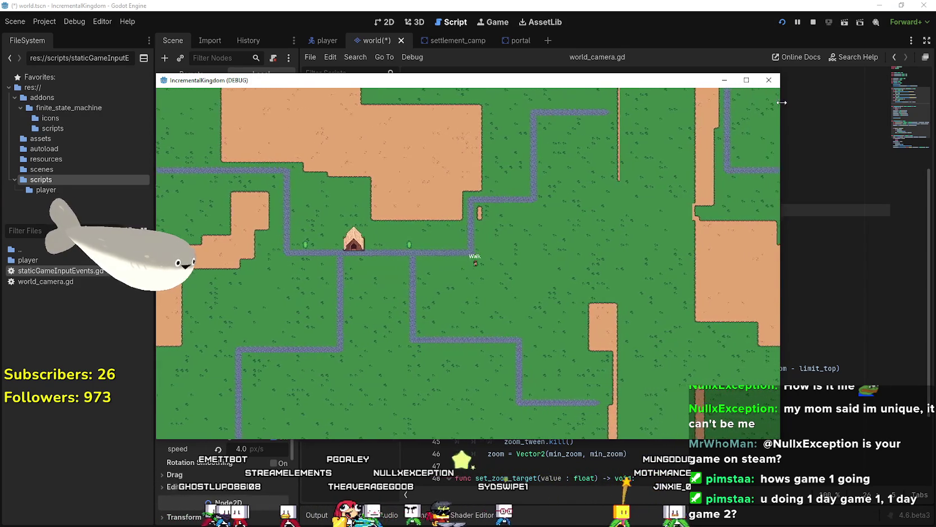
click(768, 80)
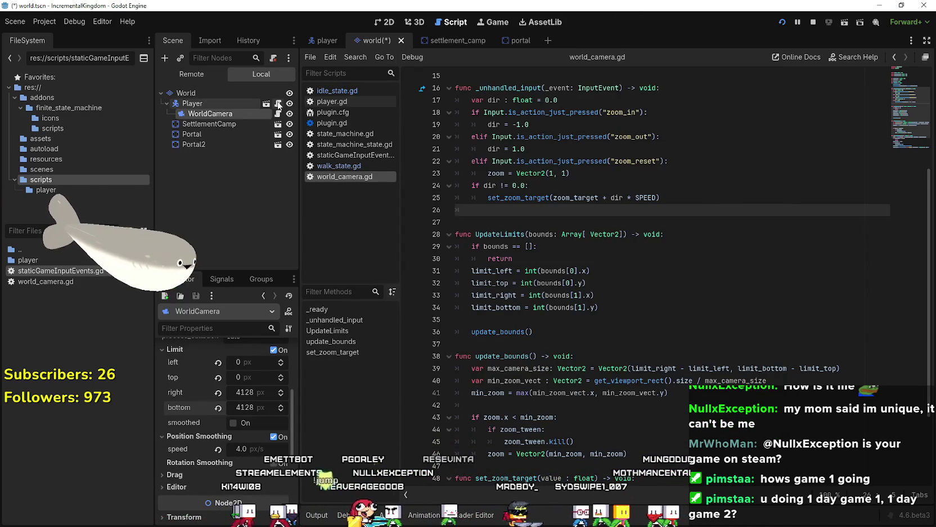
click(278, 104)
click(578, 139)
key(F5)
Relaunch the game maximized and zoom around to view the whole map.
key(d)
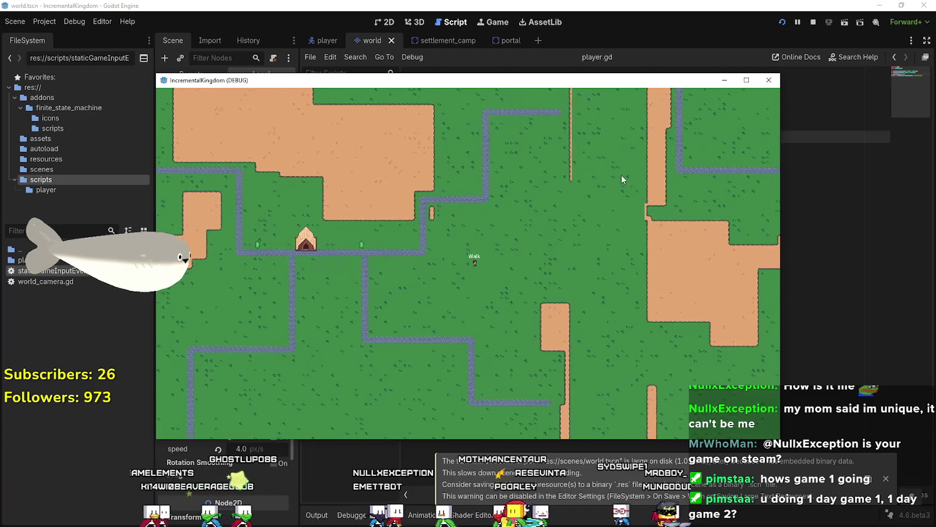
click(813, 22)
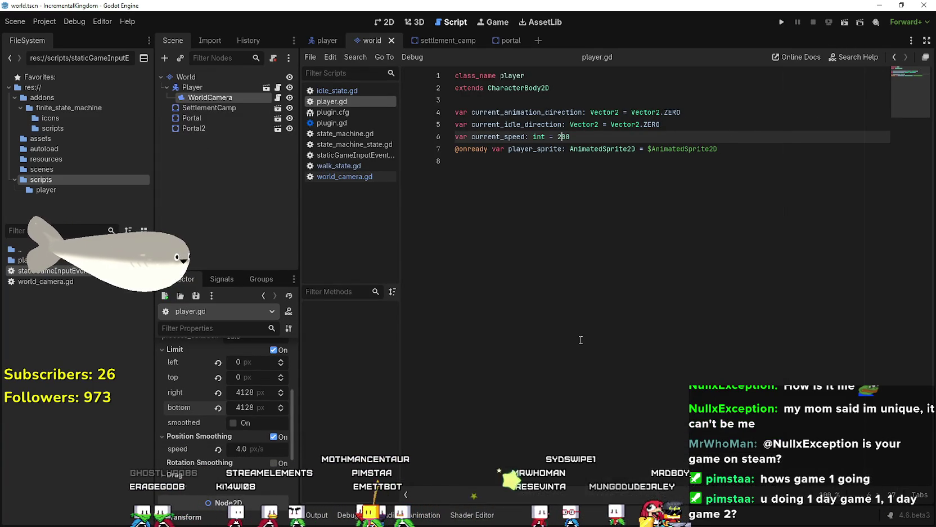
click(782, 22)
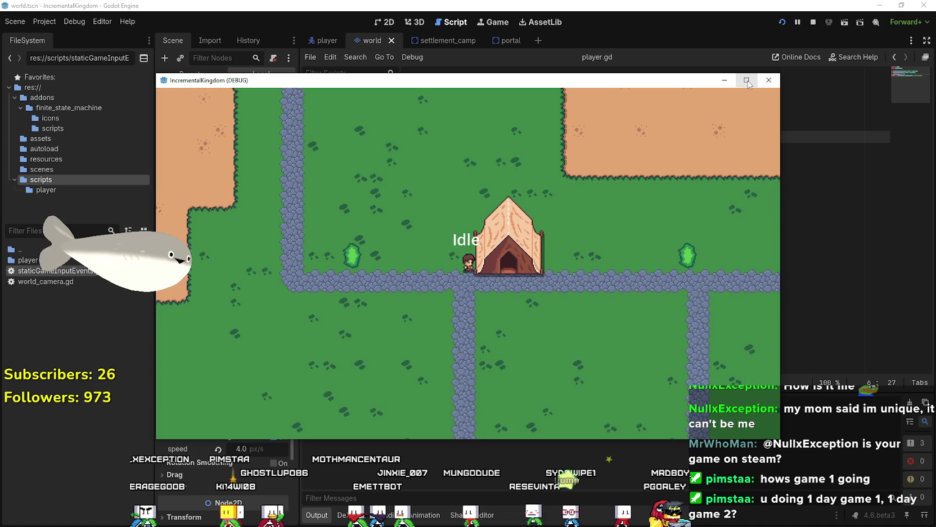
click(747, 79)
scroll(576, 344, down, 3)
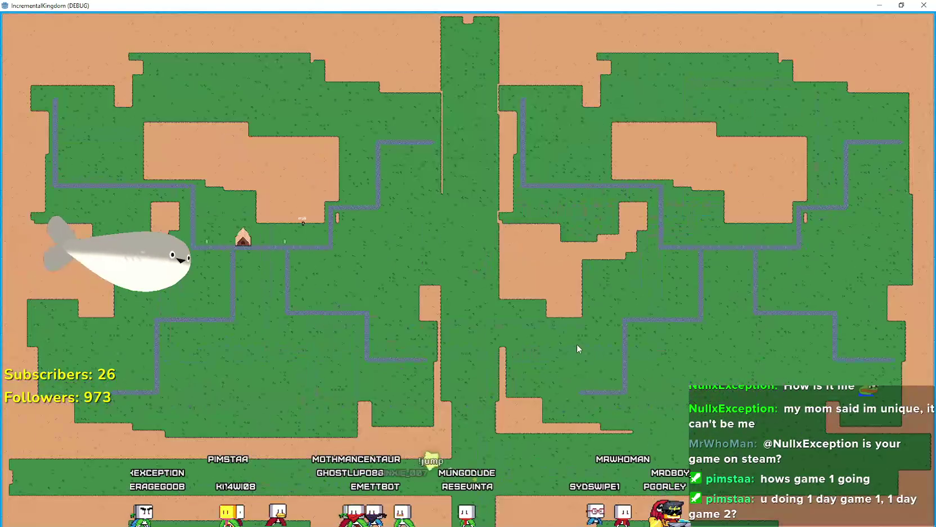
scroll(561, 336, up, 3)
scroll(558, 336, down, 3)
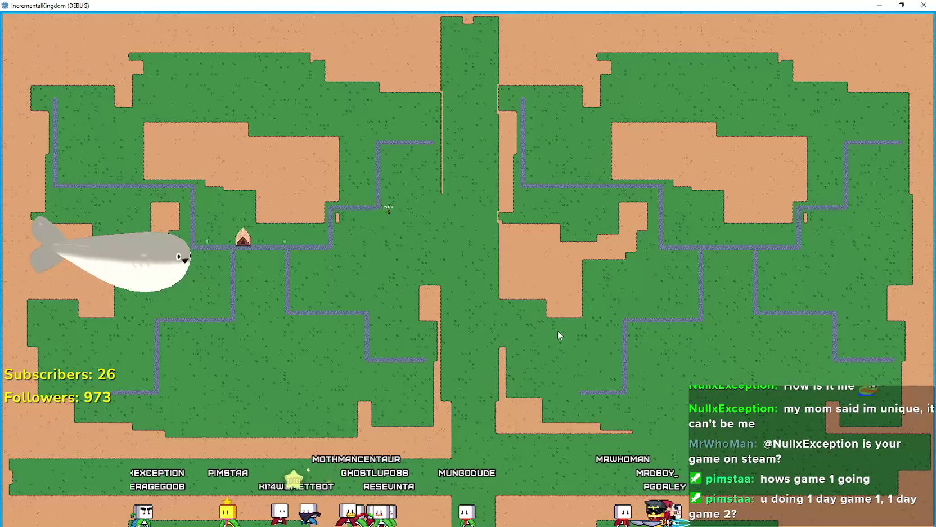
scroll(524, 305, up, 3)
scroll(524, 305, down, 3)
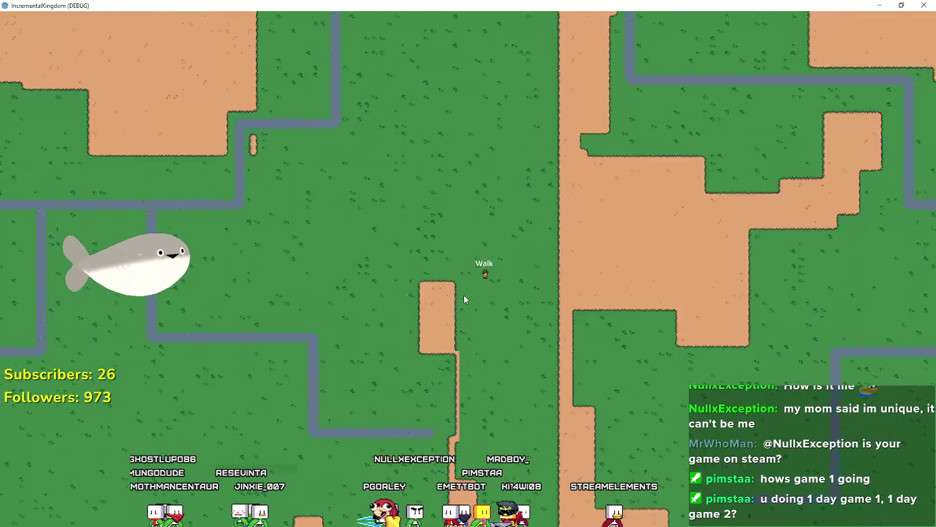
Change player.gd's current_speed from 200 to 400 and save the script.
key(alt+Tab)
click(511, 195)
click(557, 137)
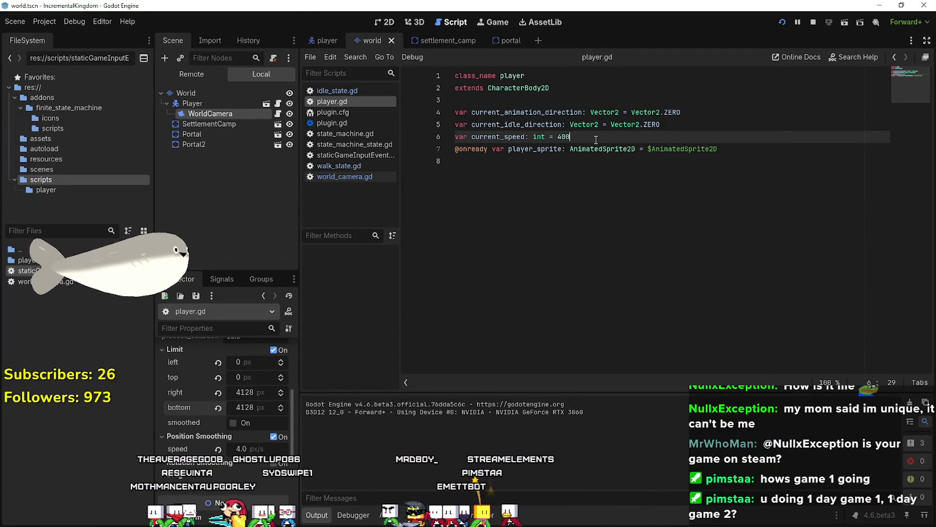
key(ctrl+s)
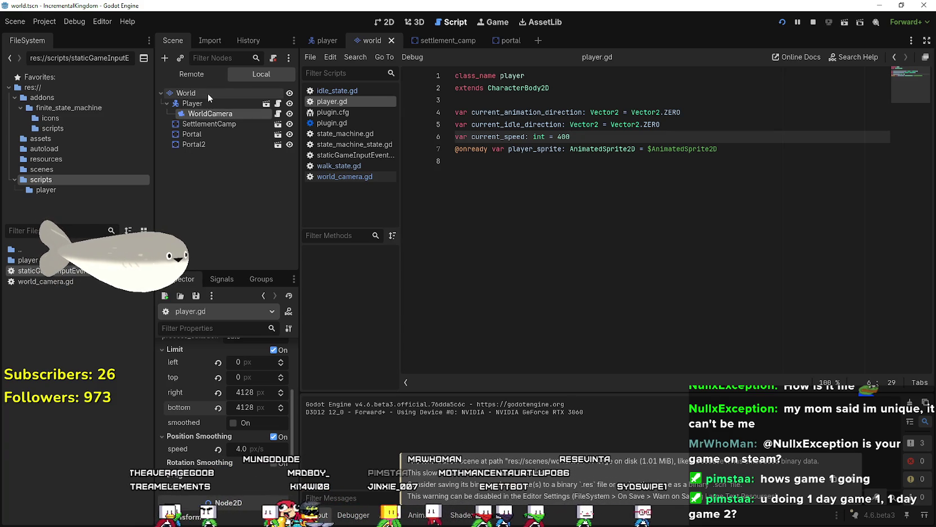
Select world.tscn in the scenes folder and run the game with the 400-speed player.
click(185, 94)
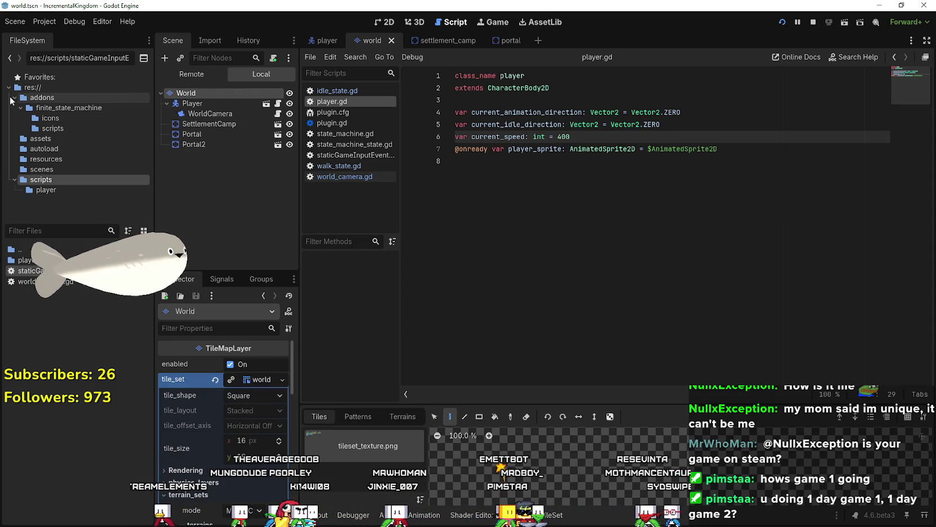
click(15, 97)
click(41, 139)
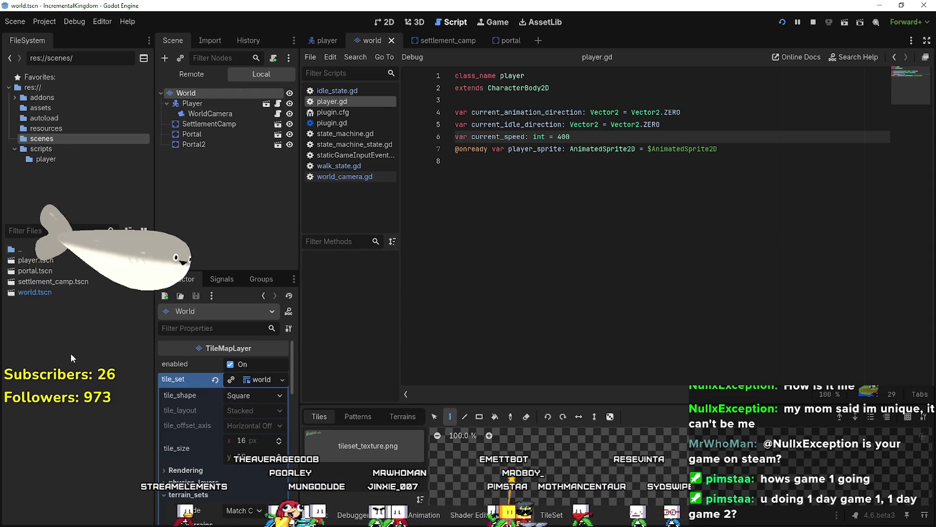
click(38, 293)
key(F5)
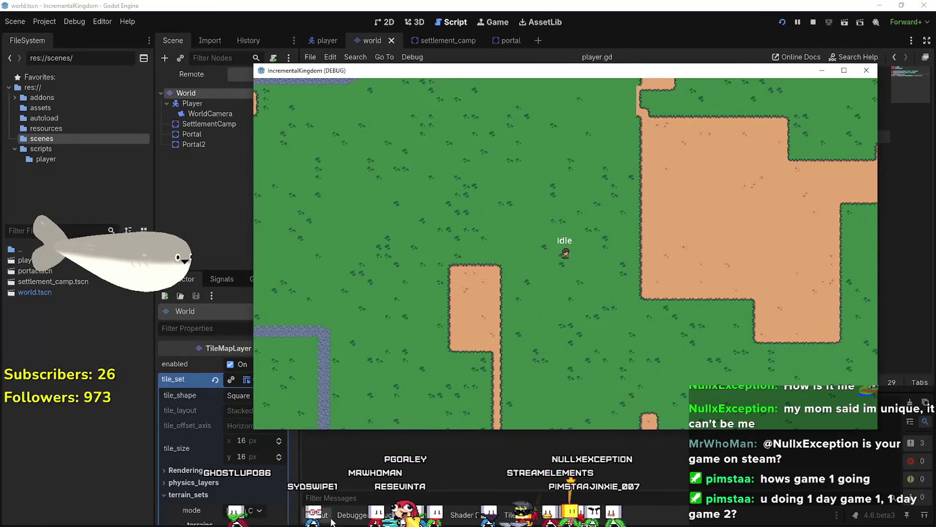
Close the game and browse the debugger's Video RAM and Misc tabs.
key(alt+F4)
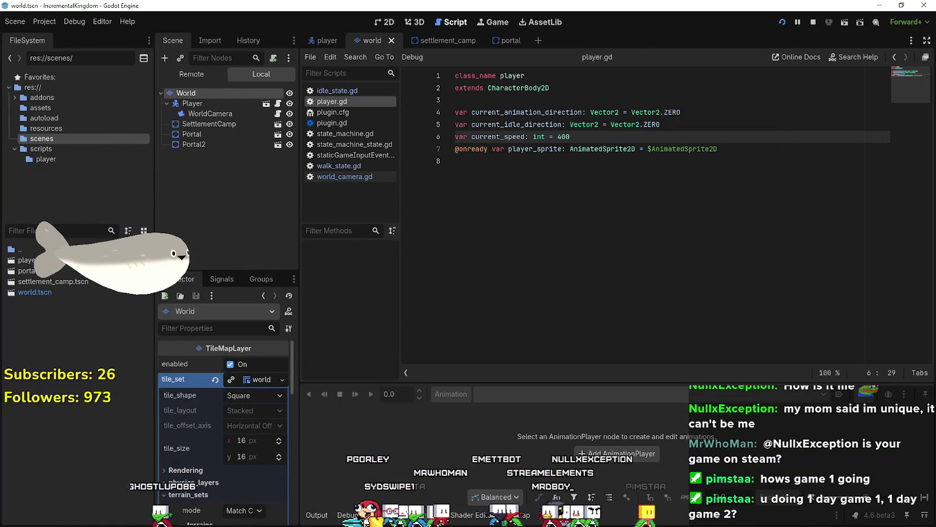
click(598, 379)
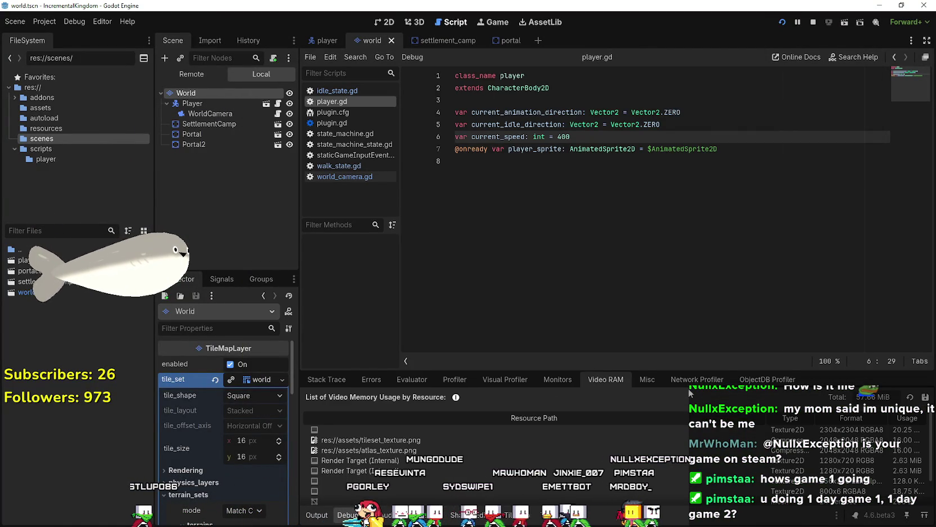
click(648, 379)
click(569, 382)
click(596, 382)
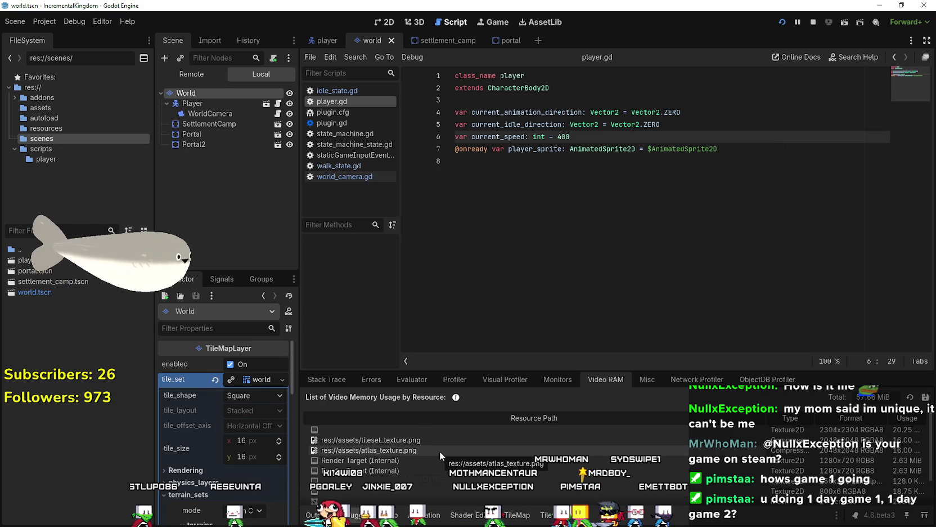
scroll(544, 461, down, 1)
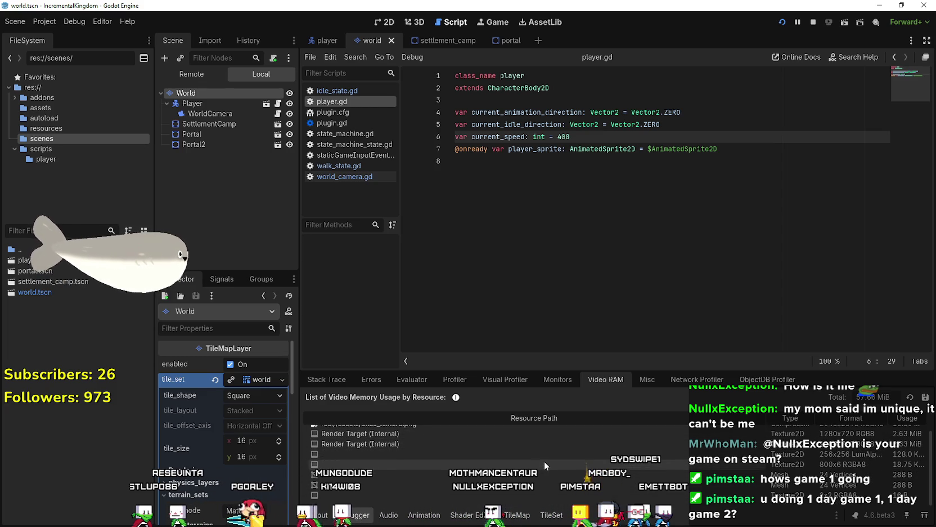
scroll(538, 463, up, 1)
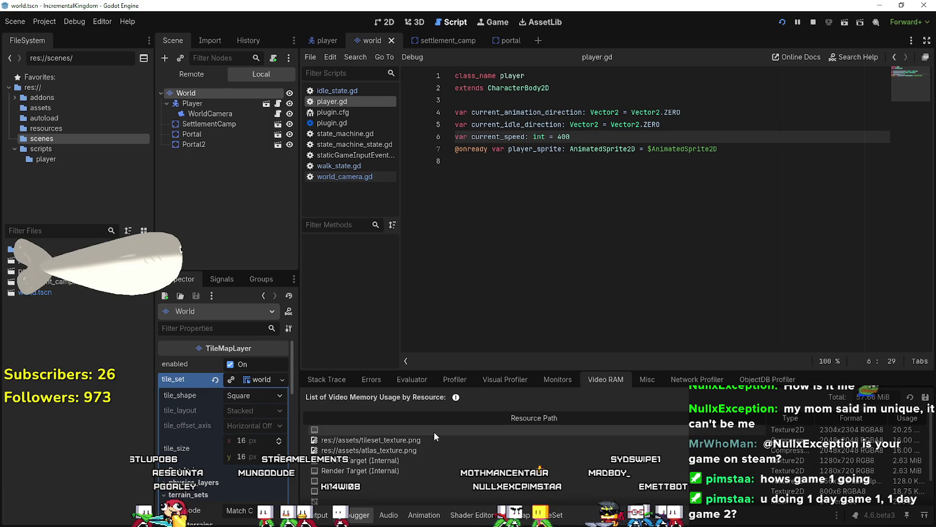
click(619, 163)
click(703, 124)
Review Project Settings' Run and Display > Window sections, then show the performance Monitors.
click(44, 21)
key(ctrl+shift+f)
click(538, 313)
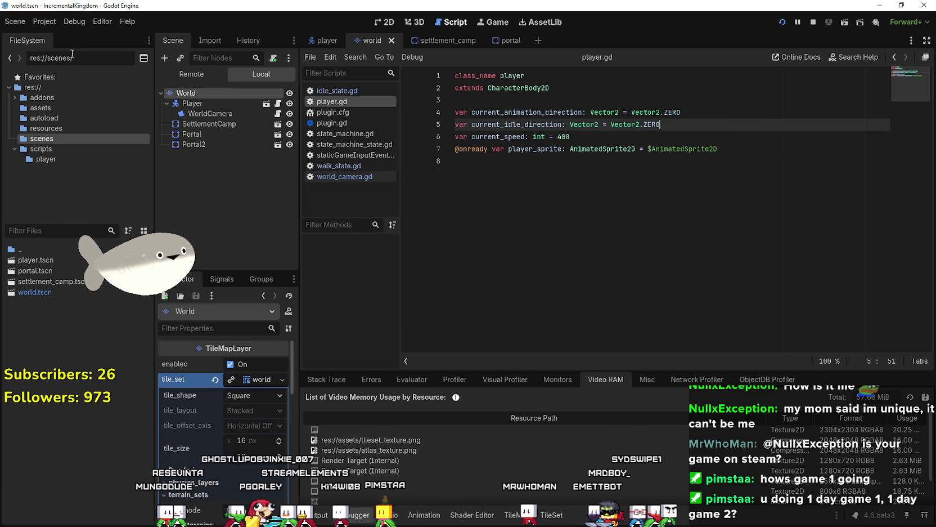
click(41, 26)
click(50, 36)
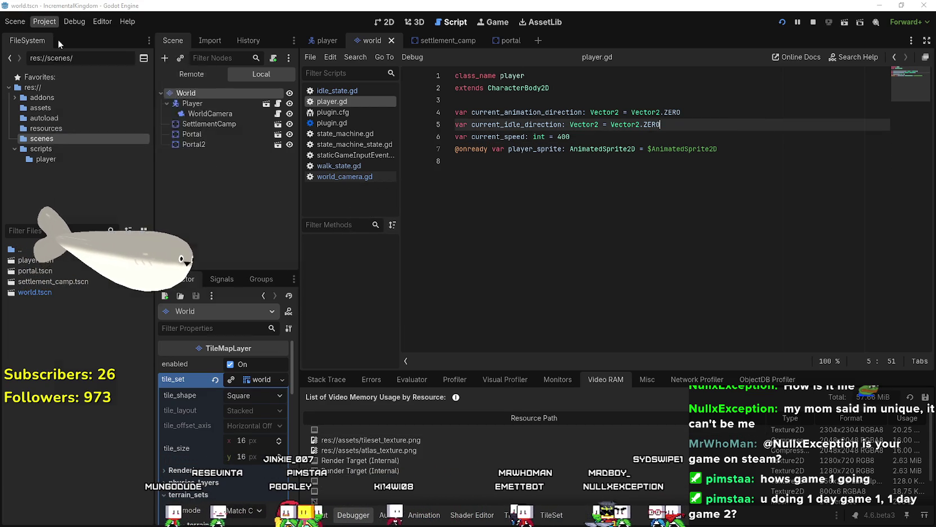
click(104, 161)
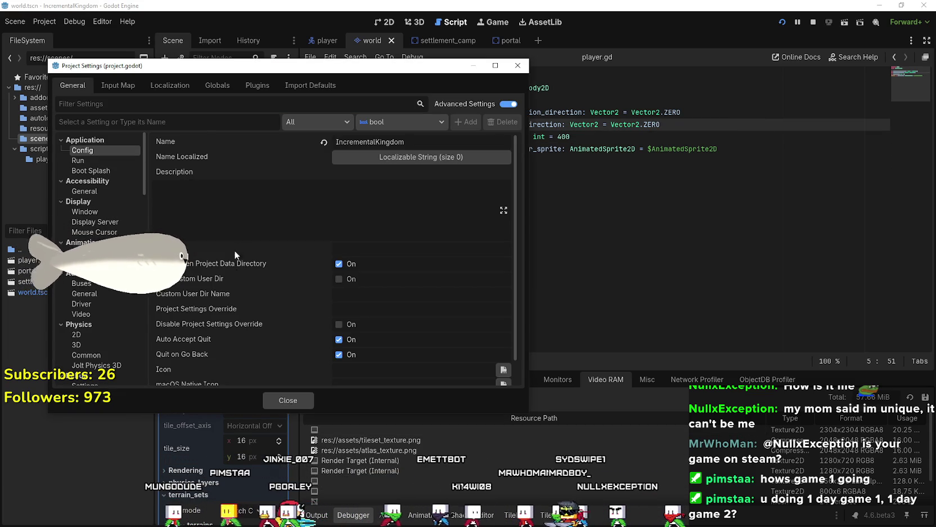
click(85, 212)
scroll(306, 291, down, 5)
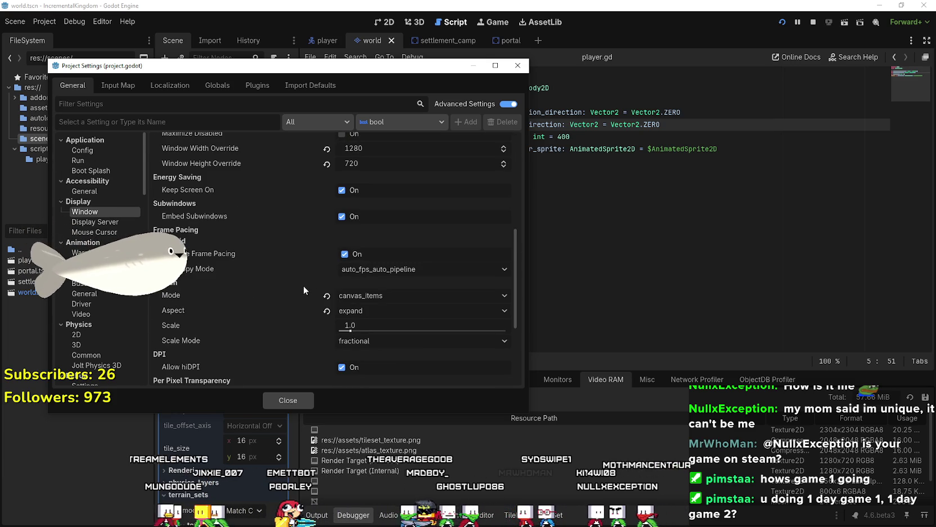
scroll(382, 295, down, 5)
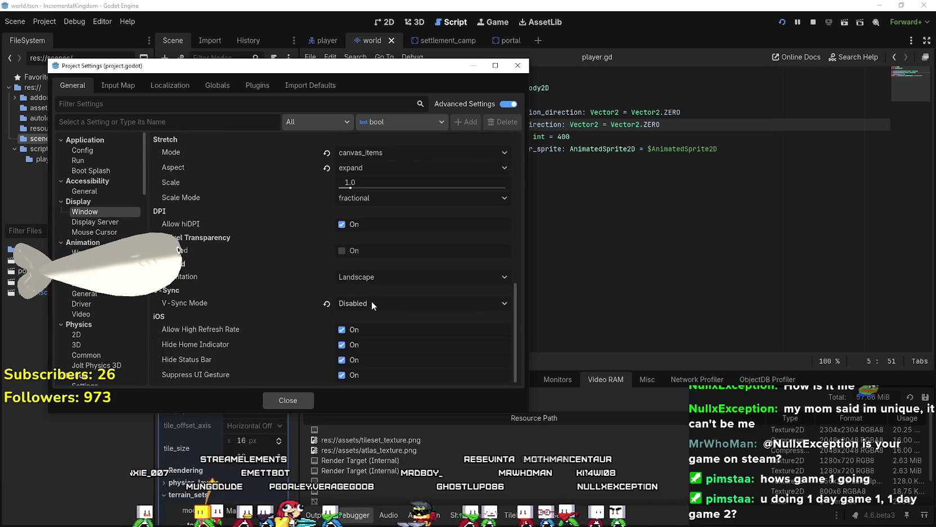
click(288, 400)
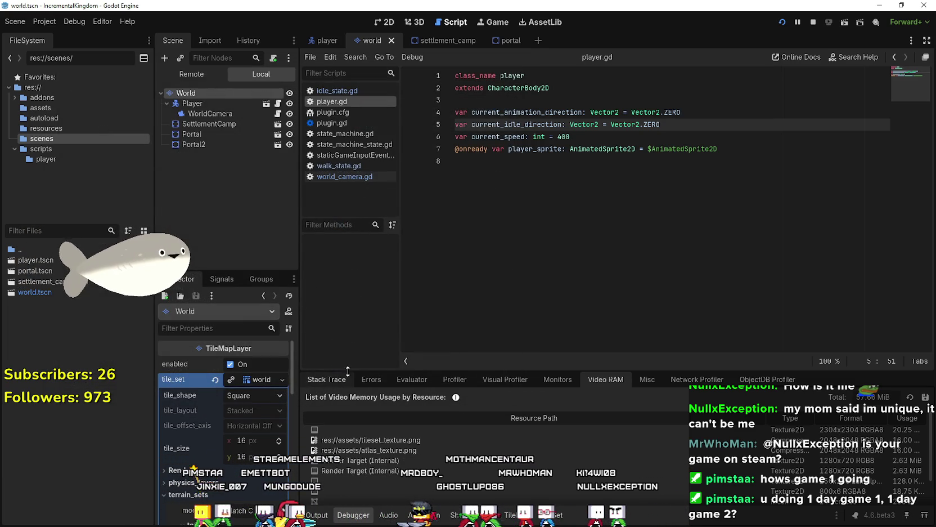
click(557, 379)
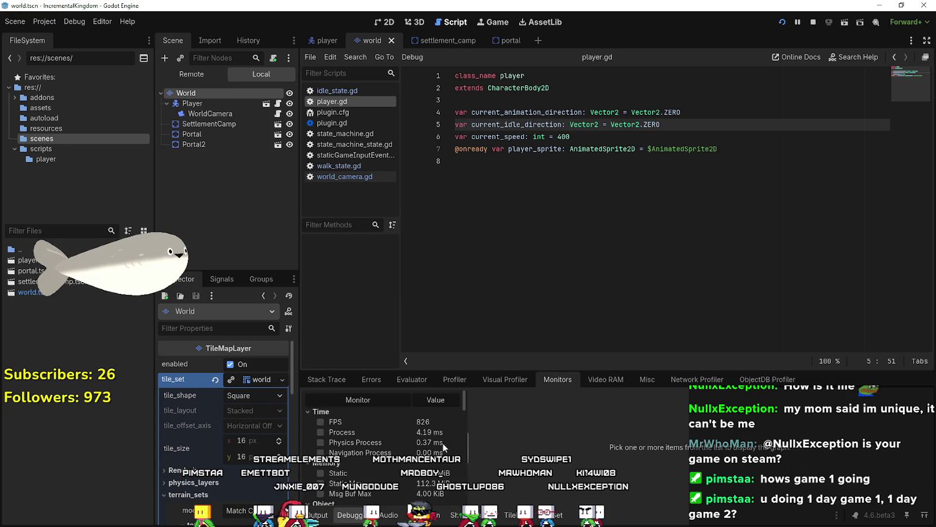
Relaunch the game, move its window aside and walk the player down, left and up.
key(F5)
drag(515, 70, 524, 23)
scroll(448, 299, down, 3)
scroll(448, 300, down, 5)
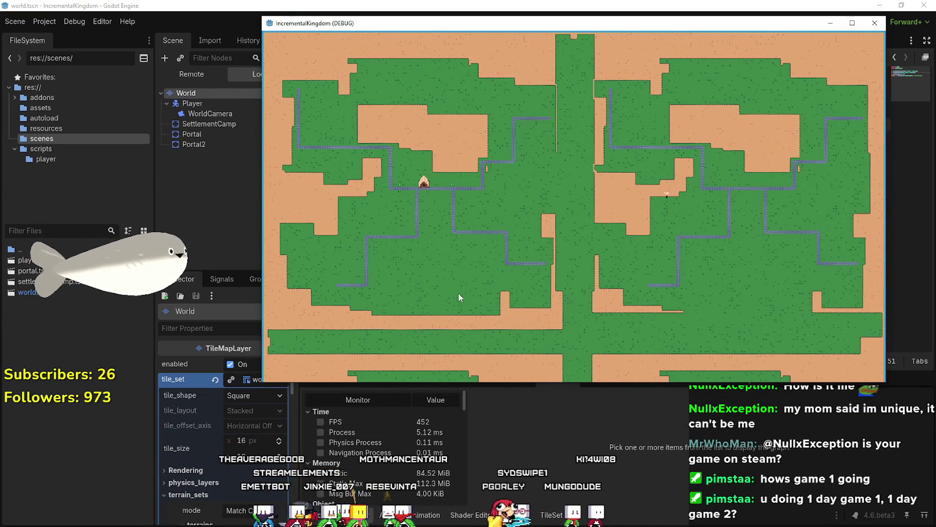
key(s)
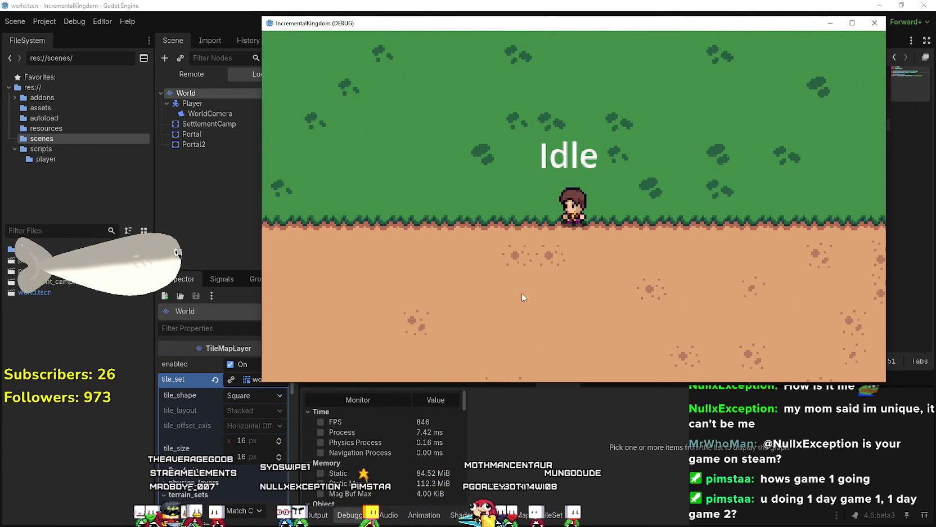
key(a)
key(w)
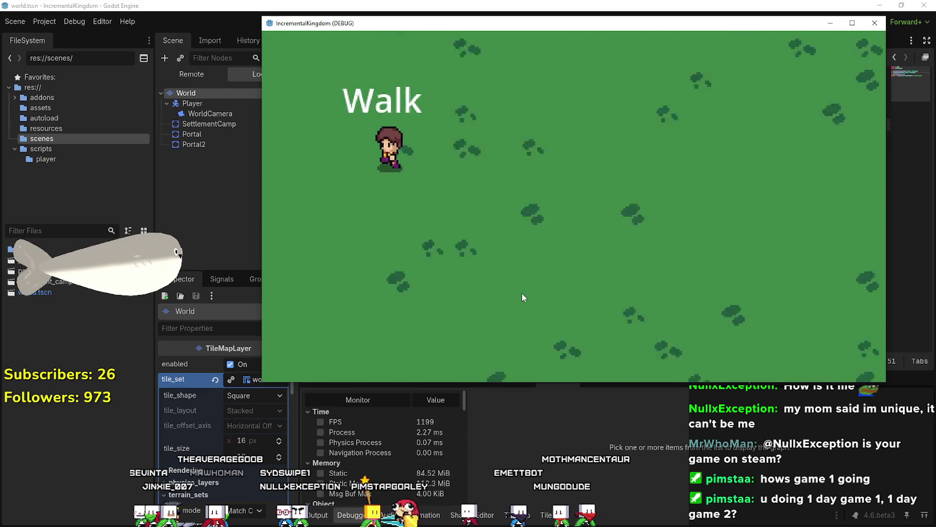
Restart the game and turn on the FPS and Process time monitor graphs.
click(813, 22)
click(782, 22)
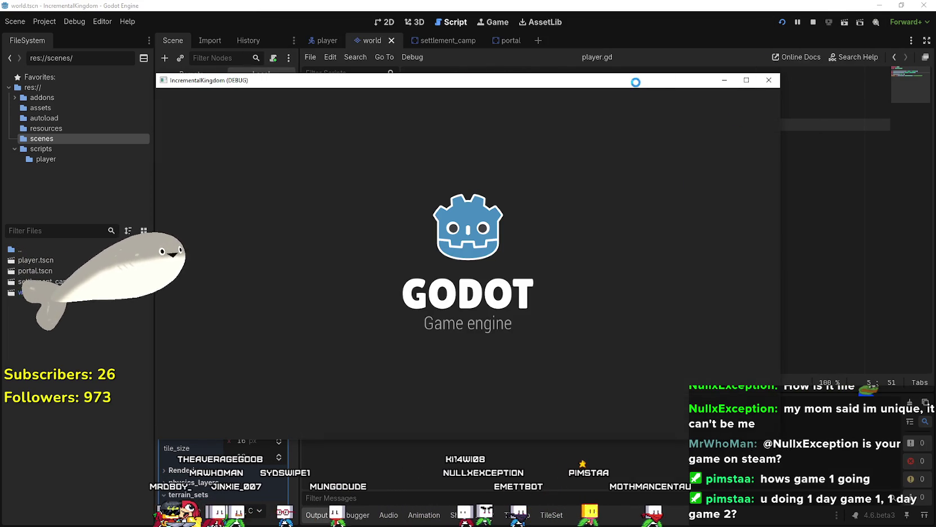
drag(611, 85, 696, 54)
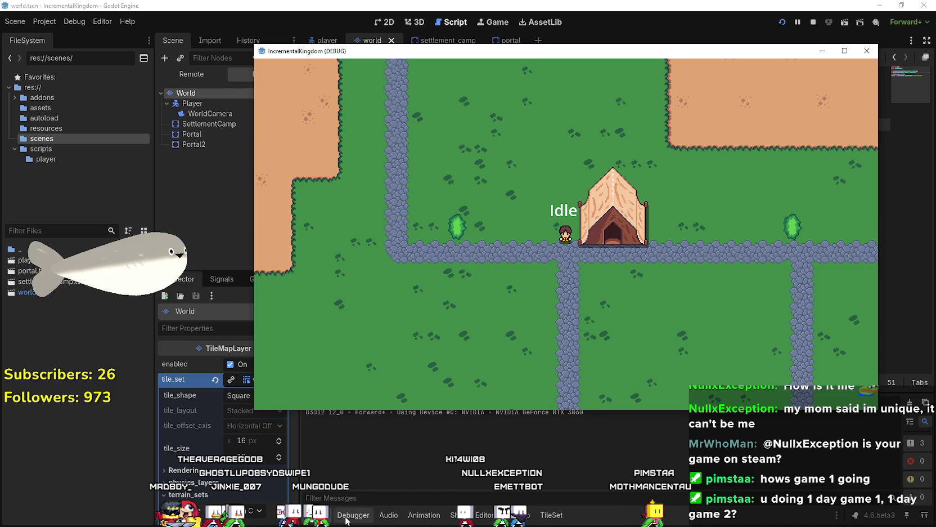
click(347, 519)
click(380, 431)
click(374, 422)
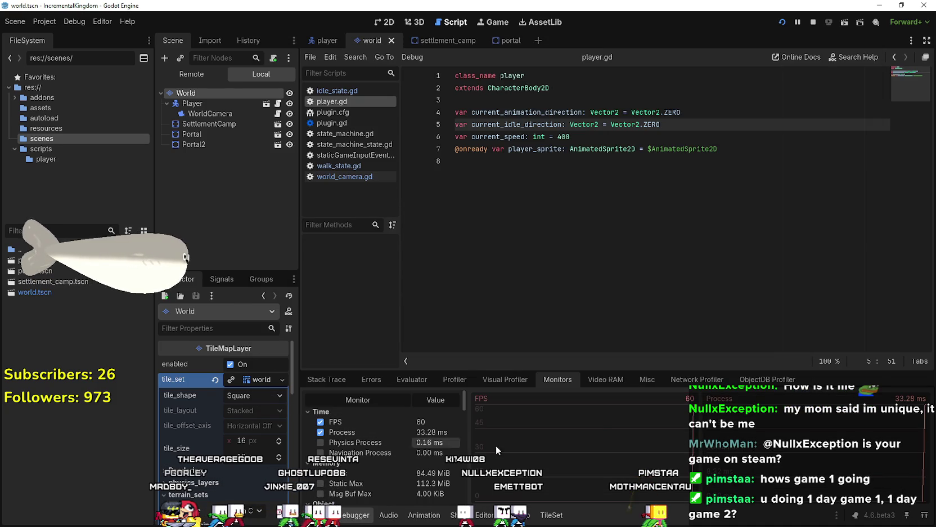
Walk the player up, right onto the grass, back left, then down and right across the map.
key(w)
key(d)
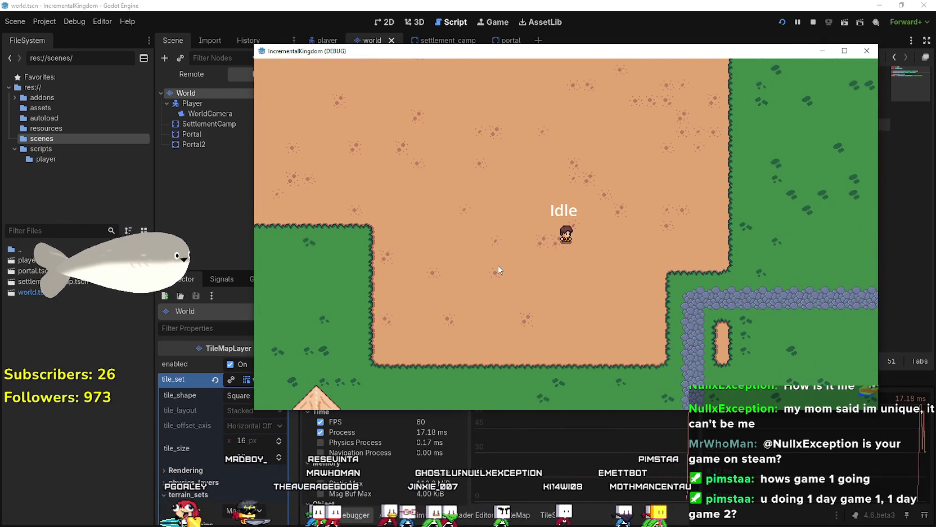
drag(535, 53, 541, 11)
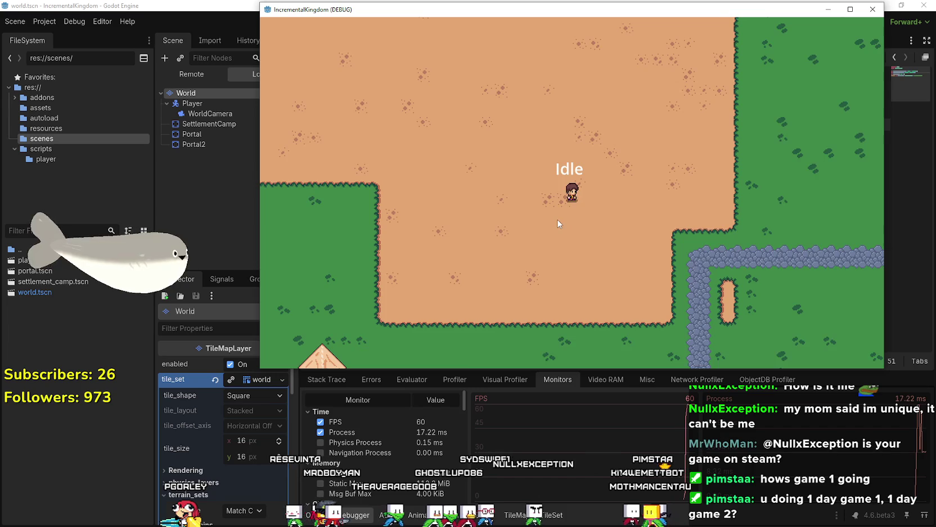
key(d)
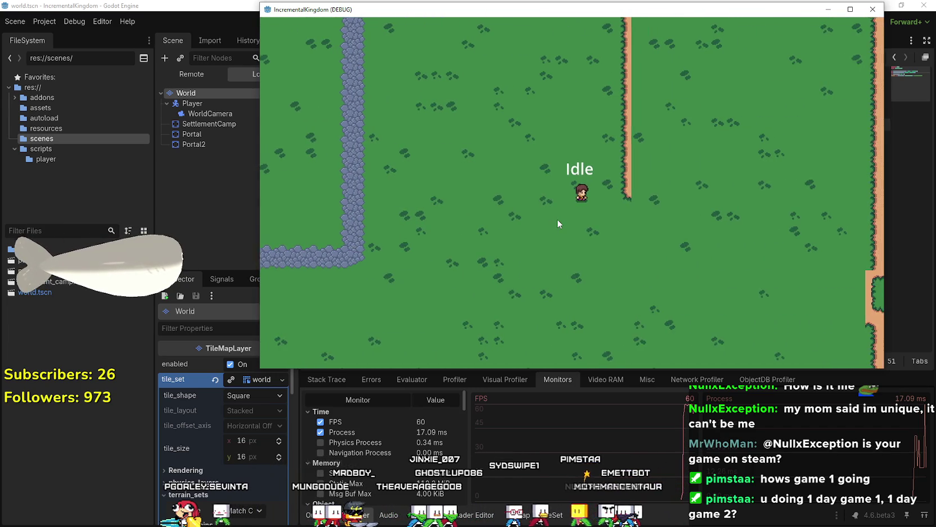
key(a)
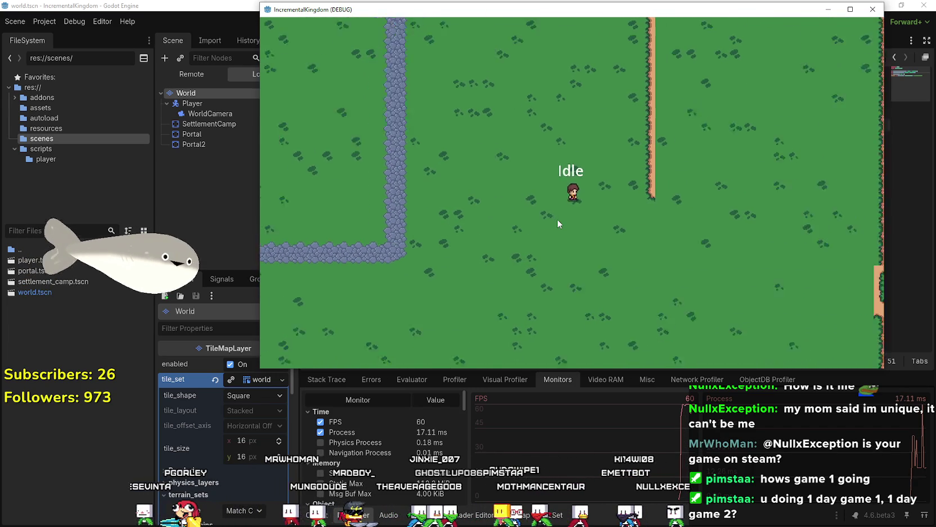
scroll(557, 224, down, 5)
key(s)
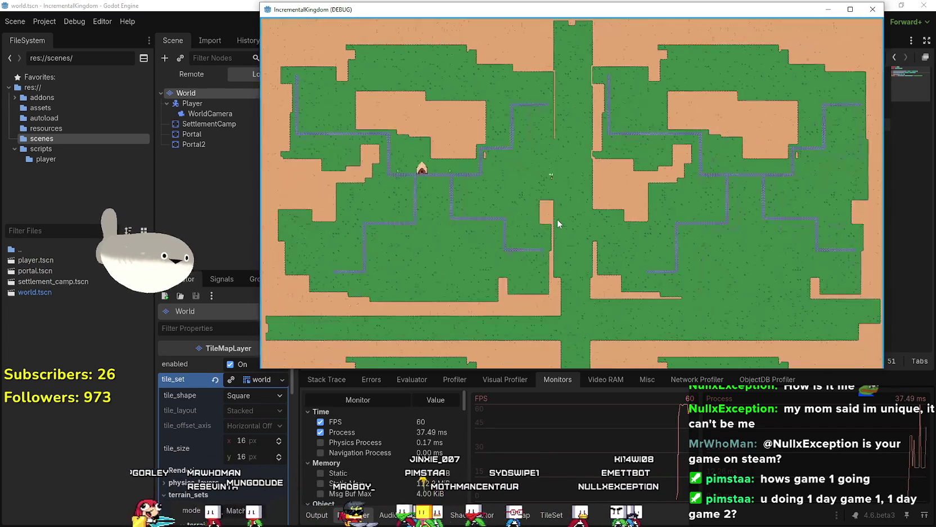
key(d)
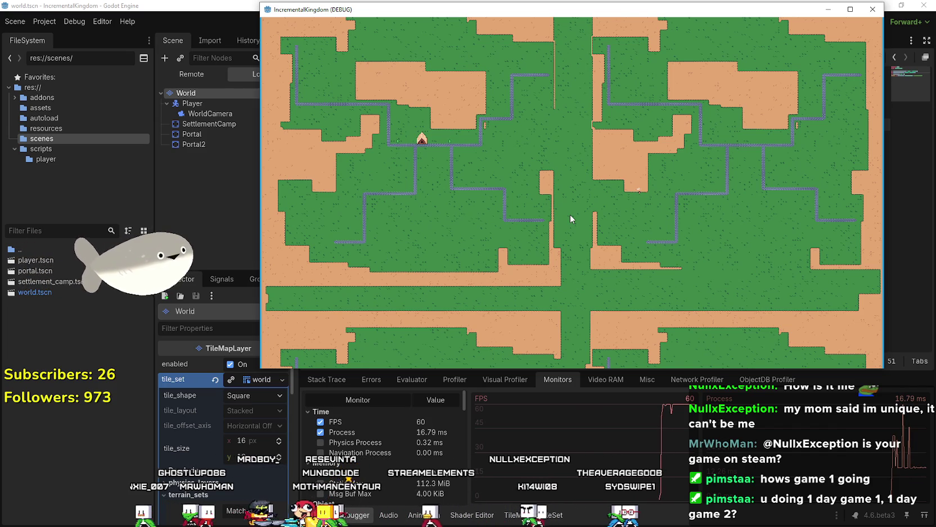
Walk the player left past a tent and up the paths to the tent area.
scroll(577, 246, up, 5)
key(a)
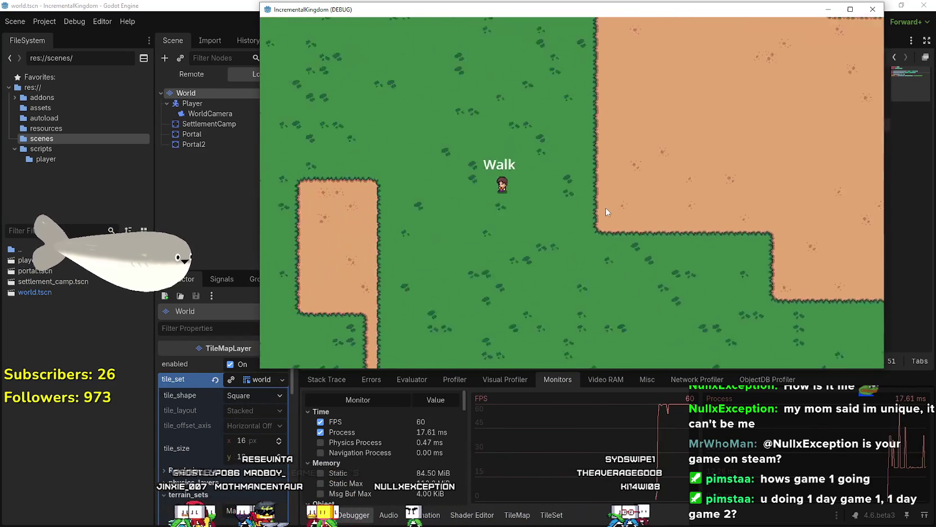
scroll(606, 212, down, 5)
scroll(600, 200, up, 5)
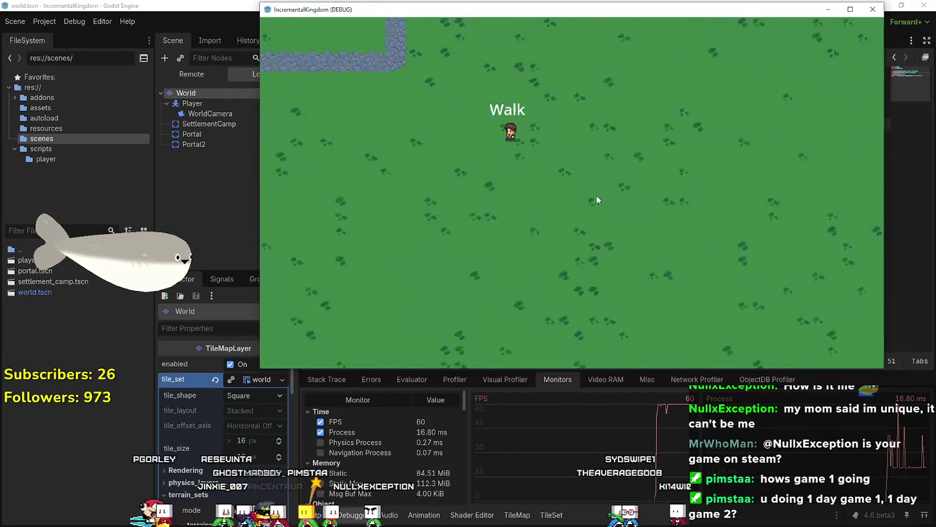
key(a)
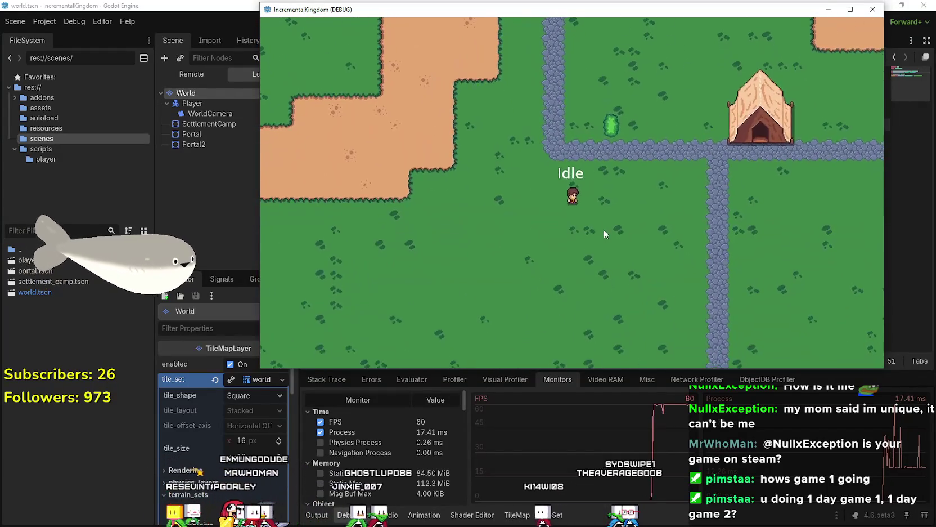
key(w)
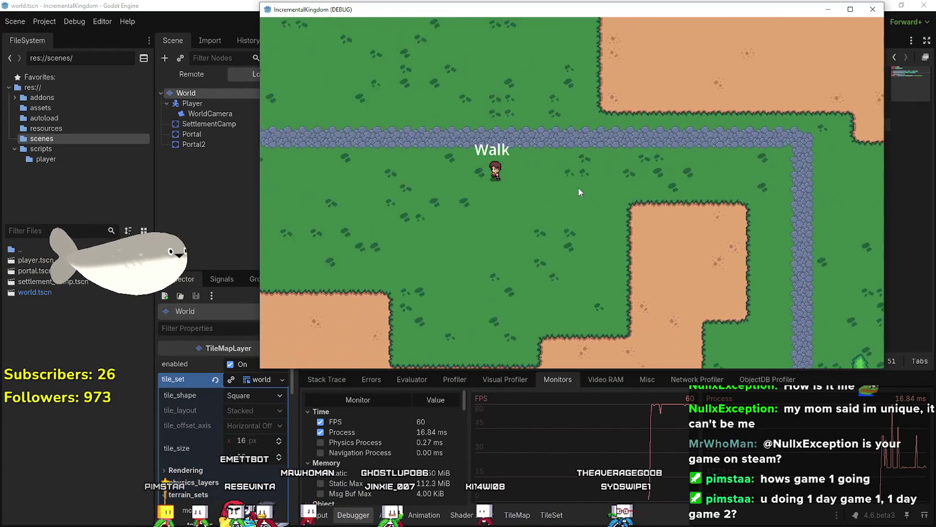
key(a)
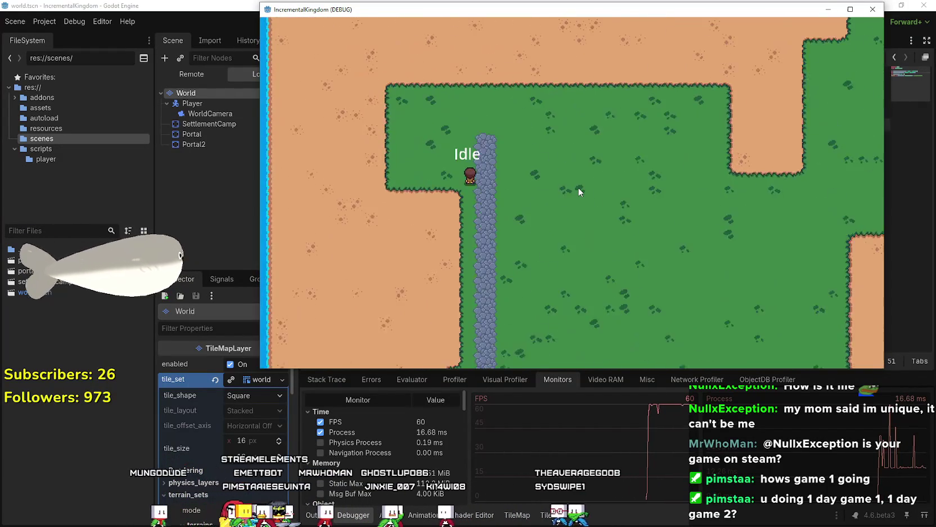
key(w)
key(d)
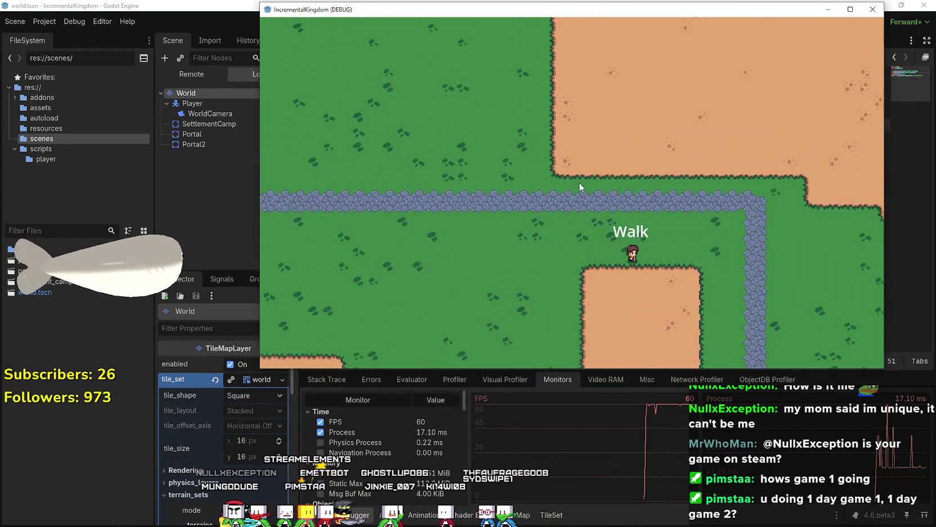
key(w)
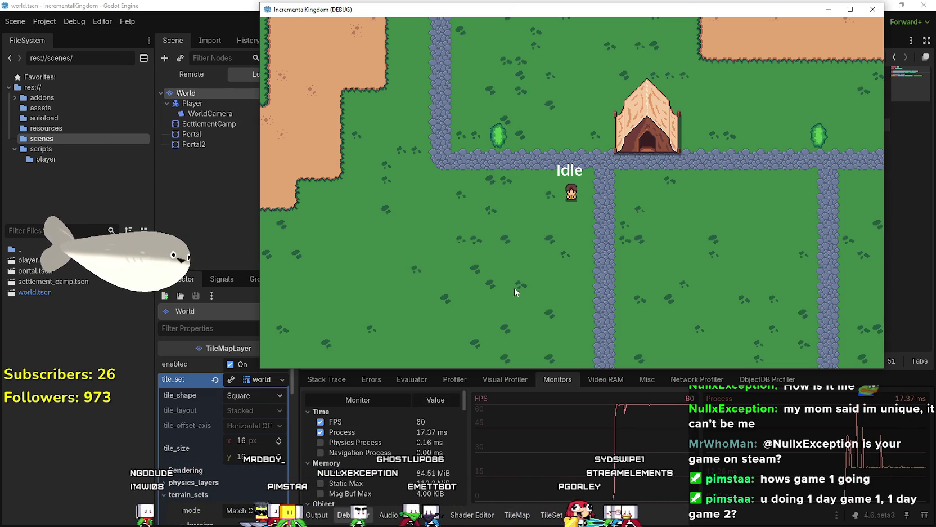
Walk the player to the tent door and up the road, then minimize the game window.
key(d)
key(a)
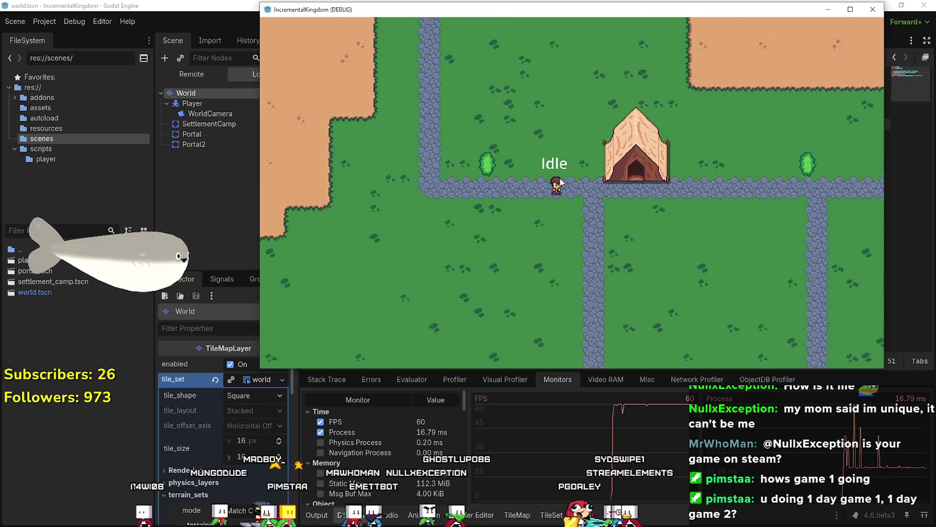
scroll(559, 200, up, 2)
key(d)
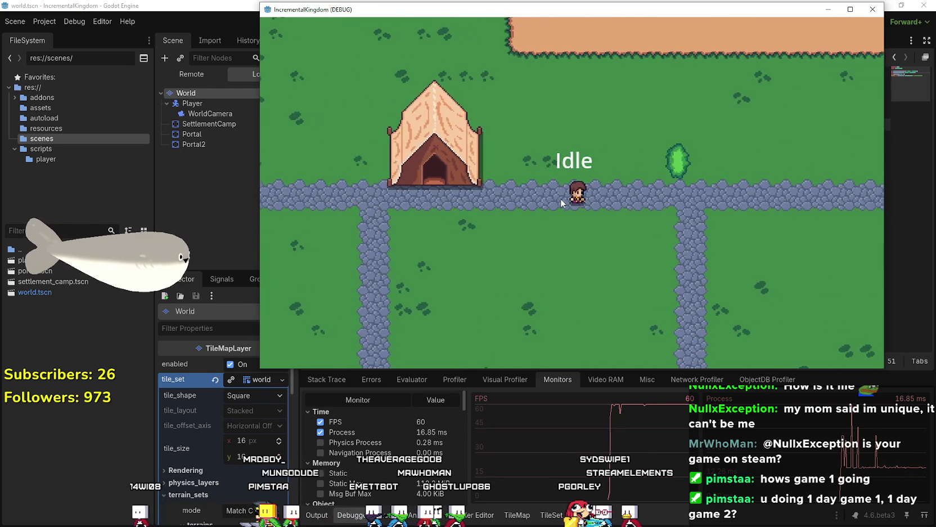
scroll(561, 200, down, 4)
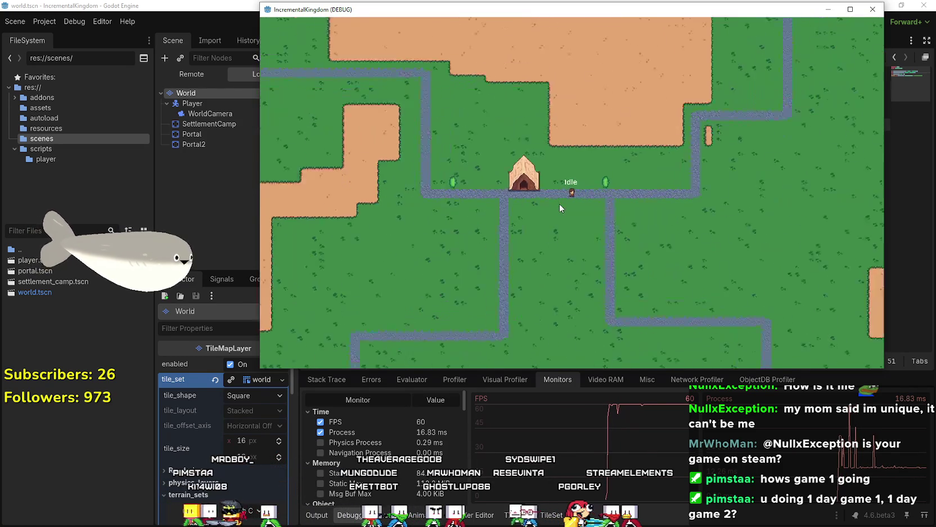
key(a)
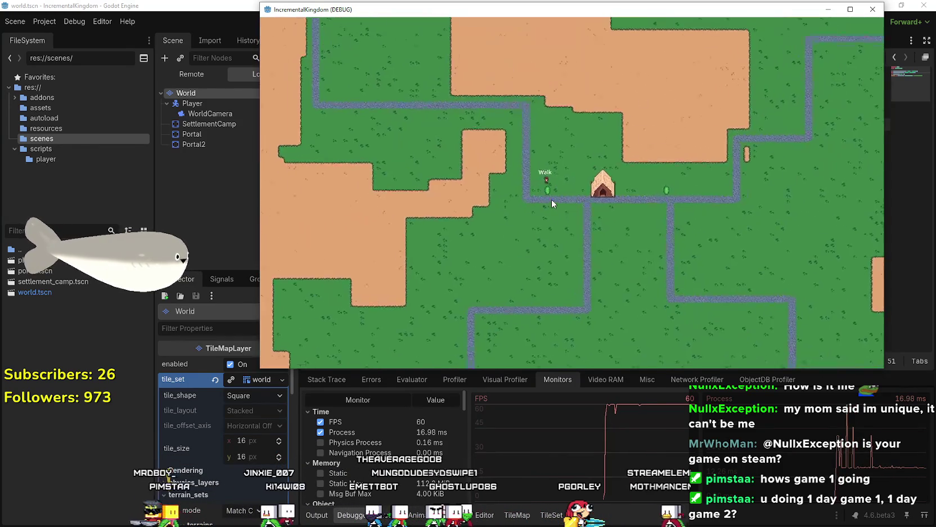
key(w)
scroll(551, 199, up, 4)
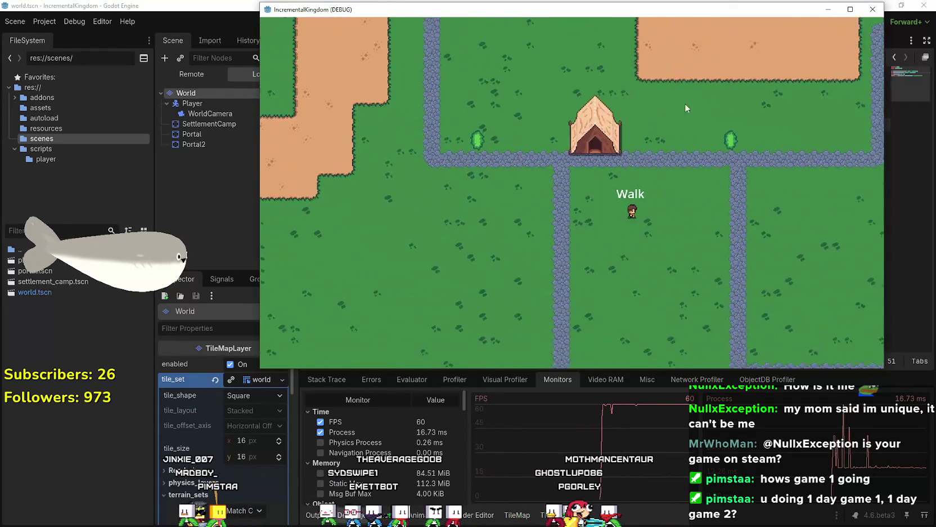
click(828, 9)
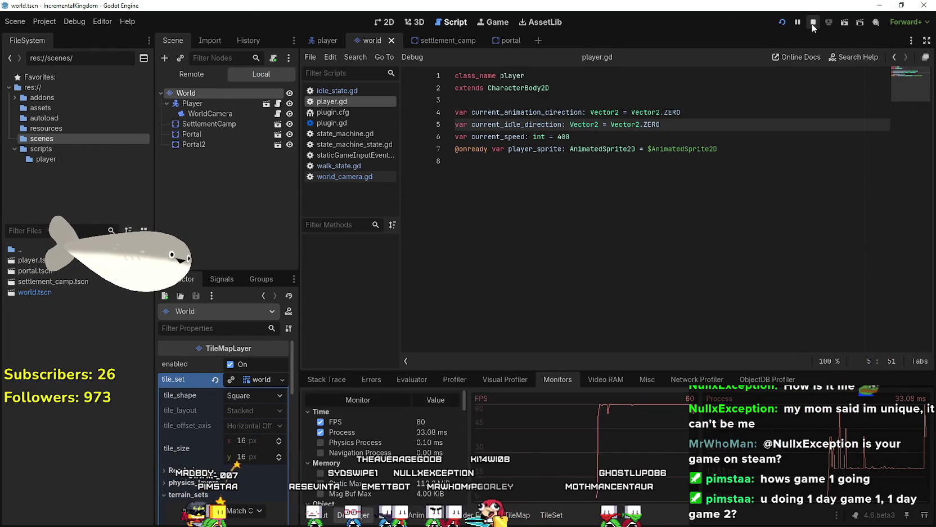
Stop the game, switch to the 2D view and select the World tilemap node.
click(813, 22)
click(384, 23)
scroll(564, 218, up, 3)
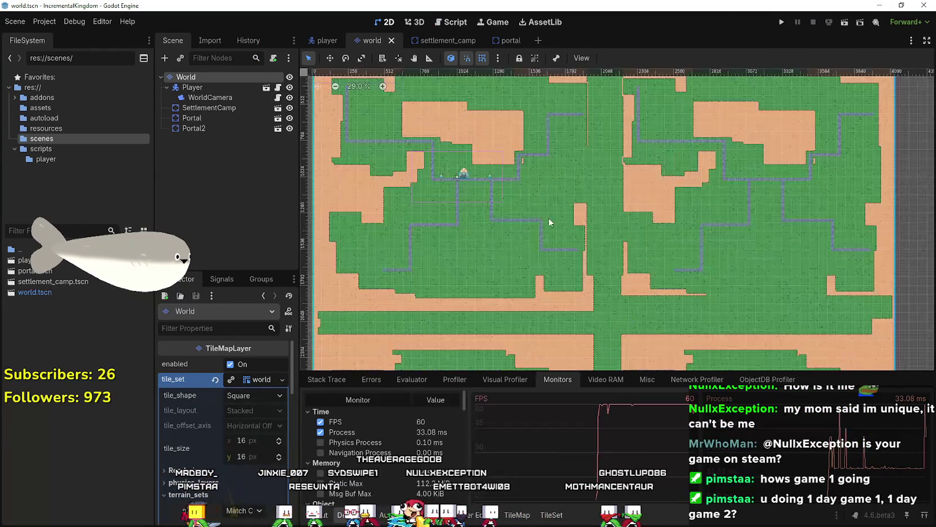
click(209, 97)
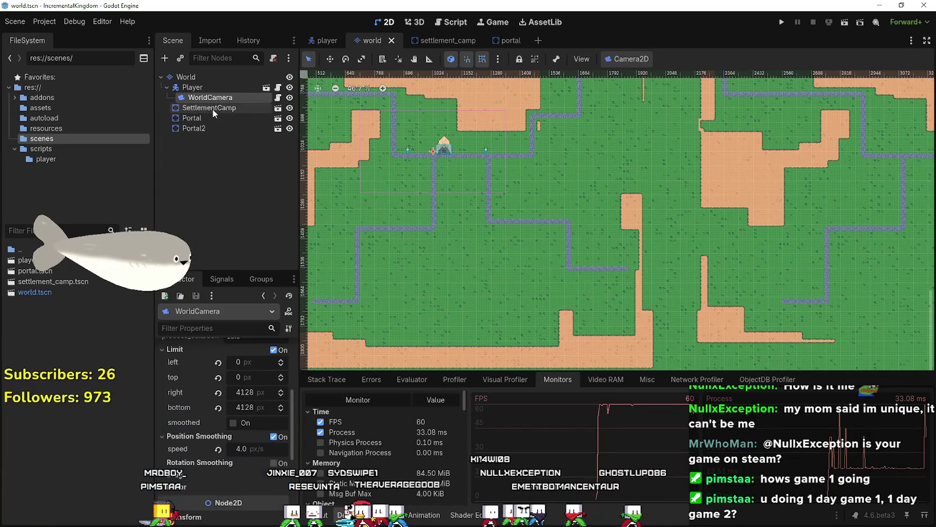
click(212, 107)
click(207, 87)
click(209, 79)
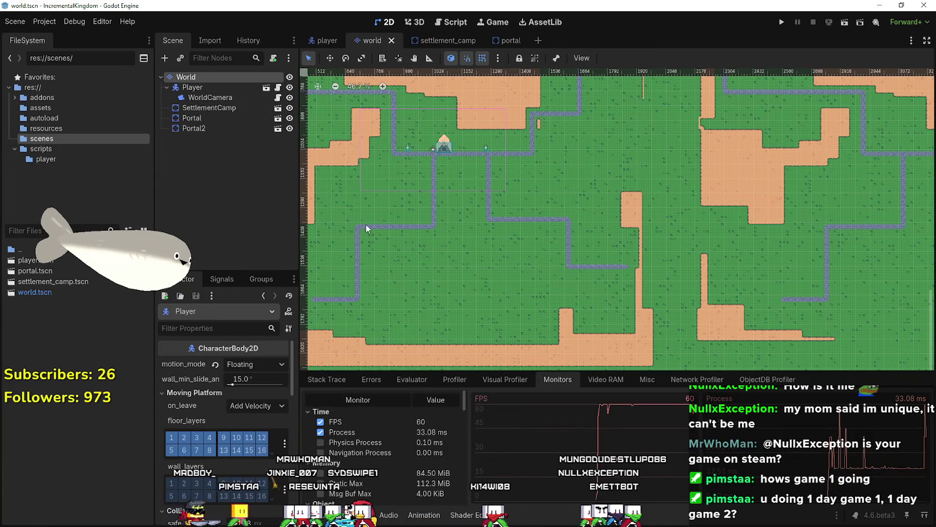
Check the tileset sources, then choose the Road terrain in the TileMap Terrains tab.
click(553, 515)
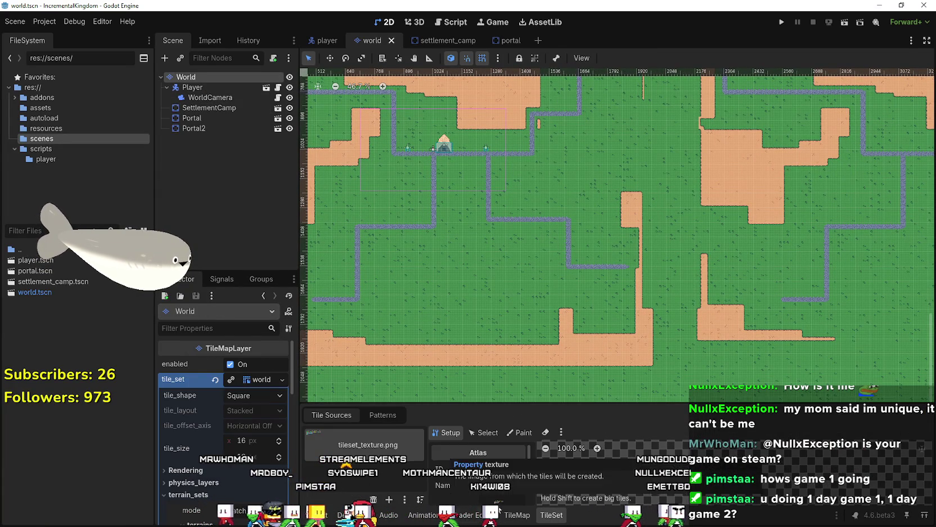
drag(486, 404, 487, 349)
drag(410, 223, 539, 231)
scroll(583, 176, up, 3)
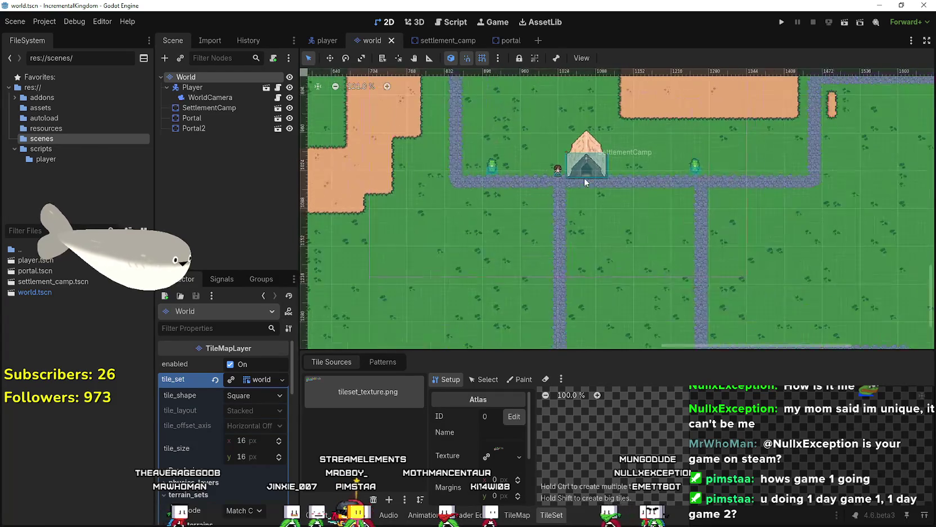
click(517, 515)
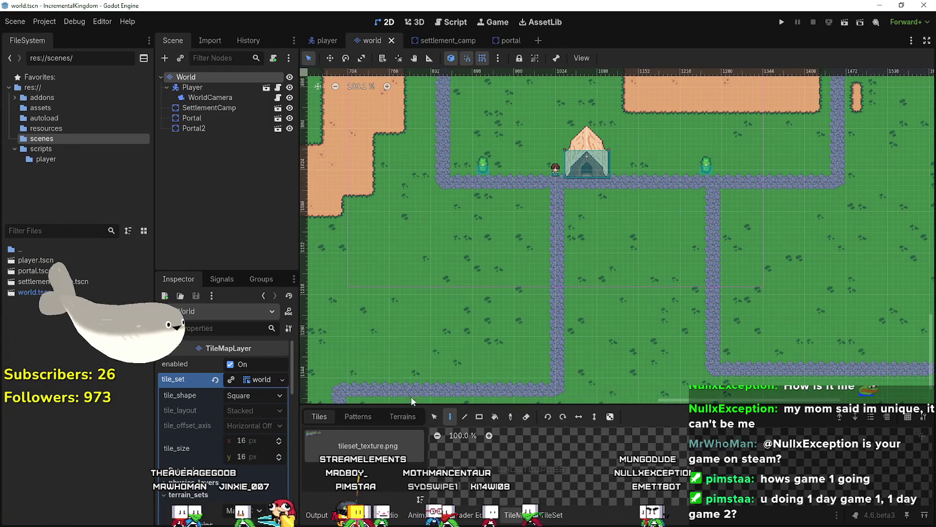
click(402, 416)
click(337, 465)
scroll(538, 179, up, 3)
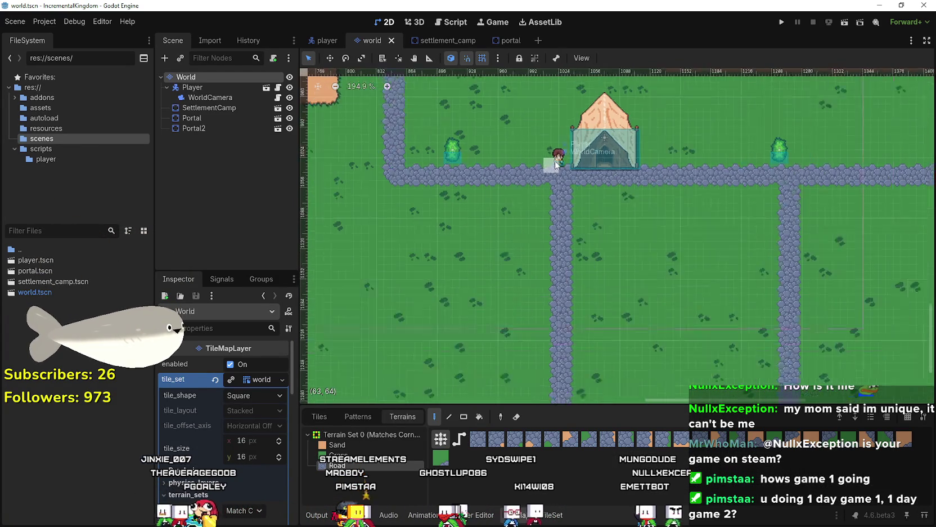
Paint road below the main road, then add rectangular road blocks, including 8x3 and 3x5.
click(499, 191)
click(464, 416)
mouse_move(551, 166)
mouse_down()
mouse_move(535, 189)
mouse_move(454, 197)
mouse_up()
scroll(580, 225, up, 2)
drag(629, 225, 485, 192)
mouse_move(509, 225)
mouse_down()
mouse_move(453, 188)
mouse_move(403, 179)
mouse_up()
mouse_move(427, 225)
mouse_down()
mouse_move(363, 157)
mouse_move(394, 157)
mouse_up()
Paint road strips running up from the path to form a vertical connection.
scroll(513, 275, up, 2)
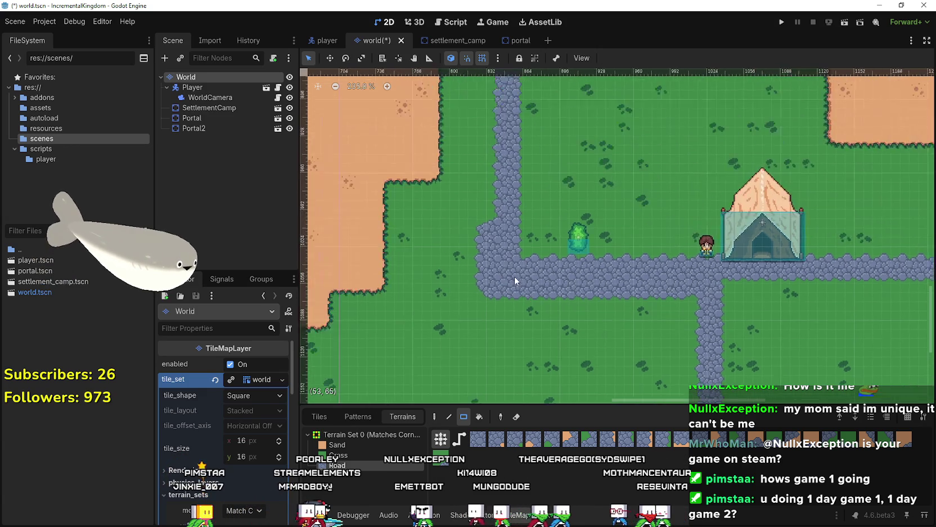
scroll(682, 260, up, 3)
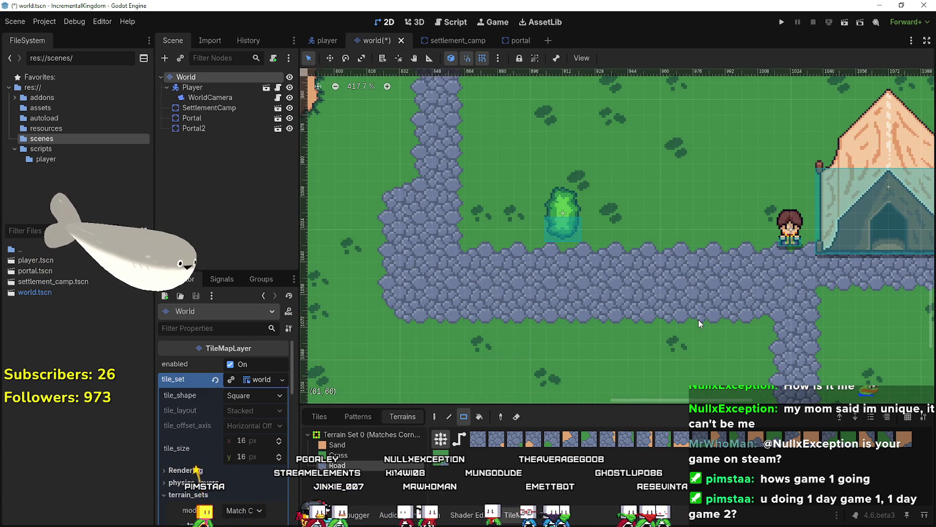
scroll(576, 305, down, 6)
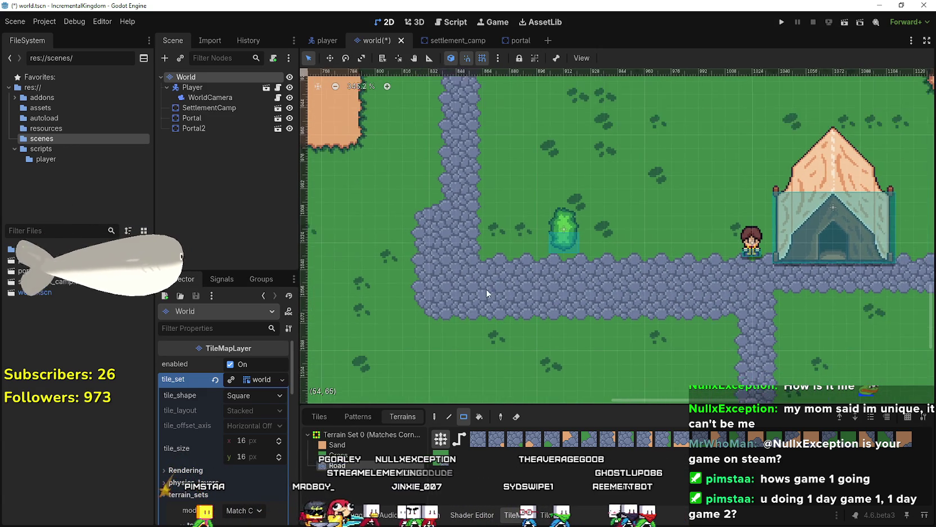
mouse_move(433, 251)
mouse_down()
mouse_move(470, 177)
mouse_move(469, 87)
mouse_up()
scroll(442, 295, up, 5)
drag(434, 295, 459, 171)
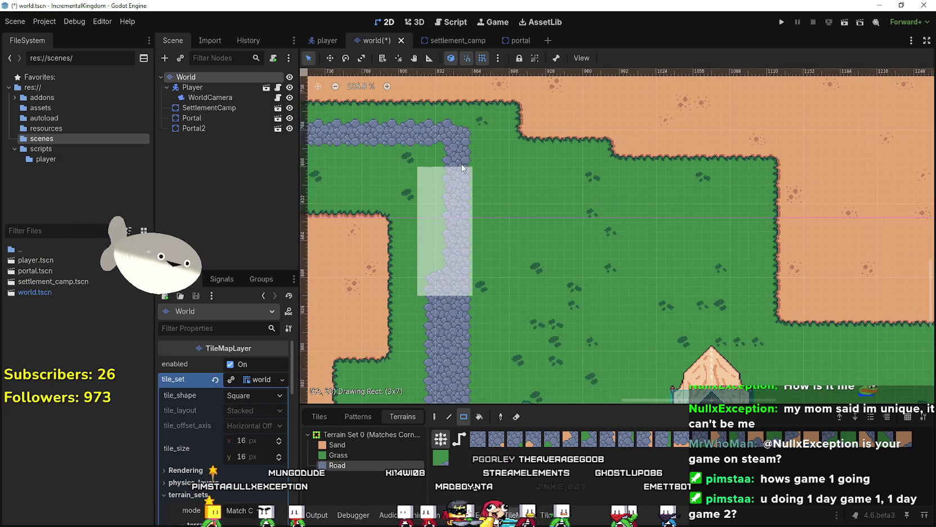
mouse_move(471, 122)
mouse_down()
mouse_move(600, 234)
mouse_move(489, 272)
mouse_move(439, 255)
mouse_up()
scroll(439, 255, down, 2)
Paint a horizontal road section and widen it.
drag(717, 256, 386, 215)
scroll(386, 215, up, 2)
drag(386, 215, 671, 217)
drag(713, 251, 521, 208)
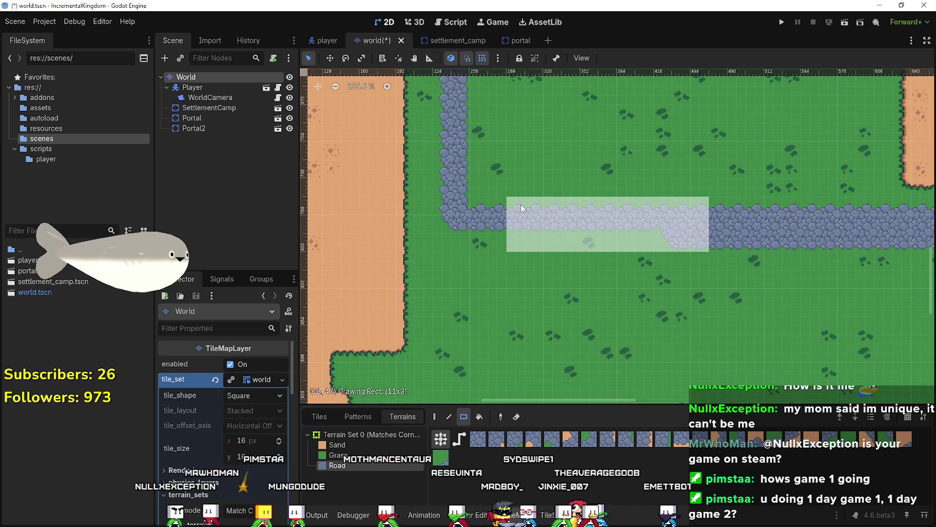
drag(463, 209, 458, 204)
scroll(456, 258, up, 5)
Paint vertical road strips and extend one further down.
drag(436, 262, 502, 147)
scroll(449, 266, down, 5)
mouse_move(449, 268)
mouse_down()
mouse_move(496, 106)
mouse_move(479, 101)
mouse_up()
scroll(482, 346, down, 2)
scroll(483, 345, up, 5)
mouse_move(454, 349)
mouse_down()
mouse_move(506, 191)
mouse_move(507, 125)
mouse_move(497, 135)
mouse_up()
Add one more short road strip off the path.
scroll(471, 206, up, 10)
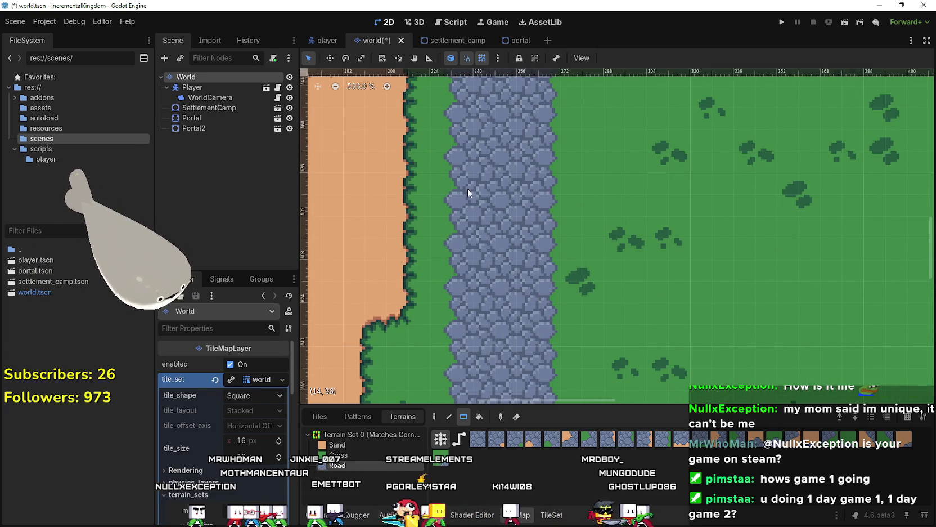
scroll(529, 200, down, 10)
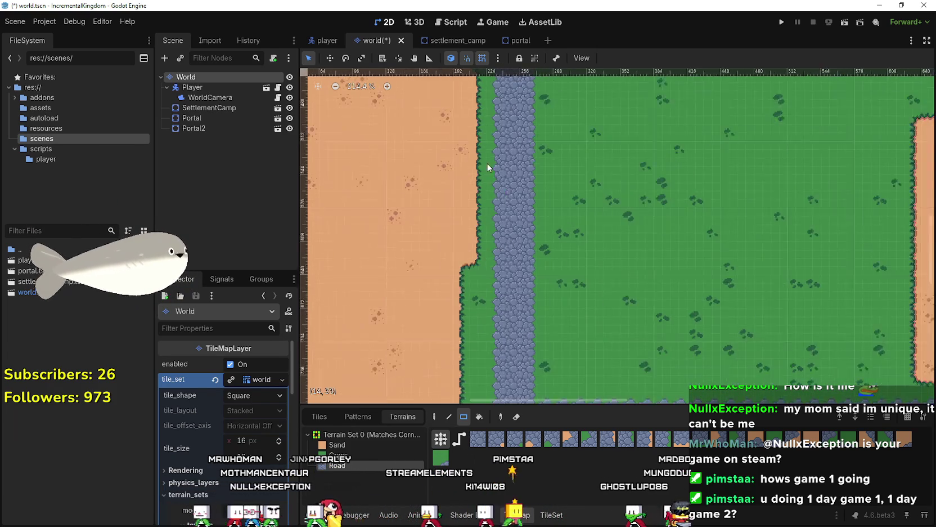
scroll(490, 167, down, 3)
scroll(507, 124, up, 4)
drag(503, 304, 557, 204)
scroll(538, 266, down, 17)
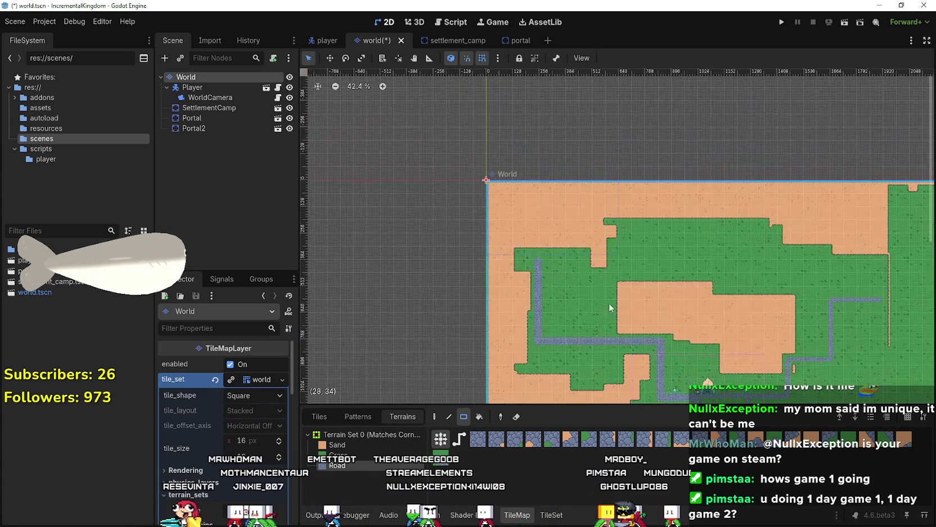
scroll(569, 289, up, 13)
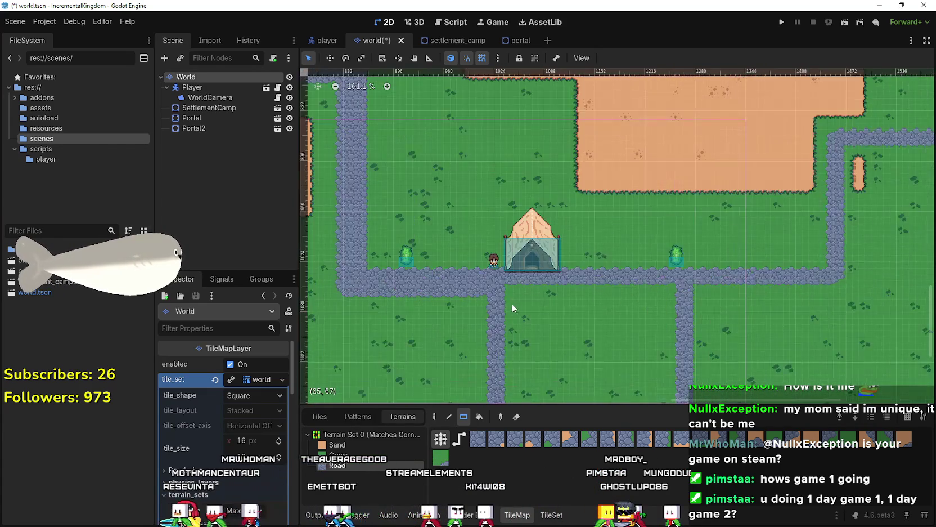
scroll(515, 303, up, 3)
drag(499, 295, 730, 261)
scroll(731, 261, right, 5)
mouse_move(419, 269)
mouse_down()
mouse_move(635, 269)
mouse_move(626, 89)
mouse_up()
scroll(626, 89, down, 1)
scroll(563, 225, up, 4)
scroll(563, 225, right, 3)
mouse_move(440, 338)
mouse_down()
mouse_move(564, 305)
mouse_move(638, 307)
mouse_move(615, 108)
mouse_up()
scroll(621, 201, up, 4)
scroll(622, 202, right, 3)
drag(543, 269, 569, 158)
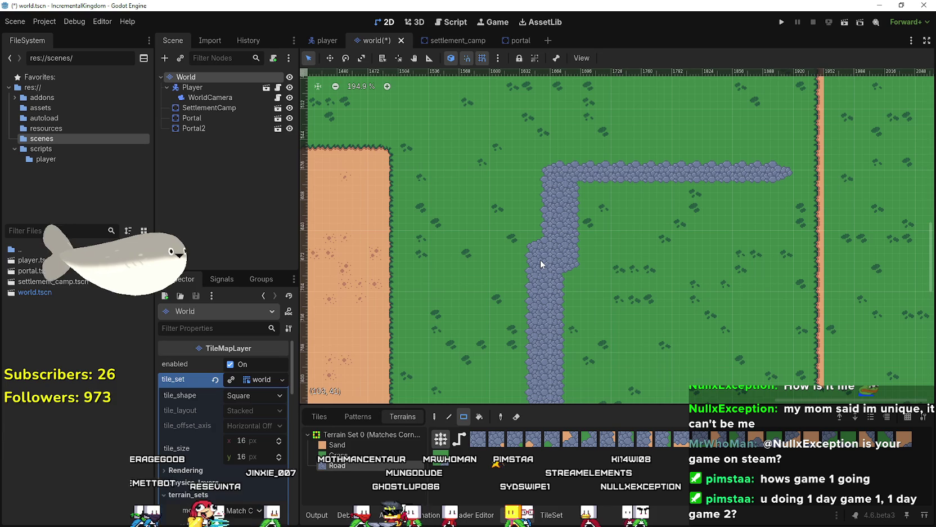
key(ctrl+z)
mouse_move(539, 259)
mouse_down()
mouse_move(561, 167)
mouse_move(777, 184)
mouse_move(780, 194)
mouse_up()
scroll(749, 251, down, 8)
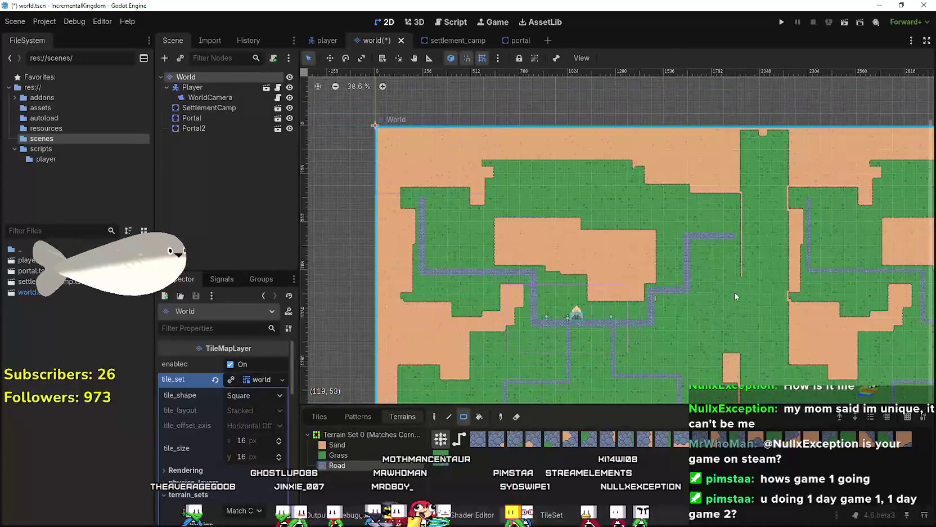
scroll(734, 294, up, 6)
scroll(591, 193, up, 2)
drag(614, 325, 615, 326)
mouse_move(593, 190)
mouse_down()
mouse_move(627, 308)
mouse_move(619, 310)
mouse_move(614, 294)
mouse_up()
mouse_move(602, 185)
mouse_down()
mouse_move(630, 263)
mouse_move(604, 179)
mouse_move(590, 254)
mouse_move(564, 276)
mouse_move(564, 335)
mouse_move(866, 329)
mouse_move(865, 318)
mouse_up()
scroll(706, 223, down, 3)
scroll(706, 223, right, 5)
drag(573, 162, 597, 282)
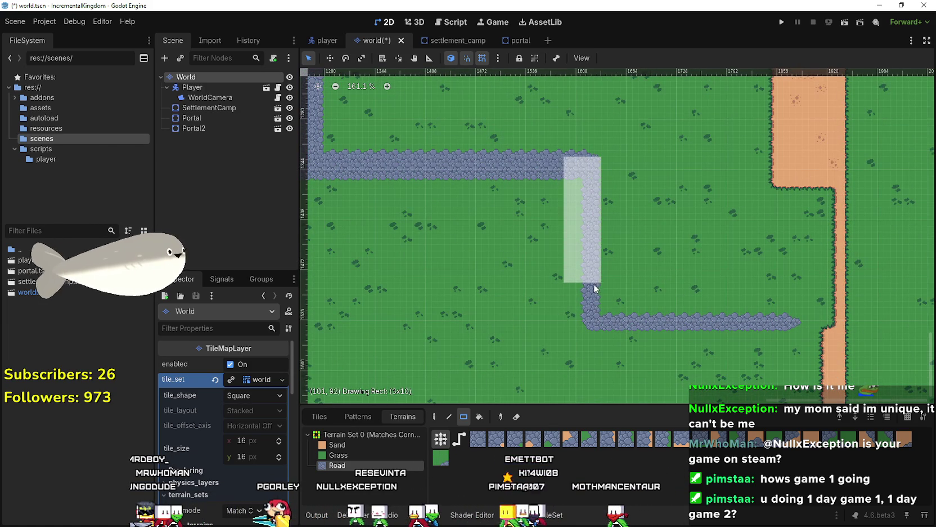
drag(594, 336, 800, 321)
scroll(451, 301, down, 3)
scroll(452, 302, up, 5)
scroll(606, 179, left, 5)
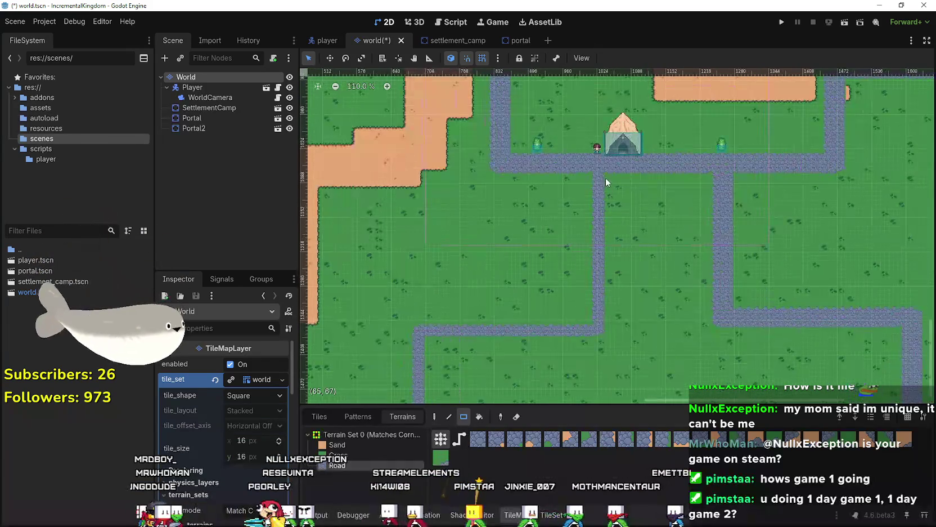
drag(599, 344, 592, 331)
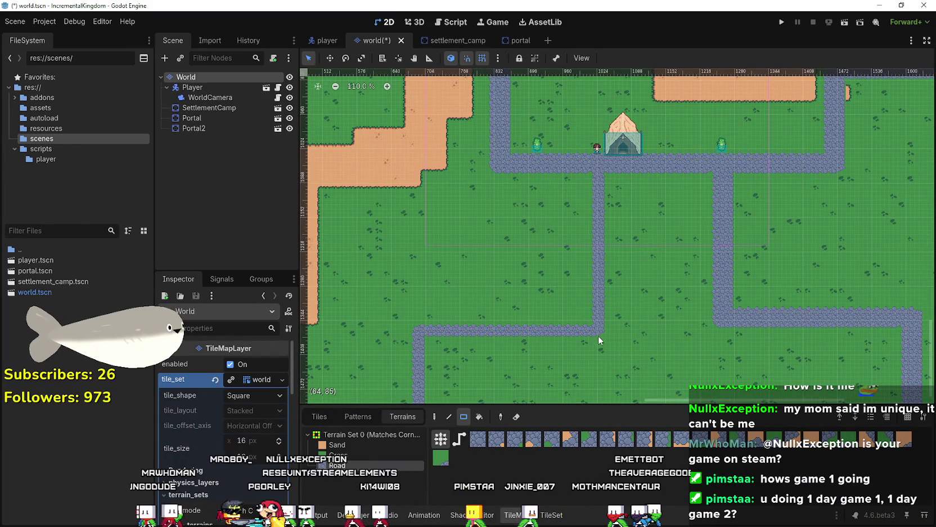
scroll(598, 329, up, 3)
mouse_move(591, 281)
mouse_down()
mouse_move(594, 326)
mouse_move(596, 124)
mouse_move(582, 123)
mouse_up()
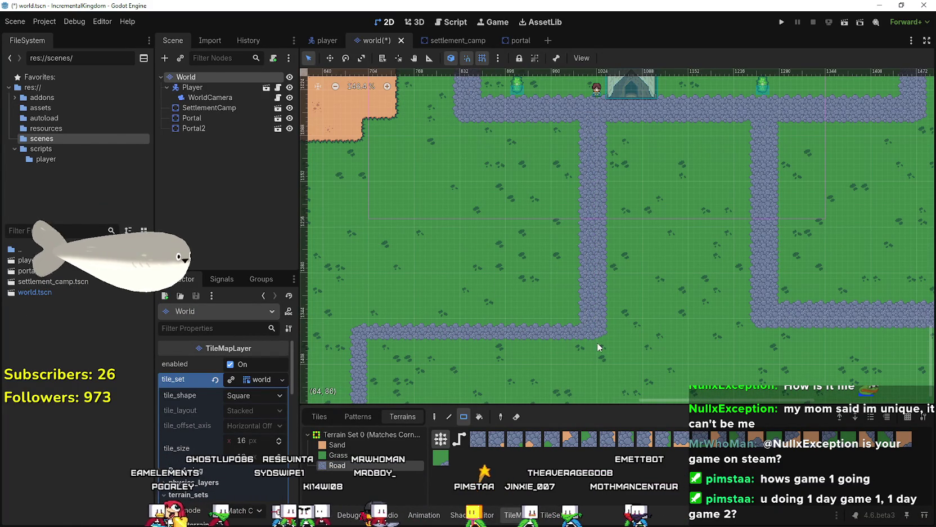
drag(599, 336, 447, 321)
drag(369, 325, 346, 309)
scroll(492, 192, up, 3)
mouse_move(495, 209)
mouse_down()
mouse_move(498, 362)
mouse_move(512, 388)
mouse_up()
scroll(467, 150, down, 2)
scroll(467, 150, down, 2)
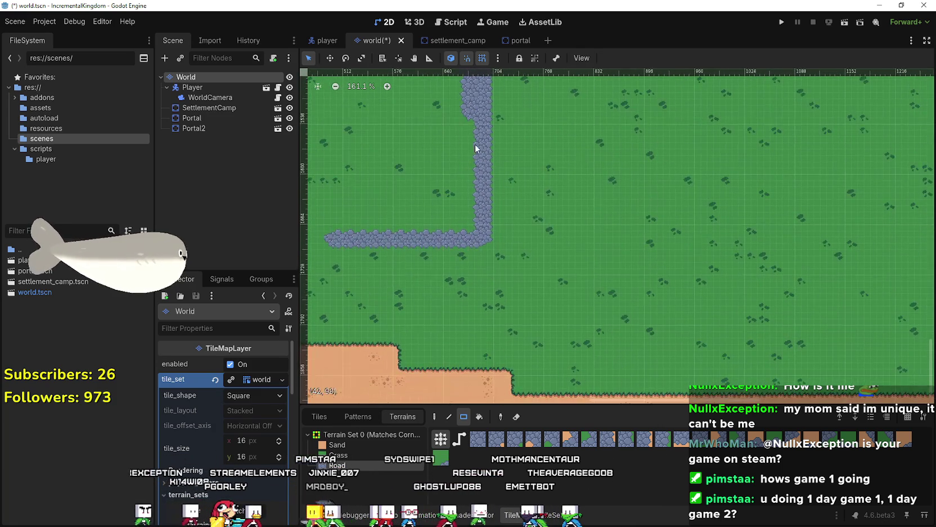
mouse_move(464, 104)
mouse_down()
mouse_move(489, 255)
mouse_move(329, 236)
mouse_up()
scroll(338, 239, down, 6)
scroll(372, 253, down, 5)
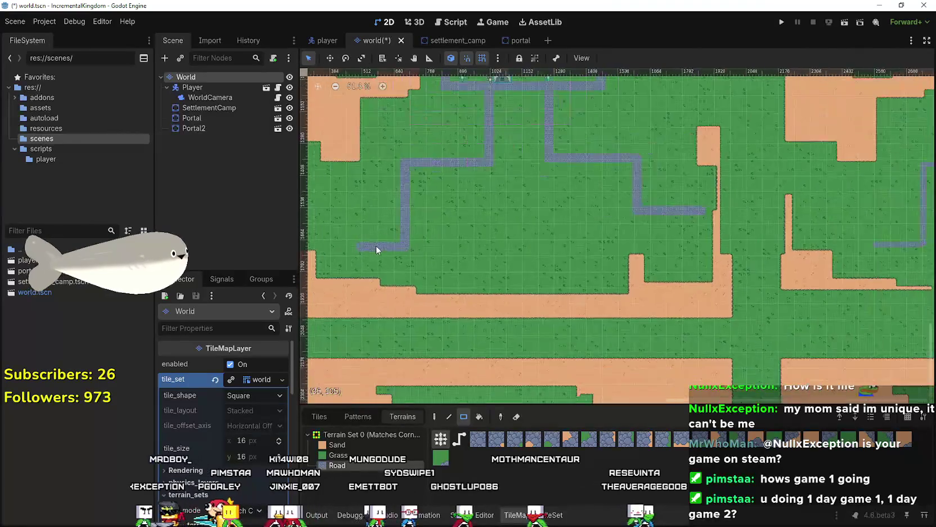
mouse_move(598, 165)
mouse_down()
mouse_move(551, 261)
mouse_move(630, 221)
mouse_up()
scroll(568, 250, up, 10)
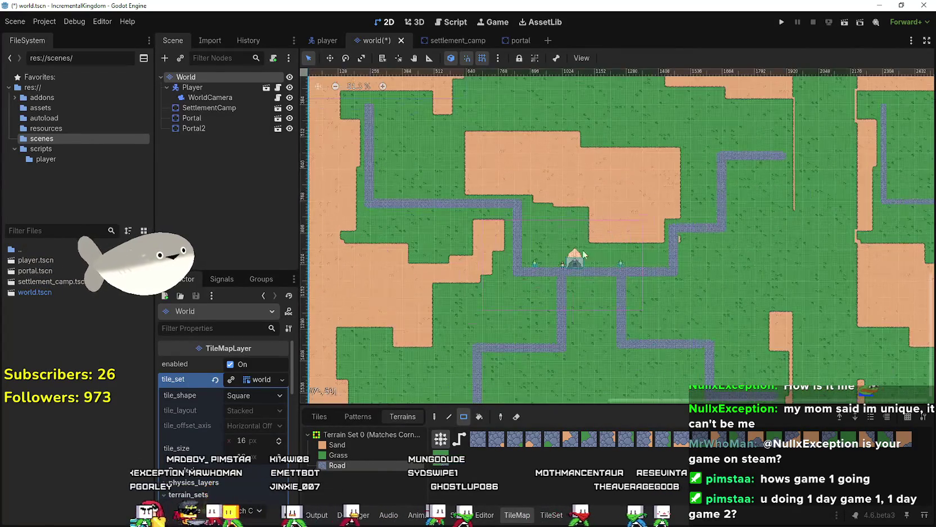
key(ctrl+s)
scroll(591, 294, up, 4)
scroll(684, 245, down, 6)
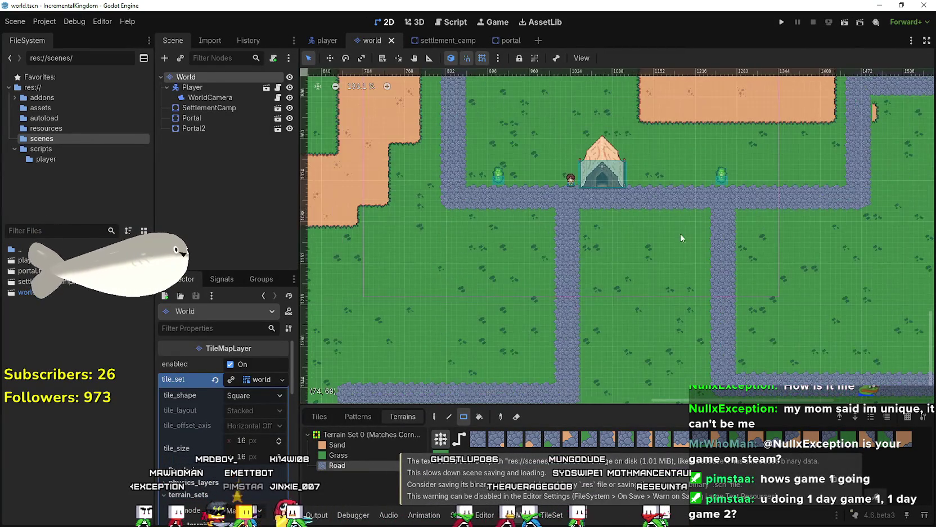
scroll(525, 275, up, 7)
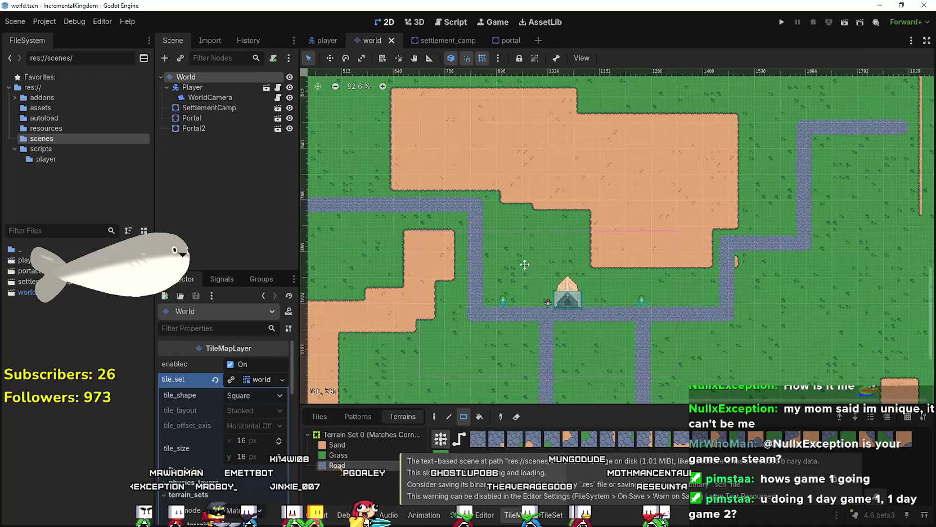
mouse_move(767, 234)
mouse_down()
mouse_move(480, 225)
mouse_move(565, 264)
mouse_up()
scroll(481, 225, down, 2)
scroll(564, 262, up, 4)
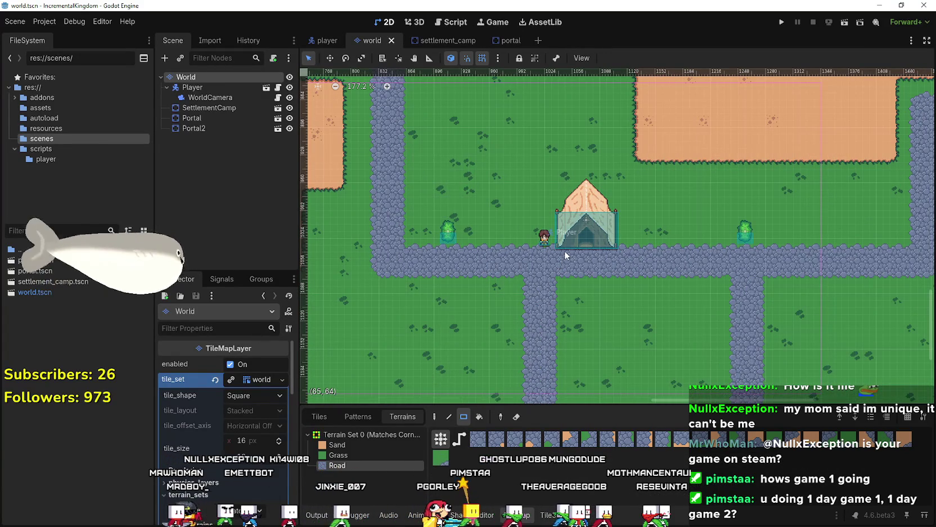
scroll(566, 255, down, 5)
drag(585, 384, 539, 270)
scroll(539, 270, up, 4)
scroll(544, 166, down, 3)
mouse_move(691, 191)
mouse_down()
mouse_move(638, 210)
mouse_move(689, 262)
mouse_move(473, 166)
mouse_move(665, 187)
mouse_up()
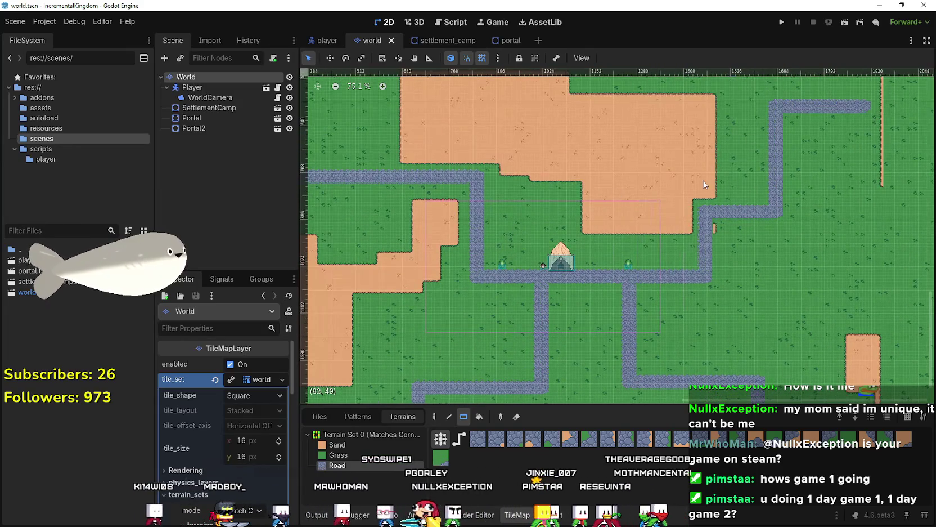
mouse_move(456, 237)
mouse_down()
mouse_move(591, 294)
mouse_move(388, 115)
mouse_move(509, 235)
mouse_up()
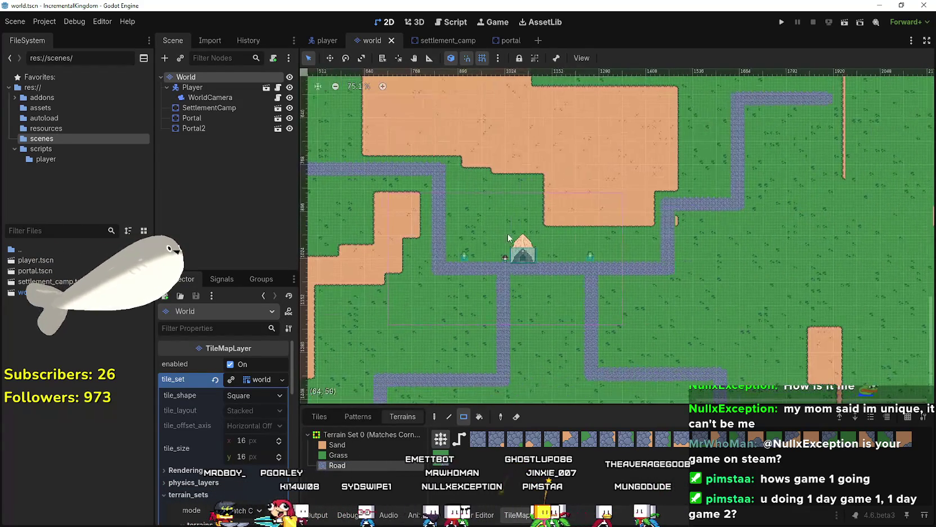
scroll(506, 264, up, 6)
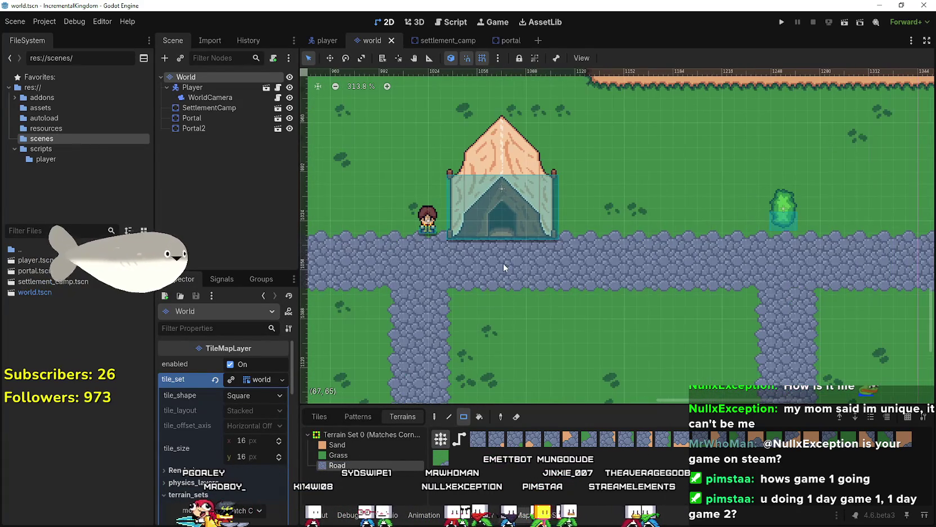
scroll(557, 212, down, 4)
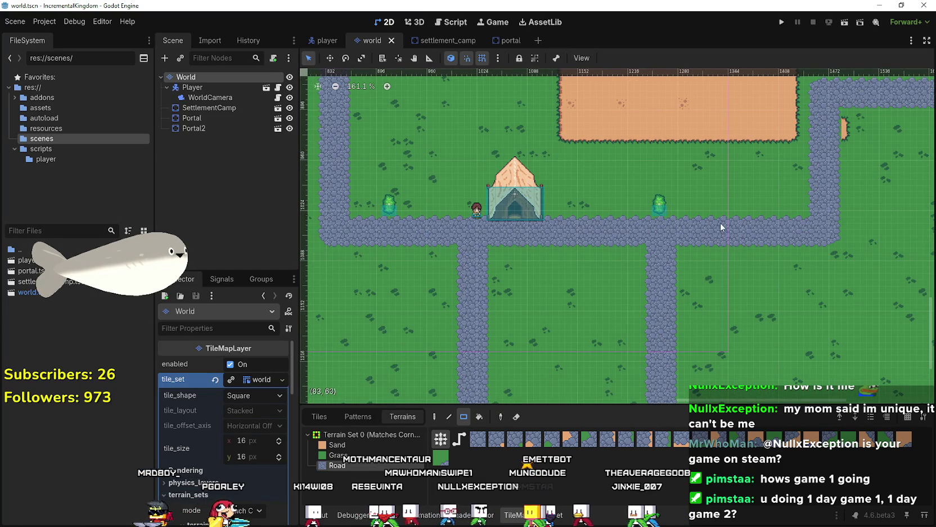
scroll(469, 231, down, 6)
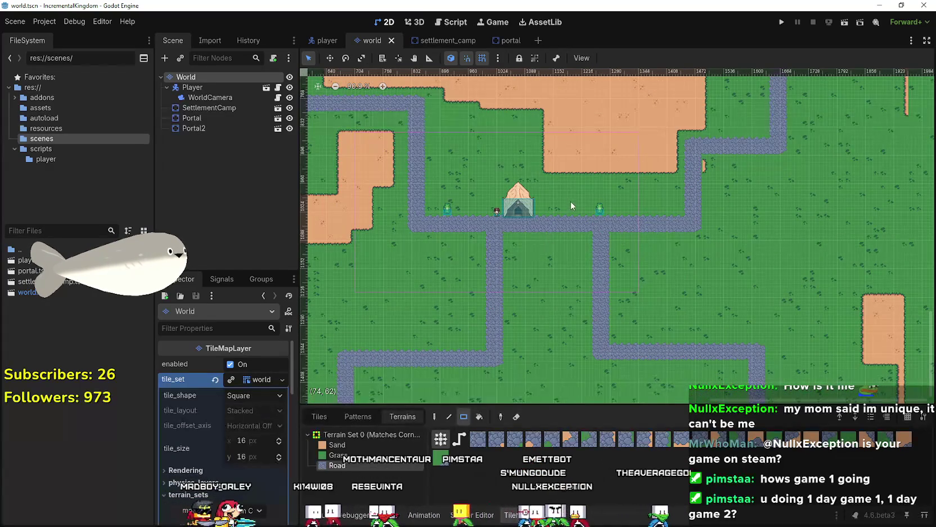
scroll(543, 213, up, 4)
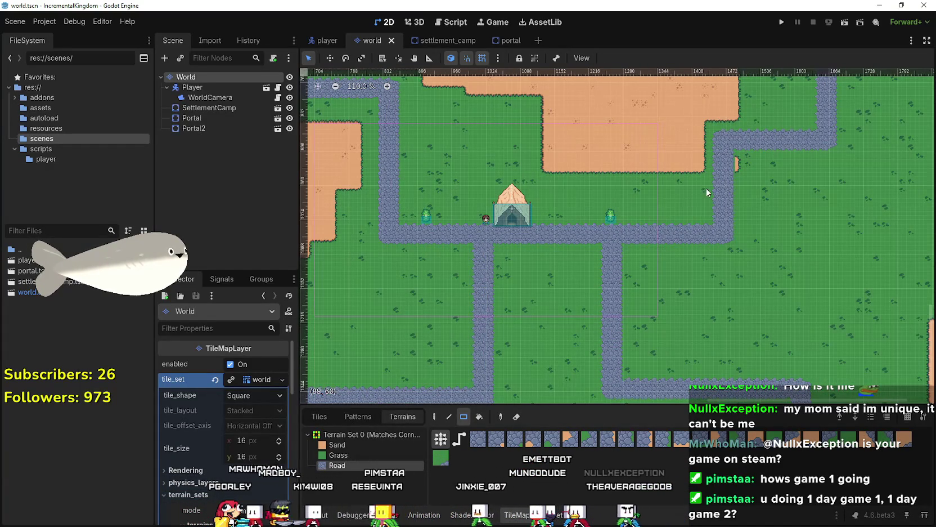
drag(673, 190, 539, 197)
scroll(517, 222, down, 2)
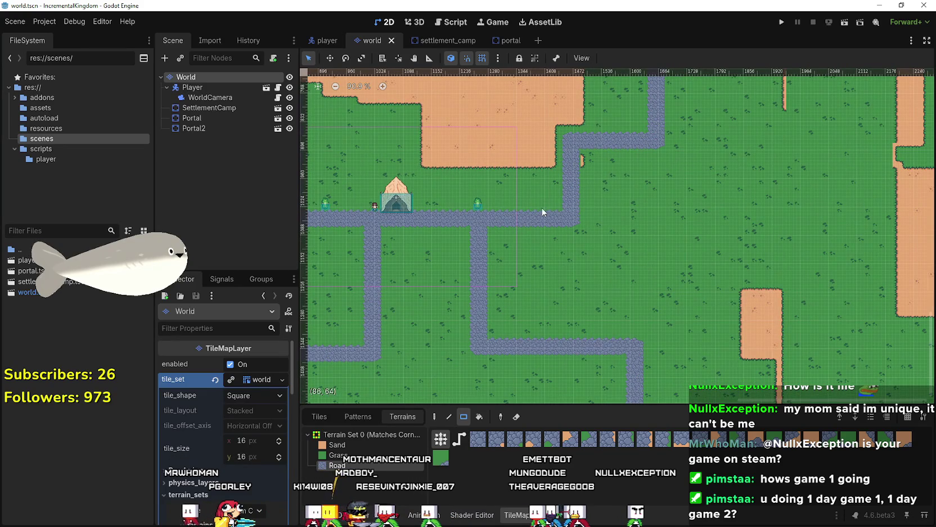
scroll(538, 181, down, 1)
drag(450, 223, 572, 268)
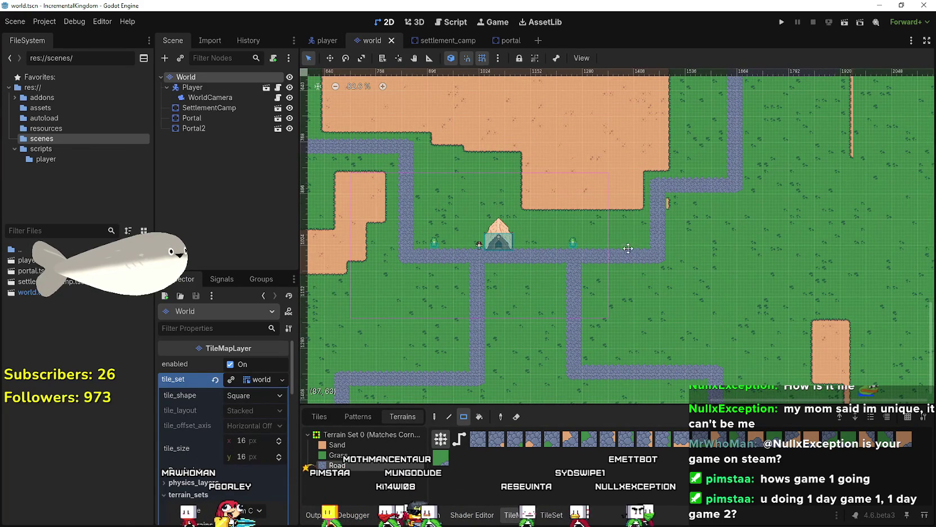
drag(632, 240, 567, 266)
scroll(567, 266, up, 2)
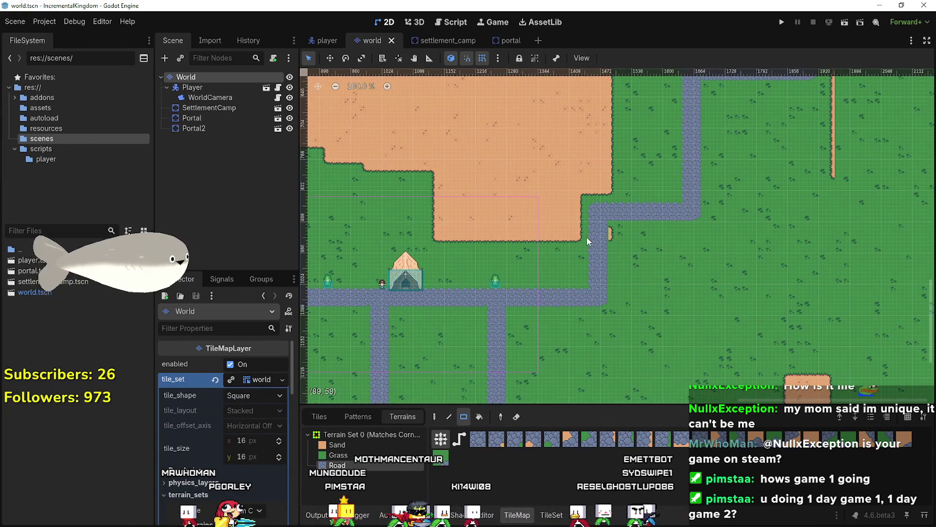
scroll(582, 248, down, 6)
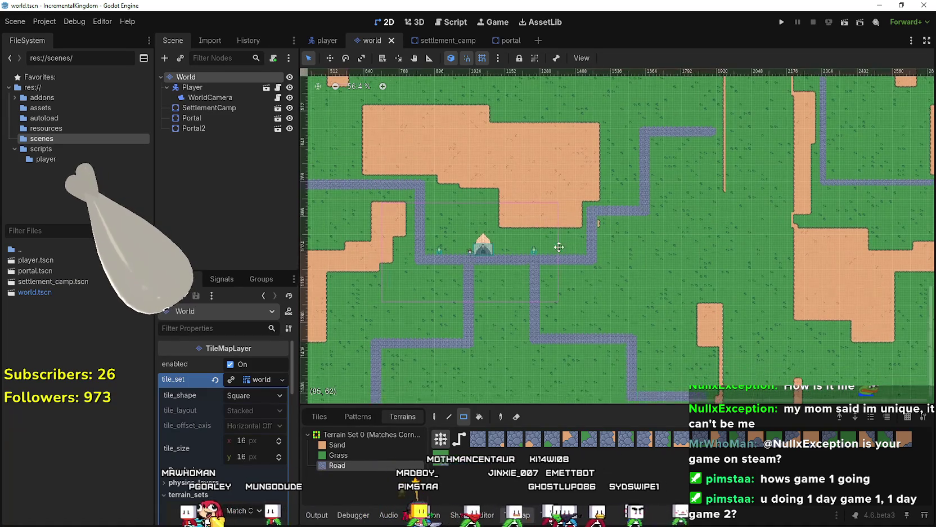
scroll(564, 247, up, 3)
scroll(564, 269, up, 3)
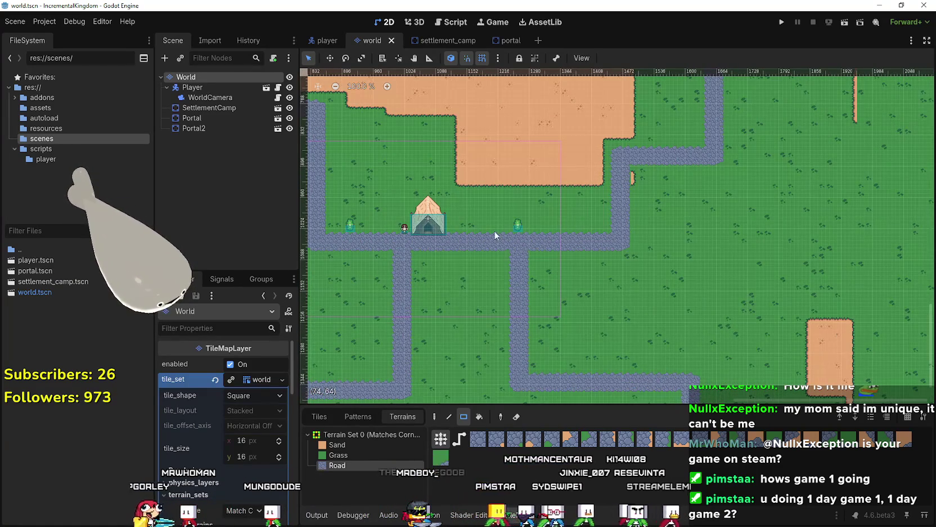
scroll(481, 211, down, 1)
scroll(794, 235, down, 5)
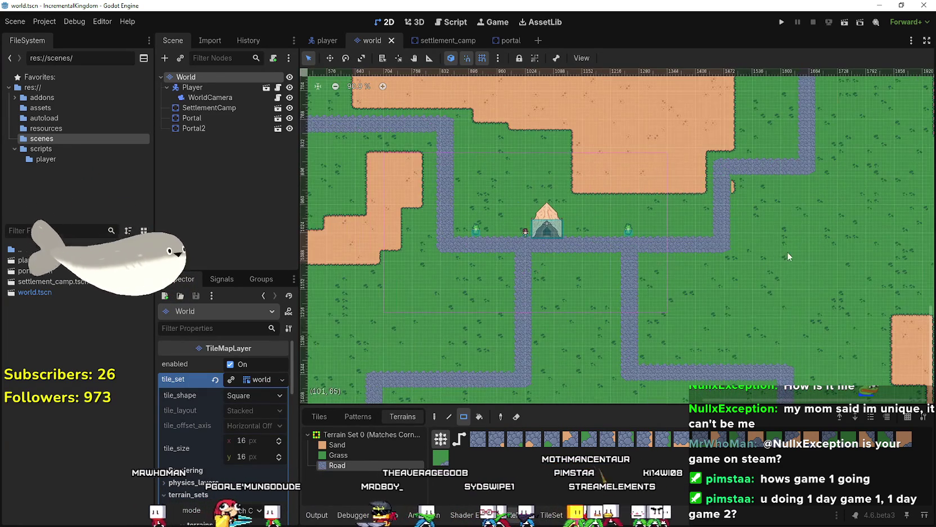
scroll(592, 215, right, 5)
scroll(541, 197, down, 5)
scroll(450, 236, up, 5)
scroll(445, 253, down, 7)
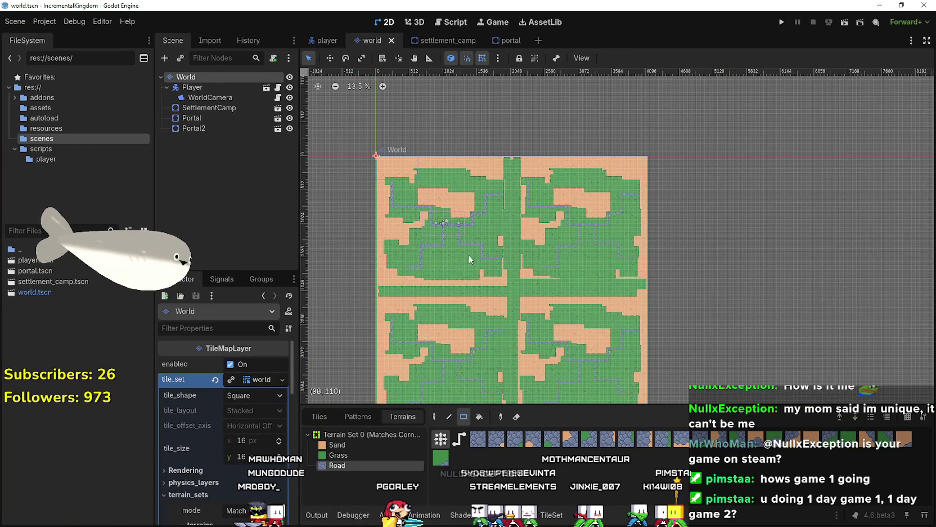
Zoom and pan around the map to inspect the tent, then select SettlementCamp in the Scene tree.
scroll(450, 230, up, 14)
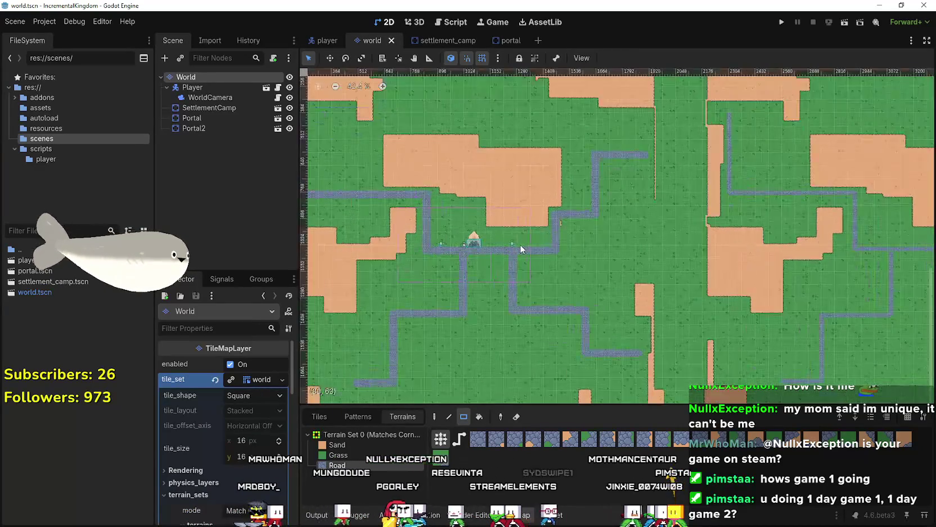
scroll(518, 253, up, 11)
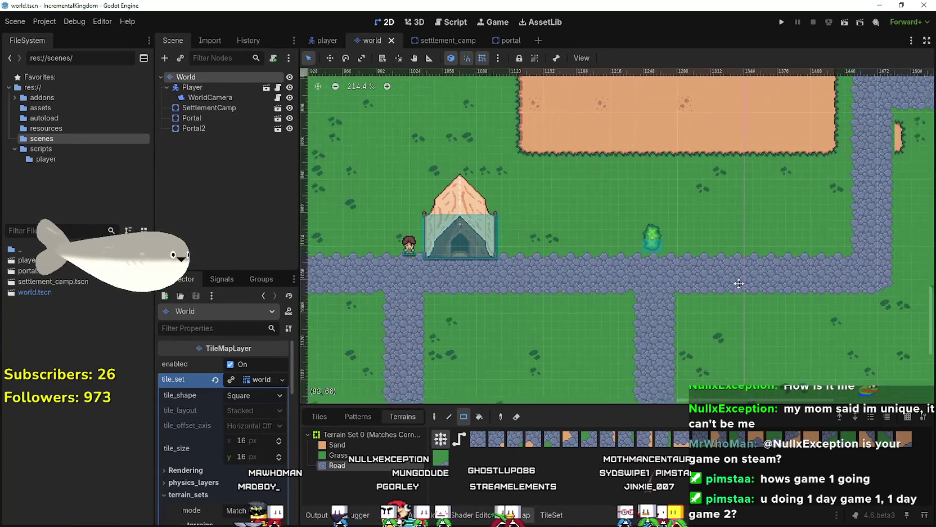
scroll(593, 236, left, 3)
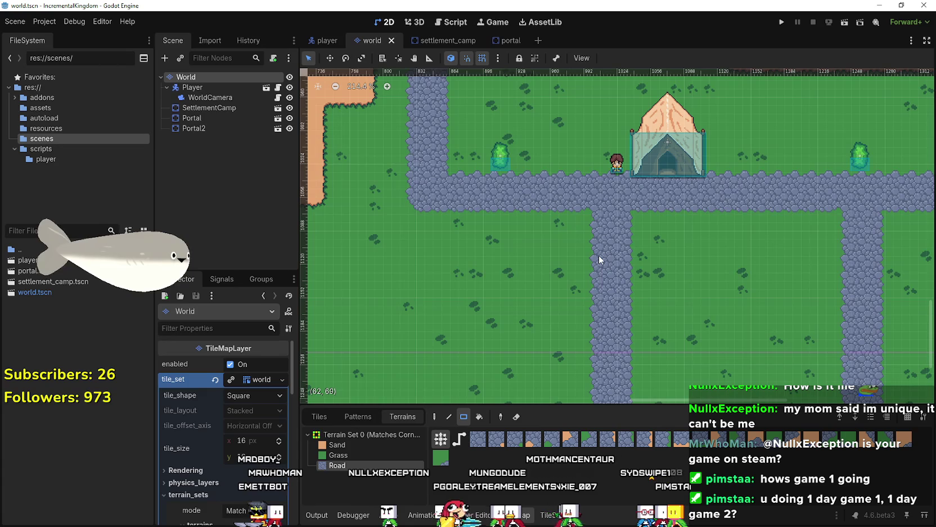
scroll(598, 255, left, 8)
scroll(606, 229, up, 6)
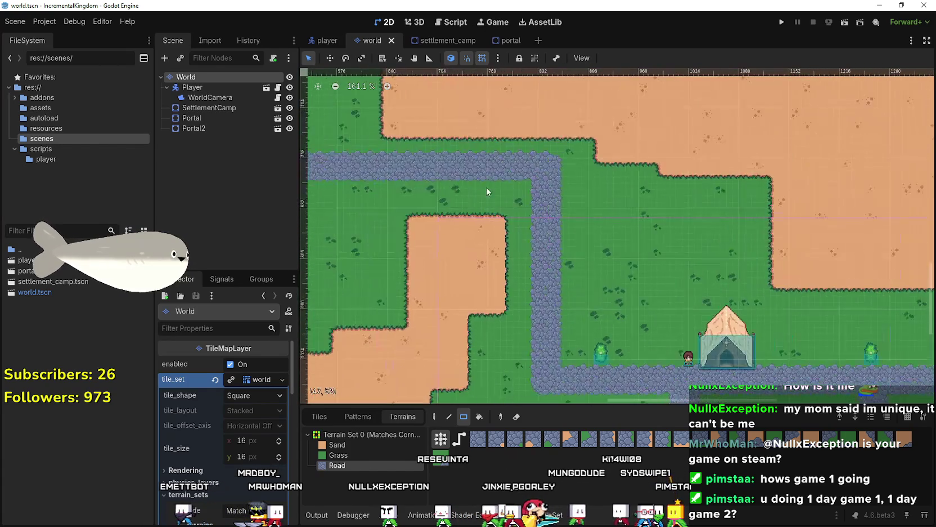
scroll(758, 295, down, 4)
scroll(466, 152, right, 8)
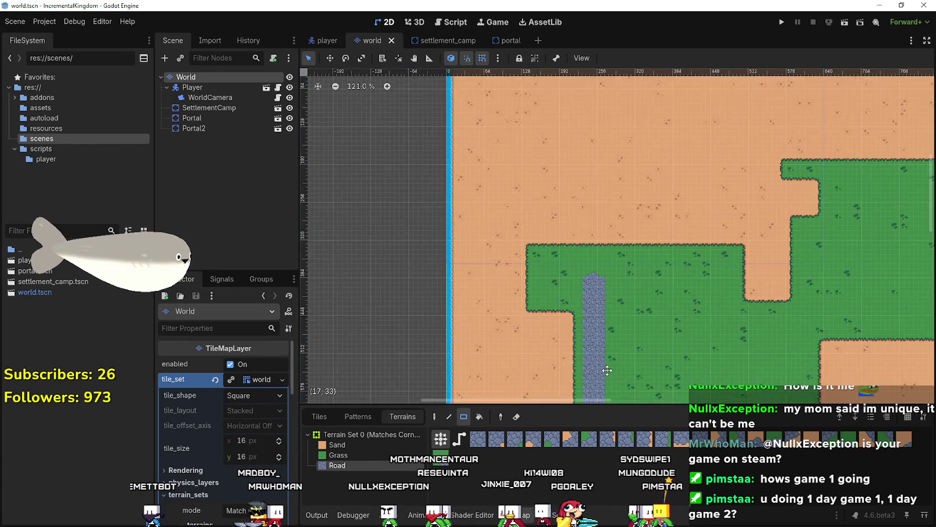
scroll(580, 287, right, 2)
scroll(389, 209, up, 3)
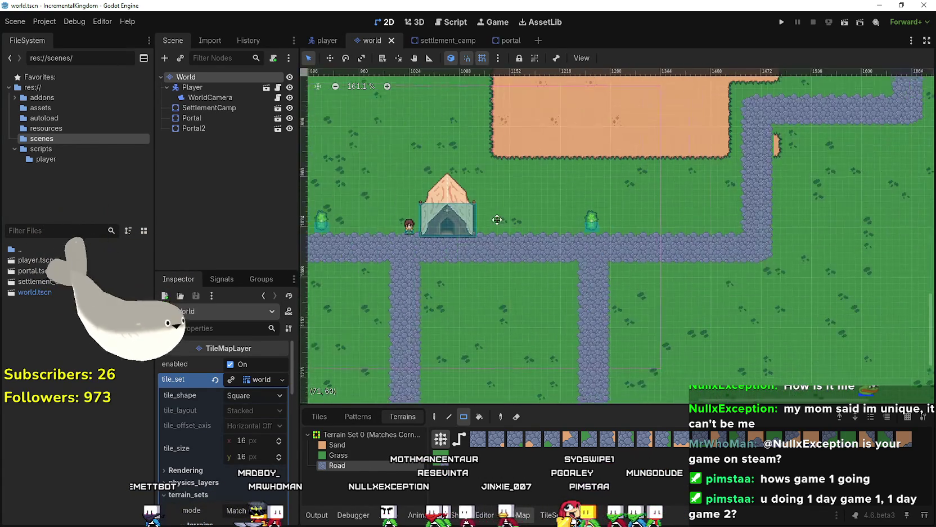
scroll(506, 244, down, 1)
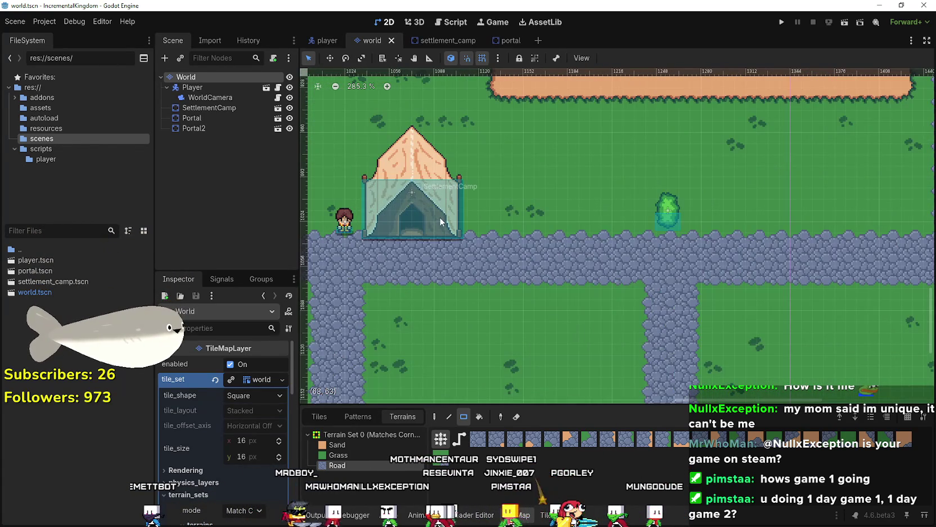
scroll(440, 216, left, 3)
scroll(582, 204, up, 3)
scroll(571, 206, down, 4)
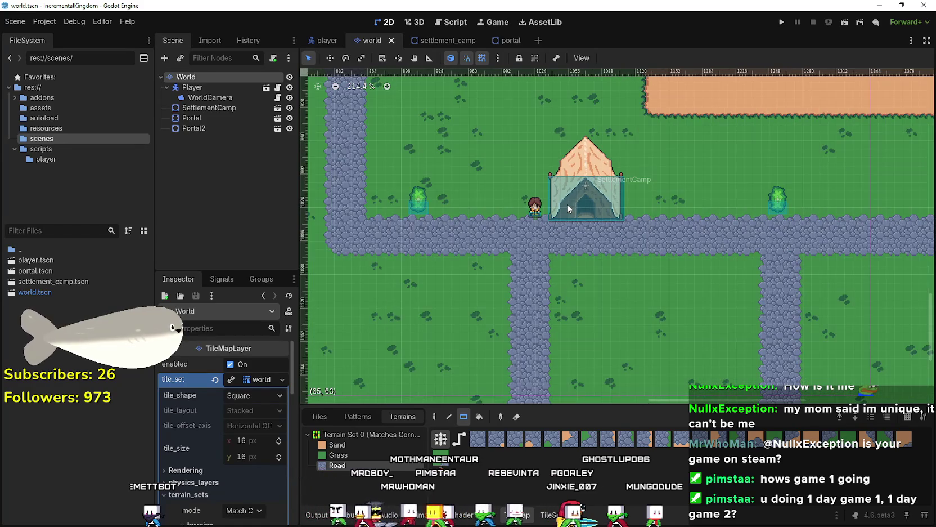
scroll(567, 209, down, 3)
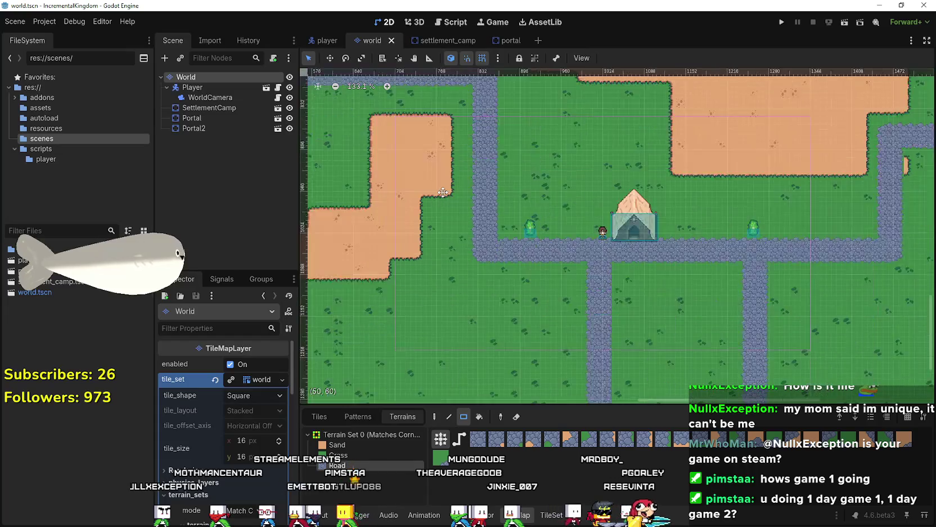
scroll(565, 263, left, 3)
scroll(562, 253, right, 5)
scroll(552, 231, up, 2)
scroll(550, 226, up, 2)
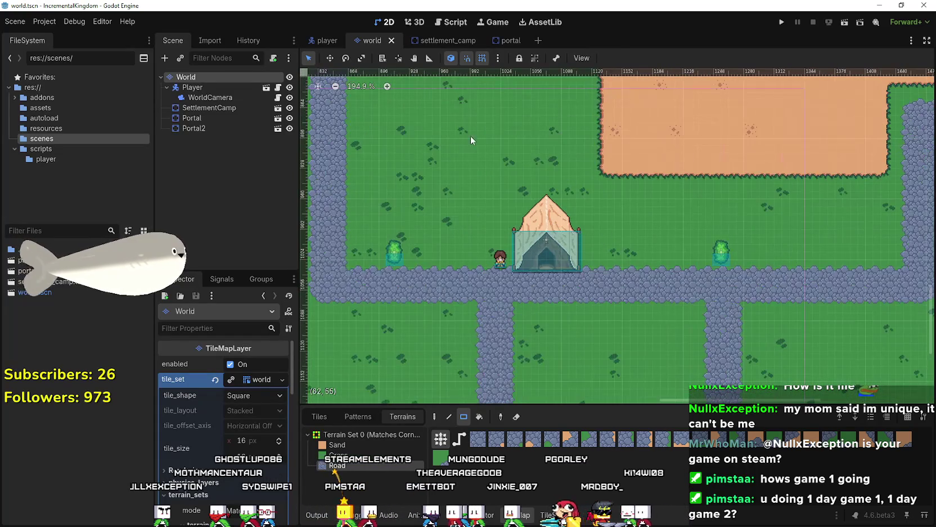
scroll(585, 276, down, 2)
scroll(550, 269, down, 1)
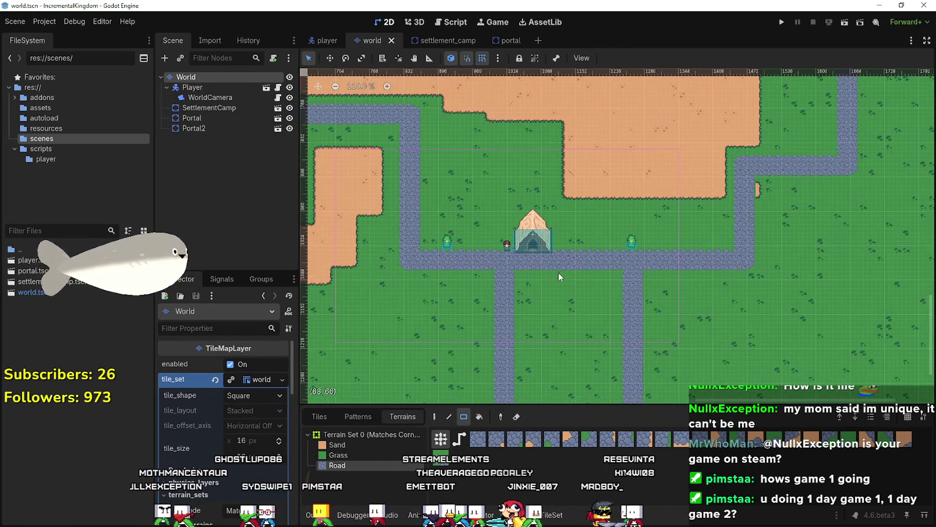
scroll(535, 244, right, 1)
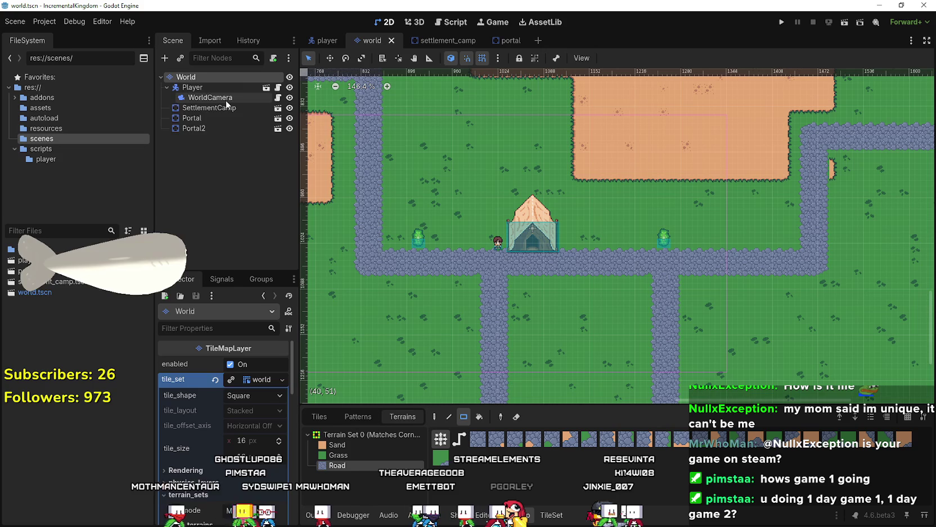
double_click(208, 108)
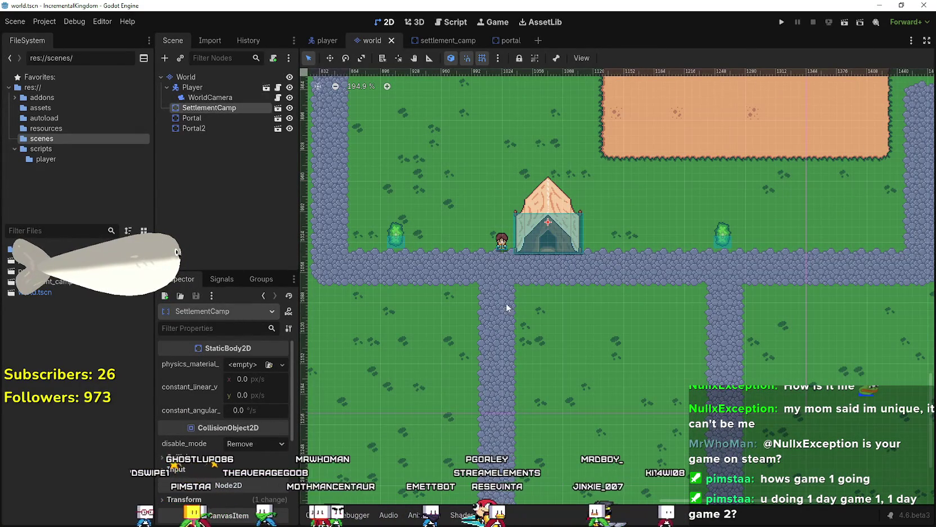
Duplicate SettlementCamp with Ctrl+D and place the copies, SettlementCamp2–10, beside the roads.
key(ctrl+d)
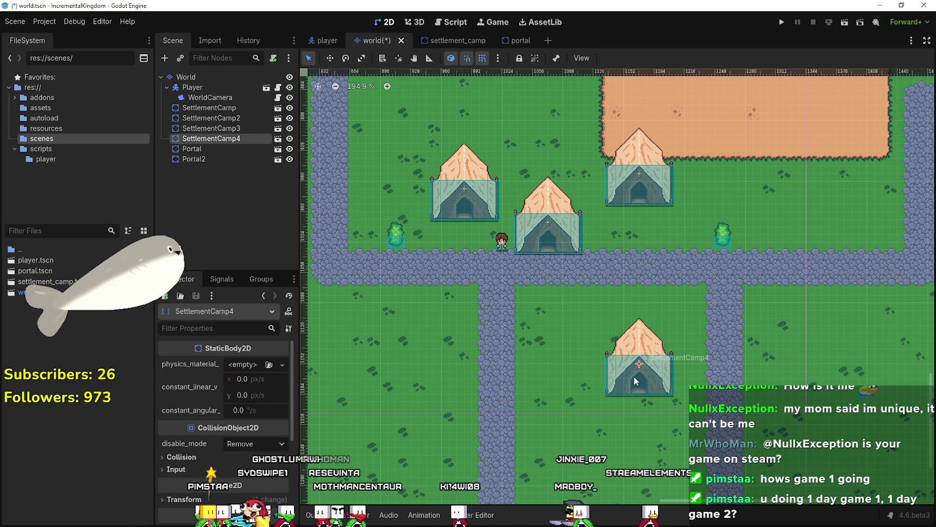
scroll(635, 382, down, 3)
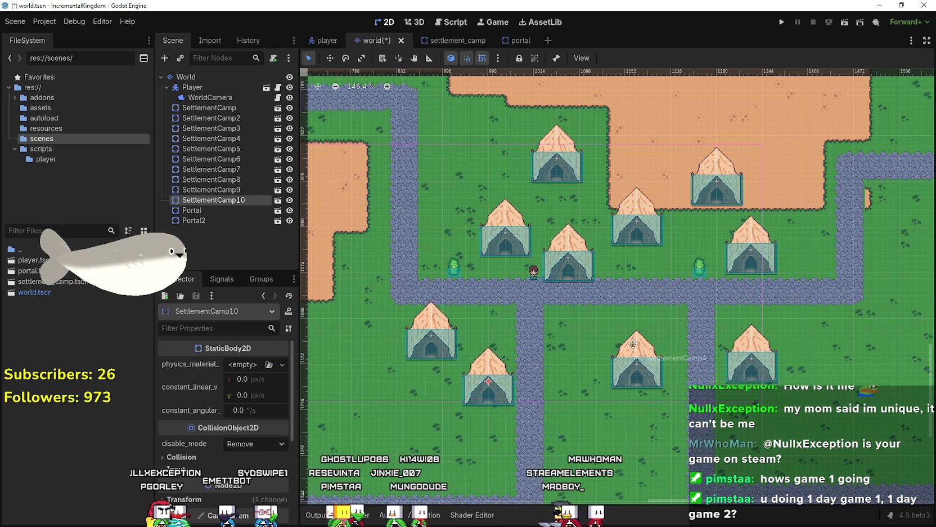
scroll(495, 323, down, 2)
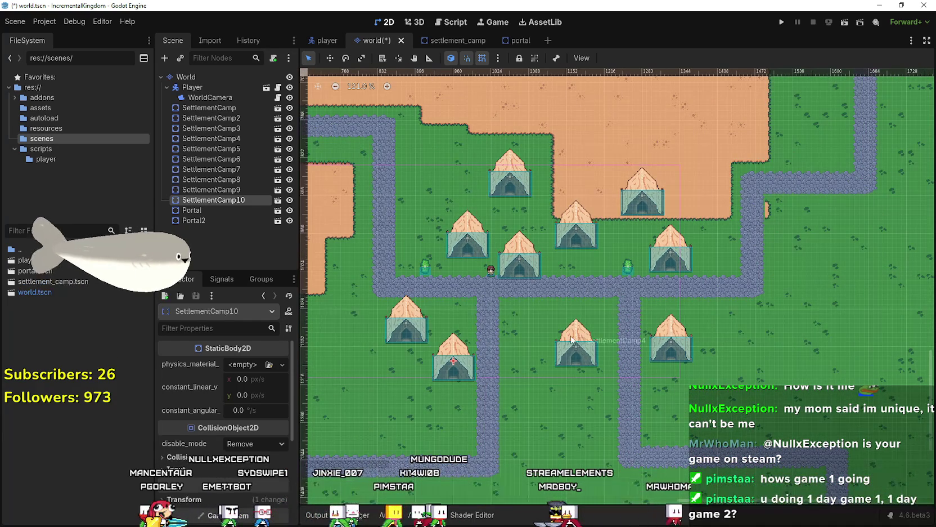
scroll(568, 327, down, 5)
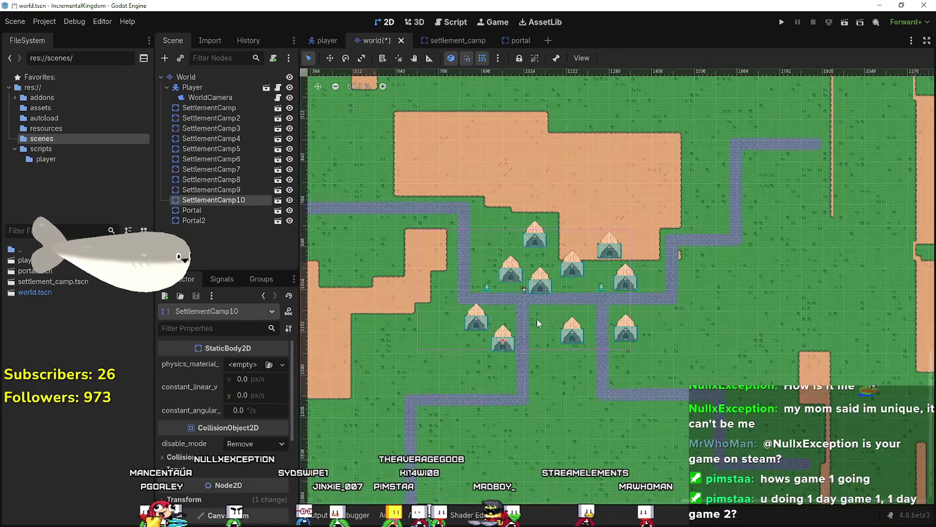
scroll(537, 318, up, 8)
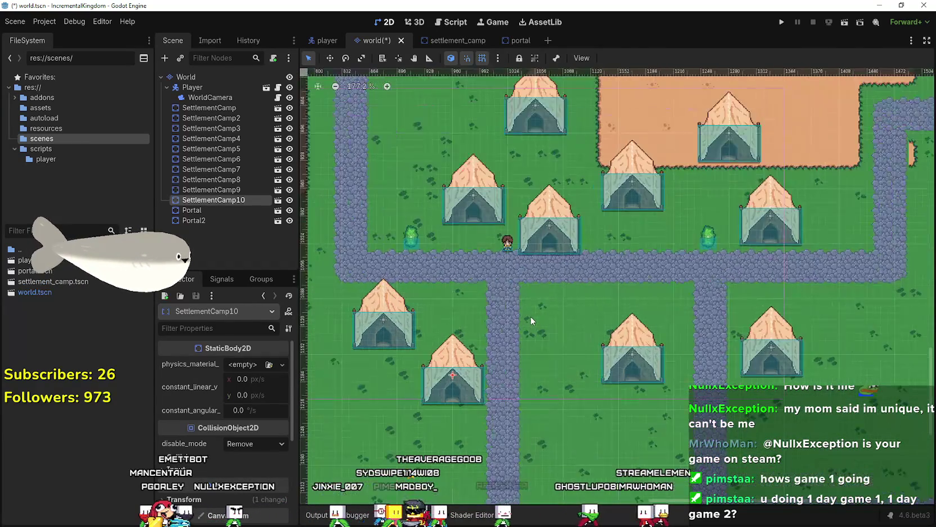
scroll(530, 318, down, 12)
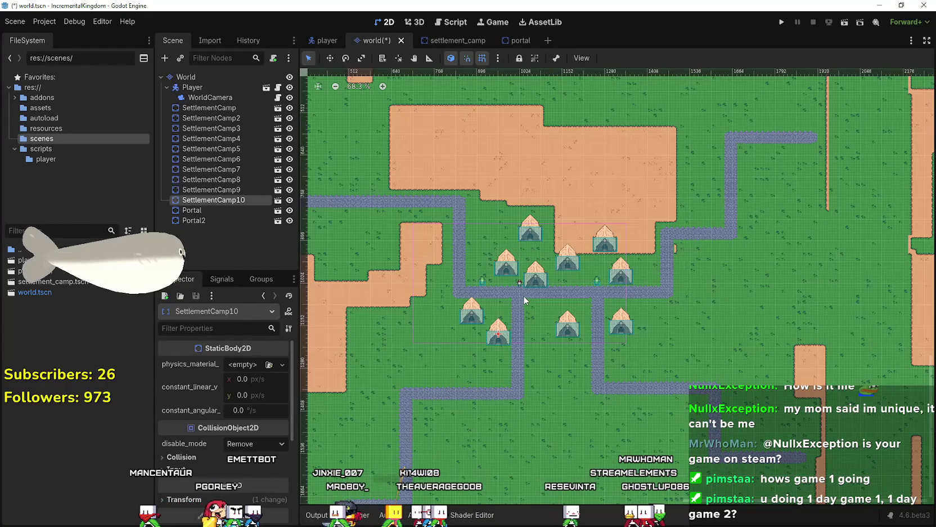
scroll(523, 289, up, 1)
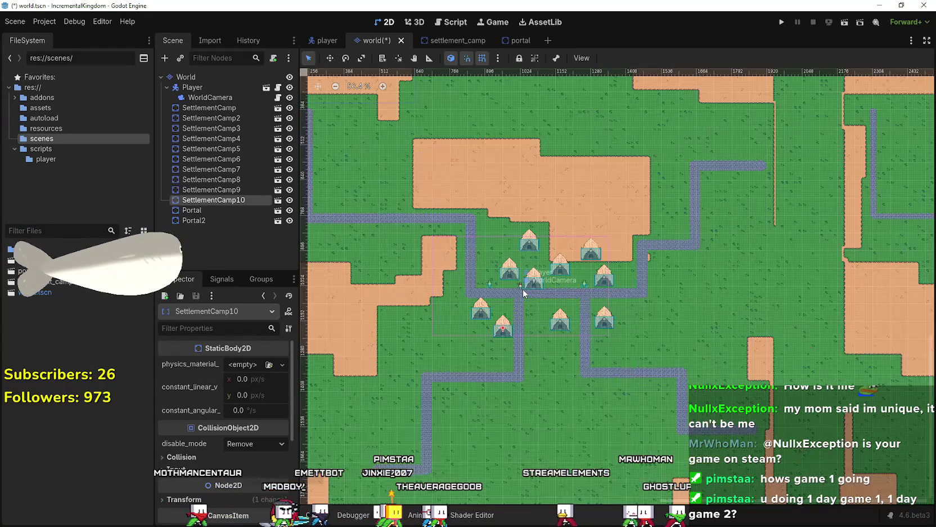
scroll(552, 258, down, 3)
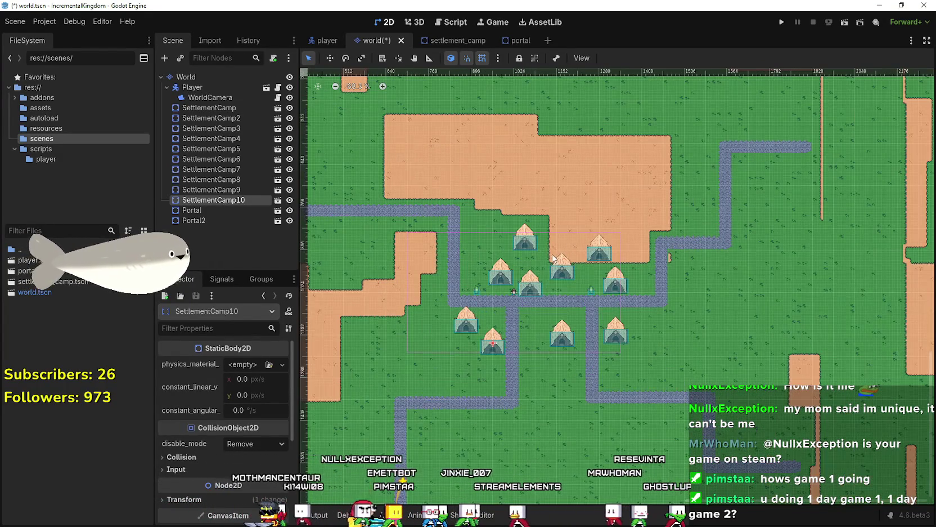
scroll(689, 320, up, 2)
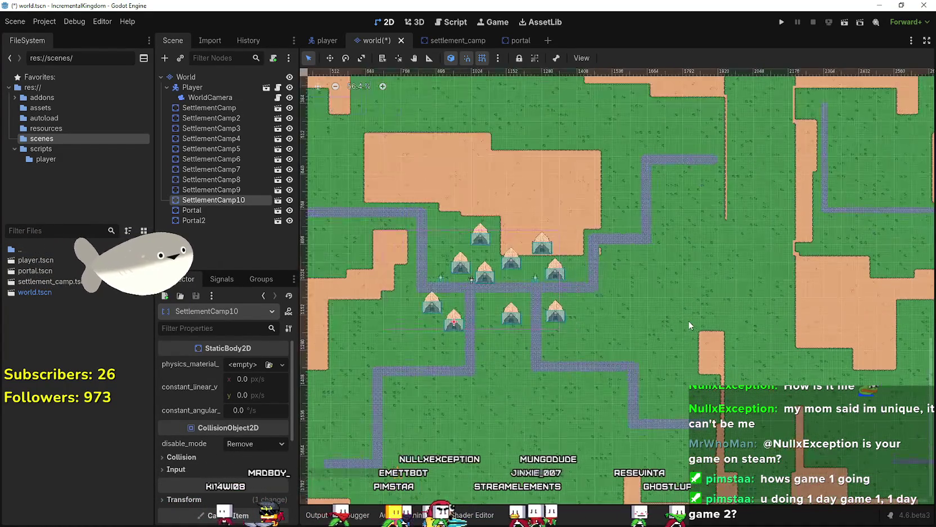
scroll(562, 283, up, 2)
scroll(523, 272, up, 2)
scroll(523, 271, down, 3)
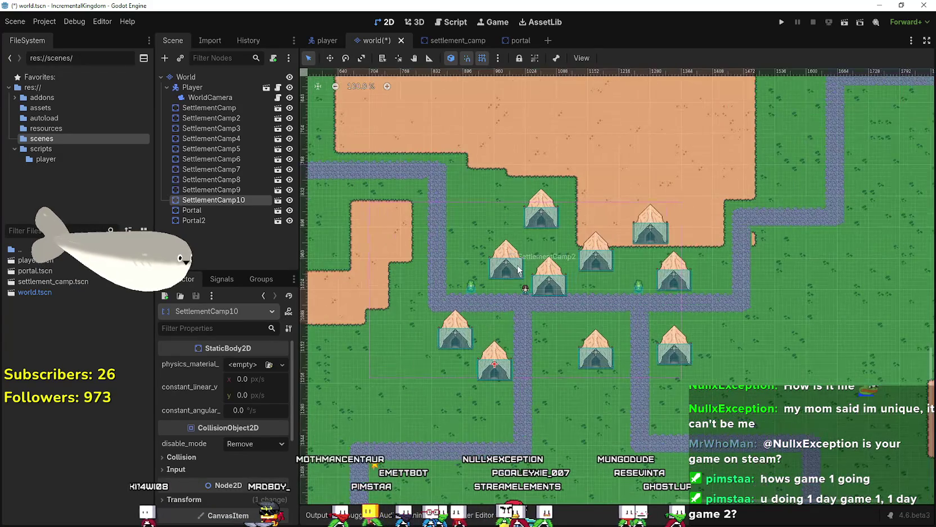
Zoom and pan the 2D viewport to frame the tent cluster and roads.
scroll(576, 304, up, 3)
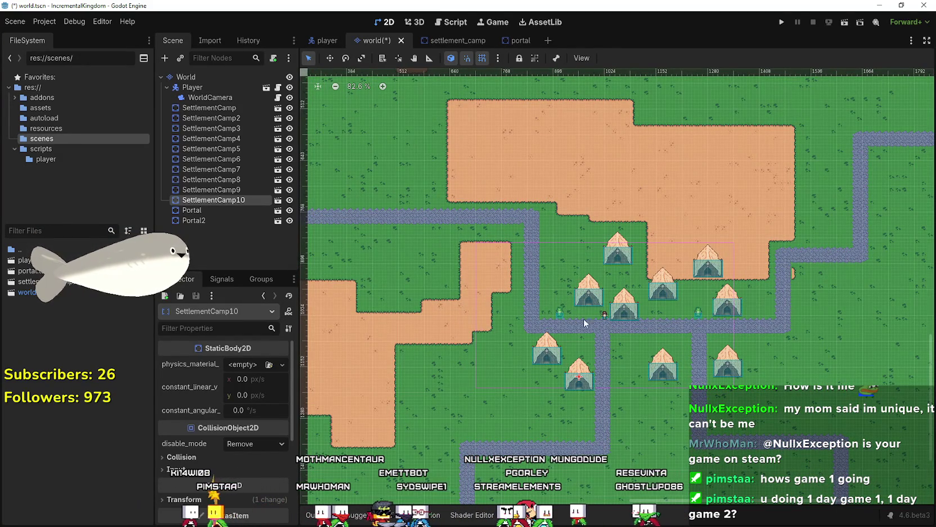
scroll(565, 309, up, 3)
scroll(563, 310, down, 3)
scroll(459, 248, up, 3)
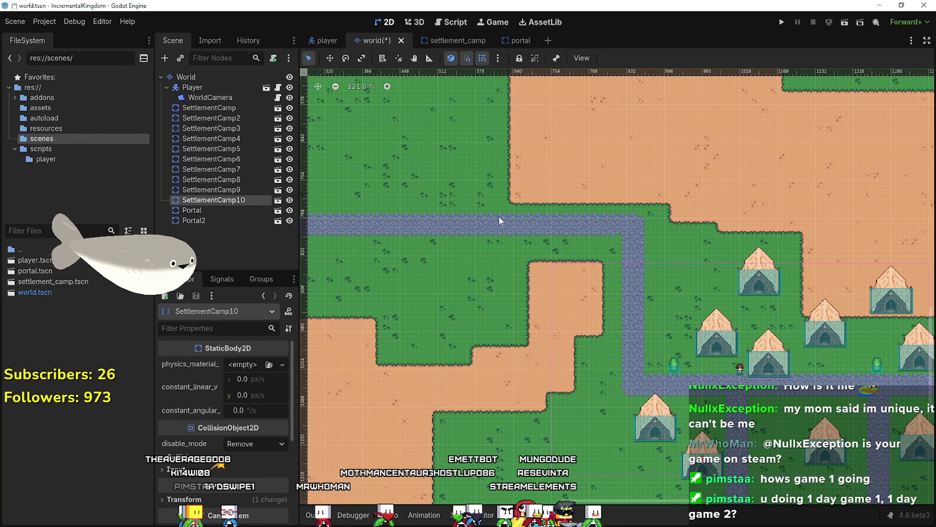
scroll(636, 367, down, 4)
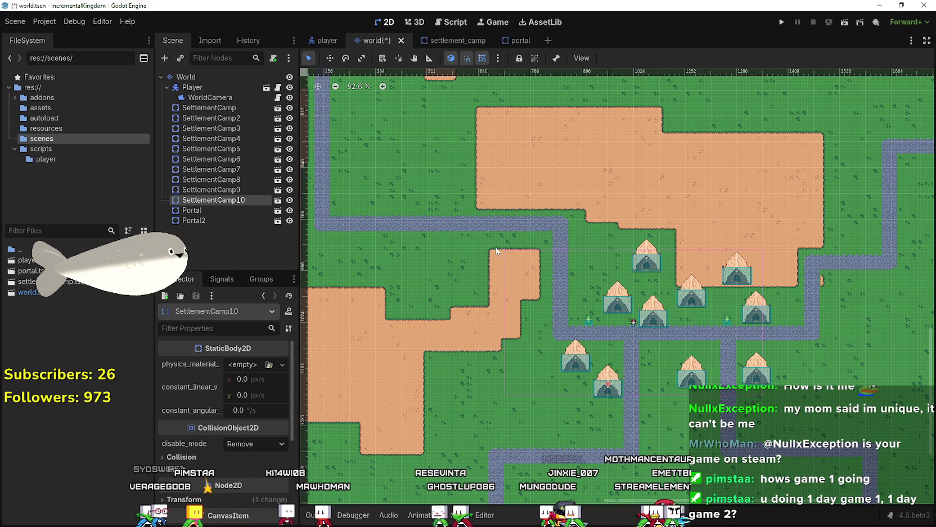
scroll(511, 315, down, 6)
scroll(511, 319, up, 5)
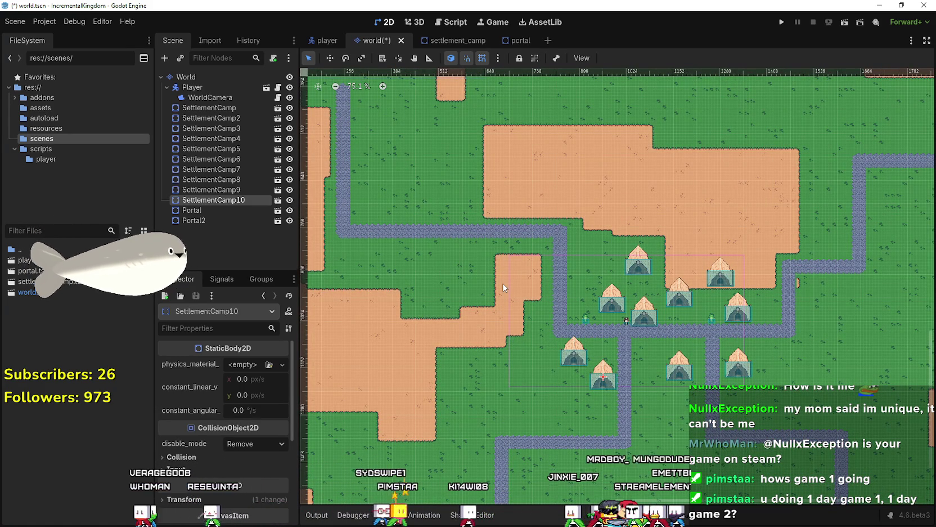
scroll(504, 289, down, 1)
scroll(504, 288, up, 1)
scroll(504, 288, down, 1)
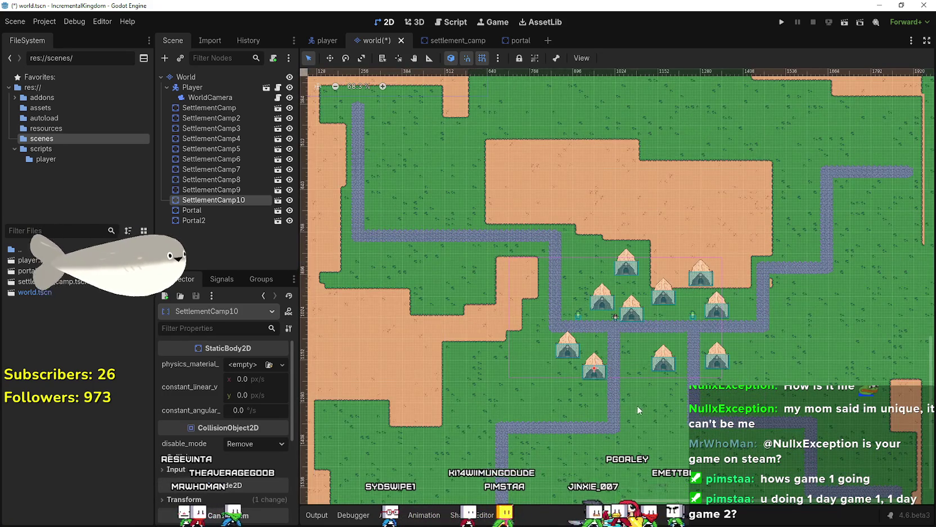
scroll(635, 404, down, 5)
mouse_move(434, 289)
mouse_down()
mouse_move(496, 289)
mouse_move(501, 232)
mouse_up()
scroll(597, 222, up, 2)
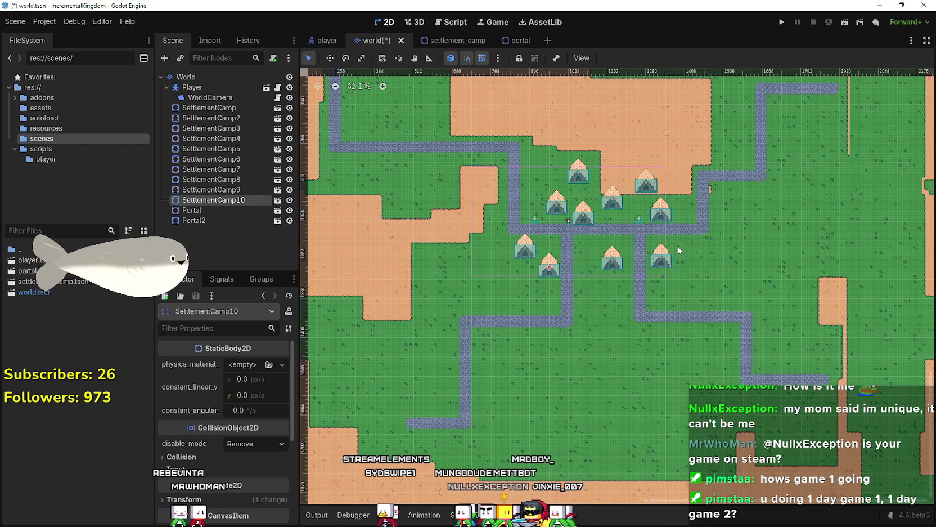
scroll(652, 207, up, 1)
scroll(647, 210, up, 8)
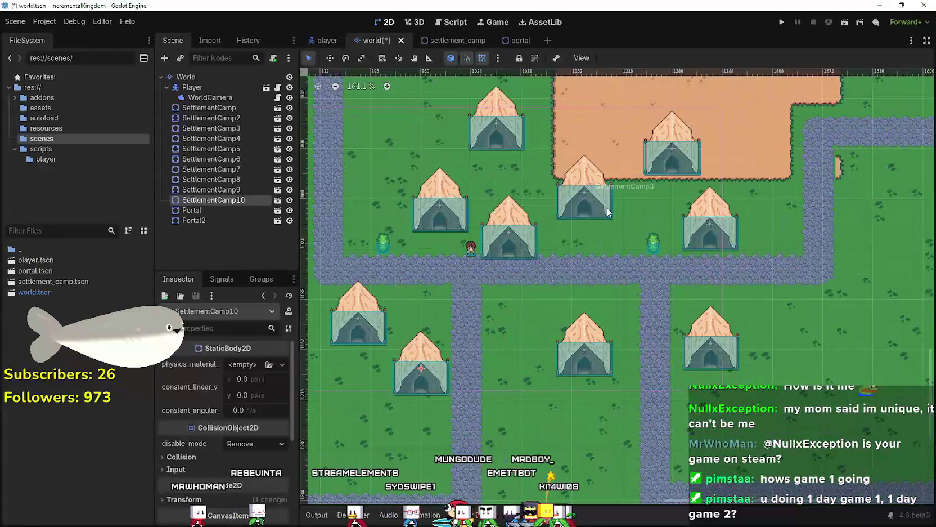
drag(497, 309, 546, 276)
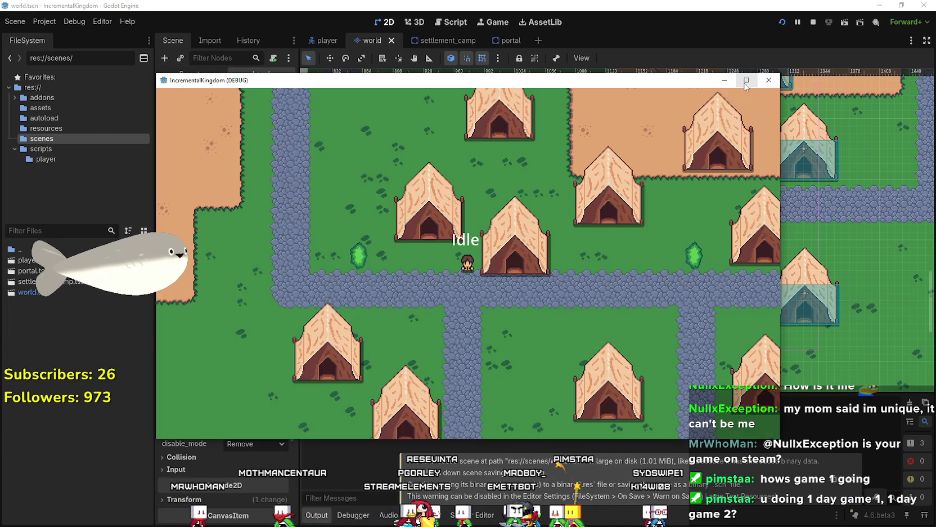
Maximize the game window, walk the player past the tents, roads and sand, then restore it.
click(746, 80)
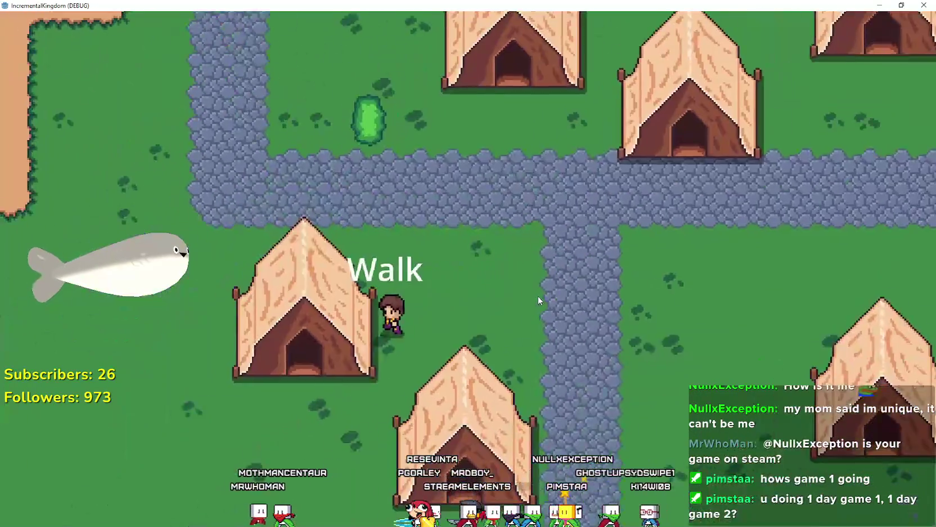
scroll(541, 289, down, 2)
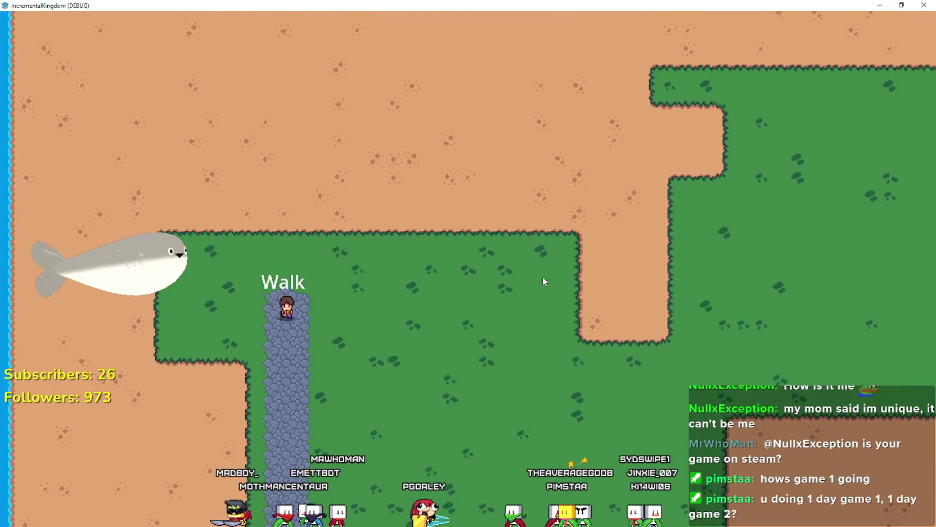
scroll(543, 276, down, 2)
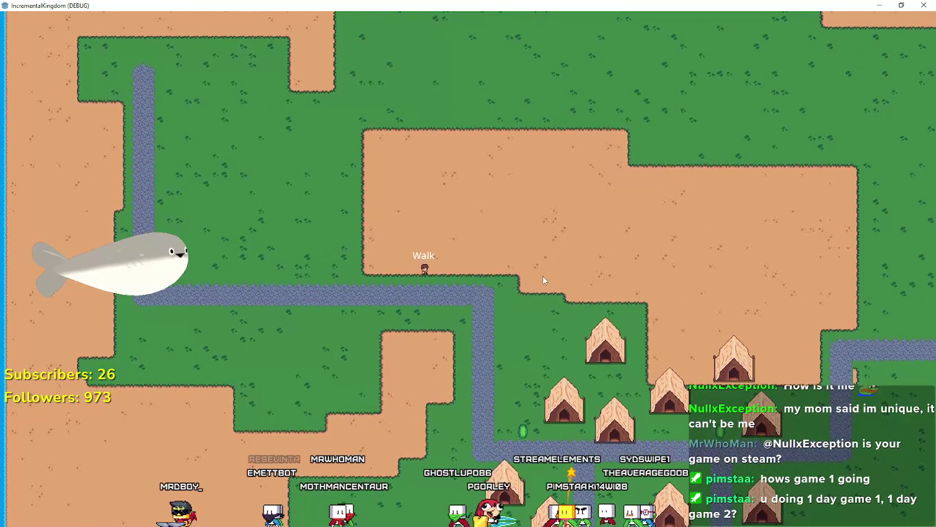
scroll(543, 277, up, 2)
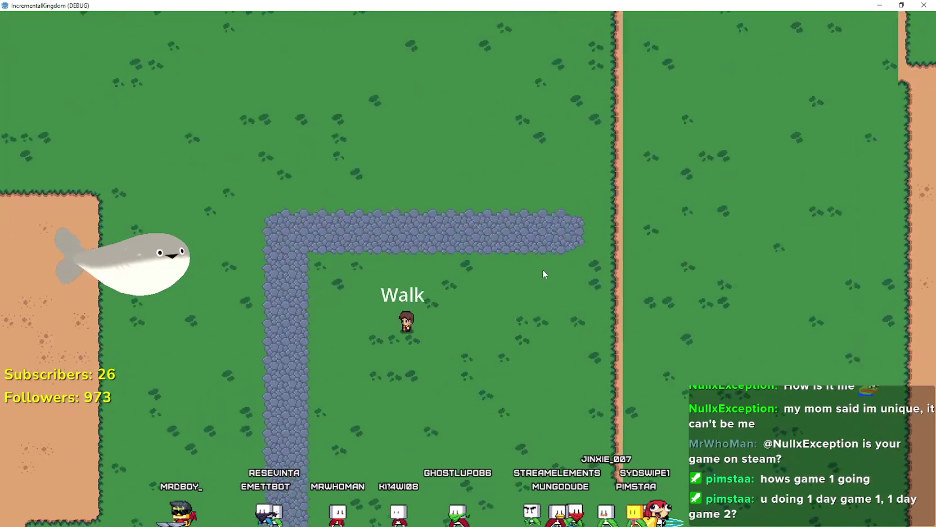
scroll(515, 341, down, 2)
scroll(470, 318, up, 2)
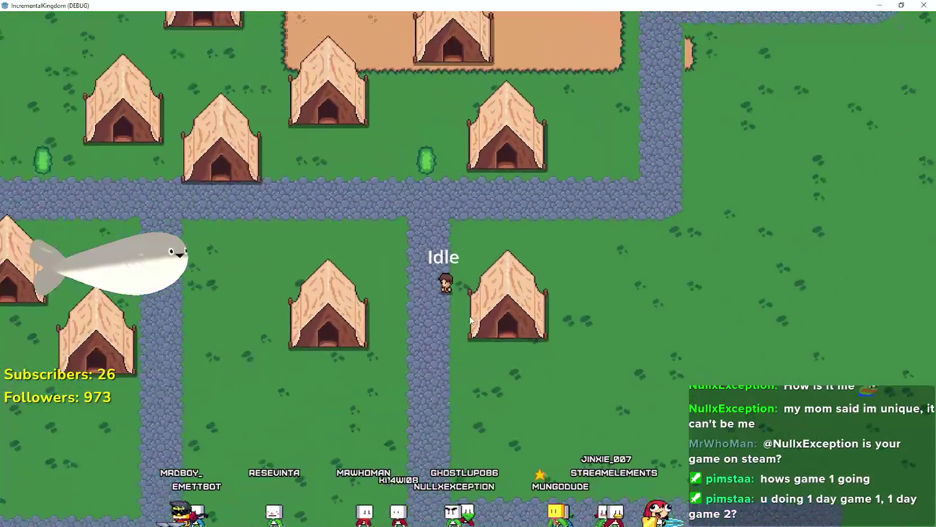
scroll(471, 319, down, 2)
scroll(470, 315, up, 2)
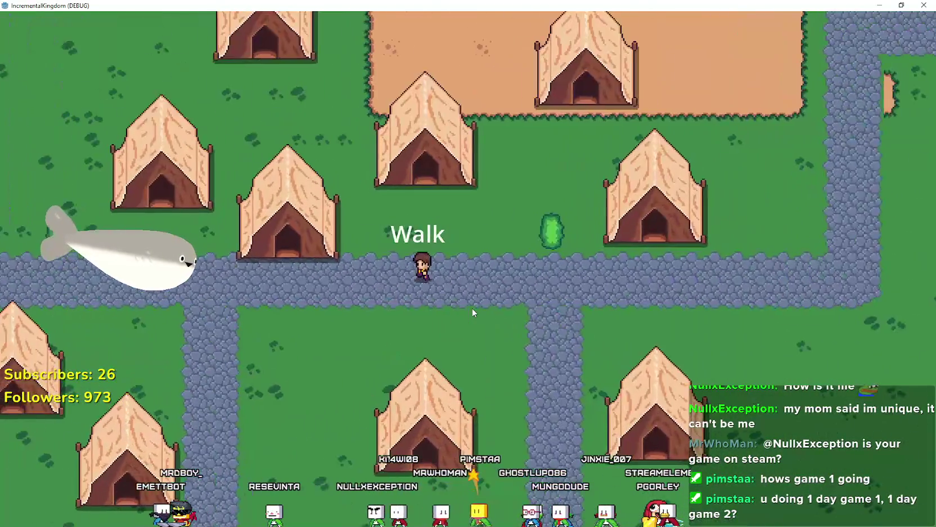
scroll(497, 334, down, 2)
scroll(435, 259, up, 1)
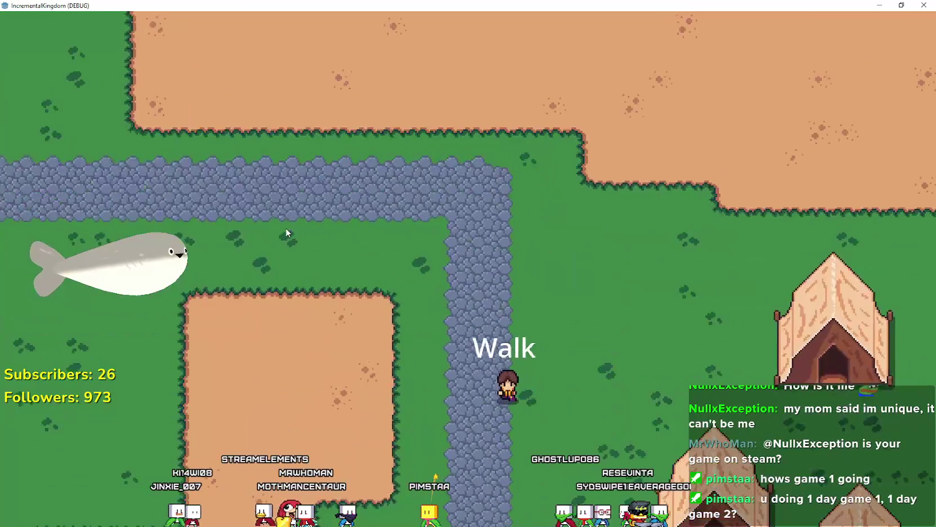
scroll(284, 222, down, 3)
scroll(614, 309, up, 3)
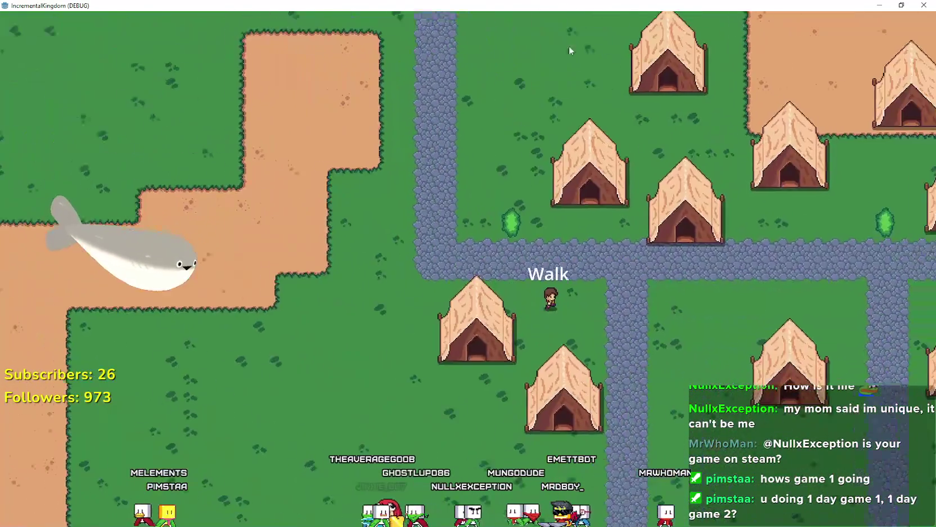
double_click(528, 5)
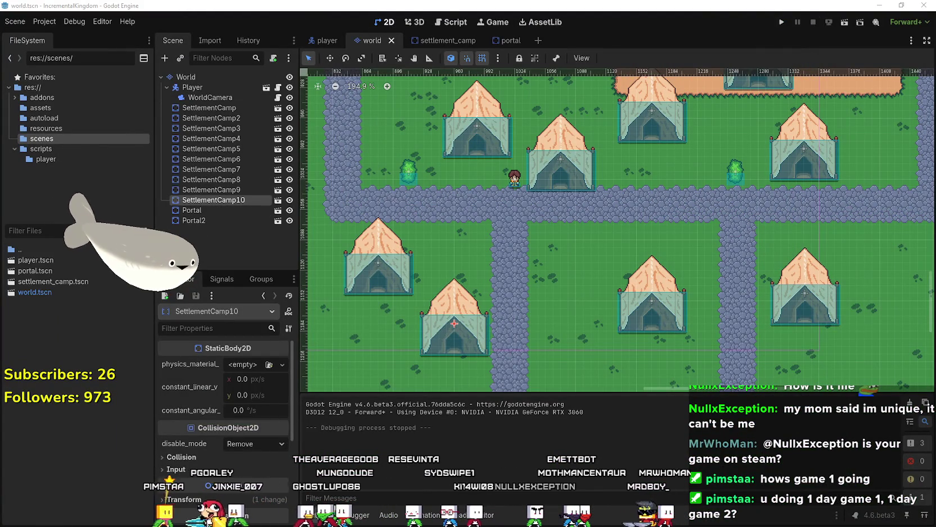
Switch to the Aseprite window showing atlas_texture.png.
key(alt+Tab)
scroll(376, 178, down, 3)
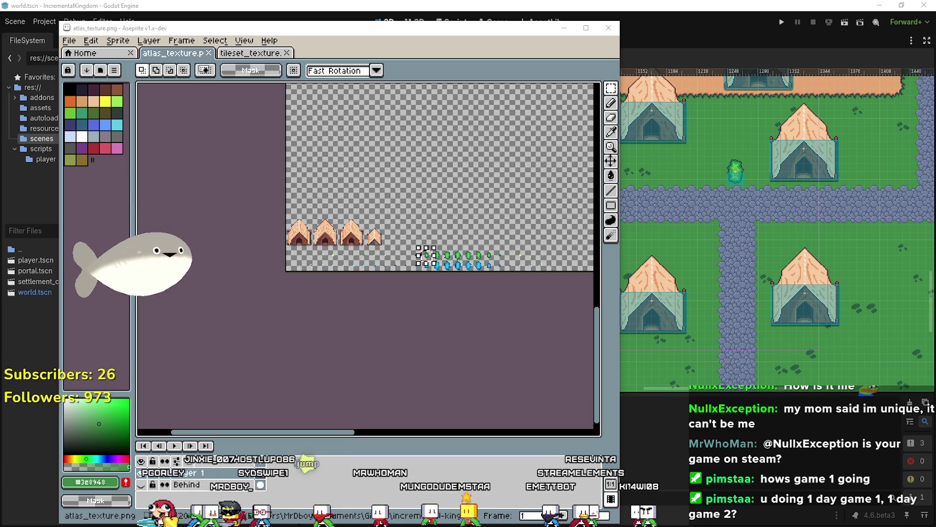
Copy the palisade sprites from Palisade.png with a rectangular selection, then close that image.
click(216, 52)
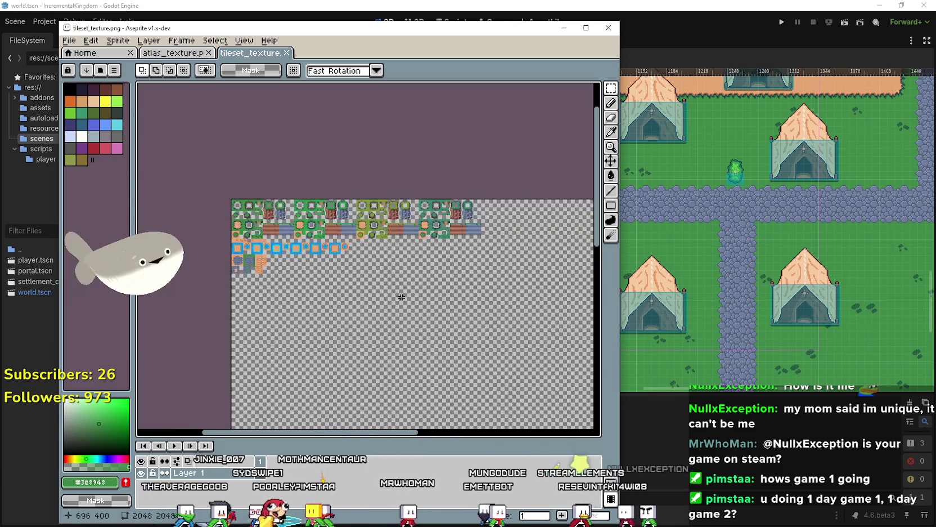
scroll(399, 294, up, 2)
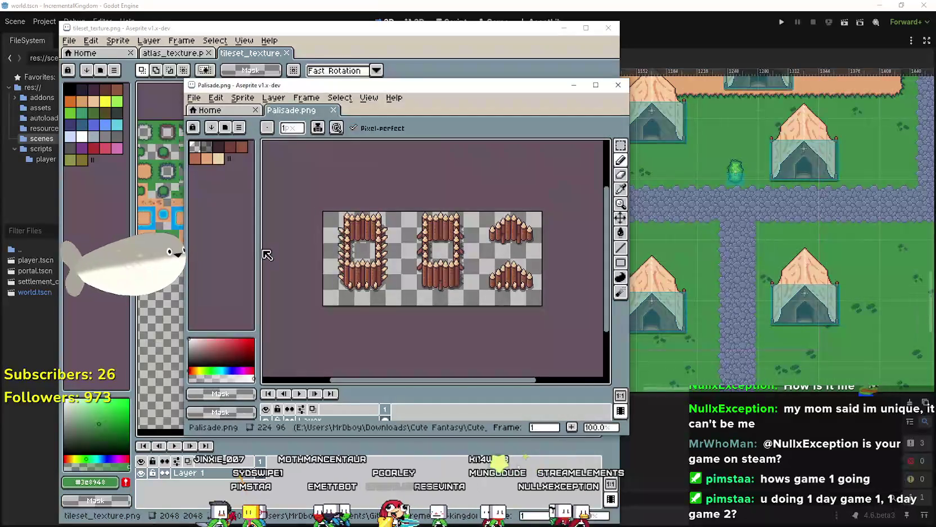
click(620, 145)
scroll(304, 305, down, 2)
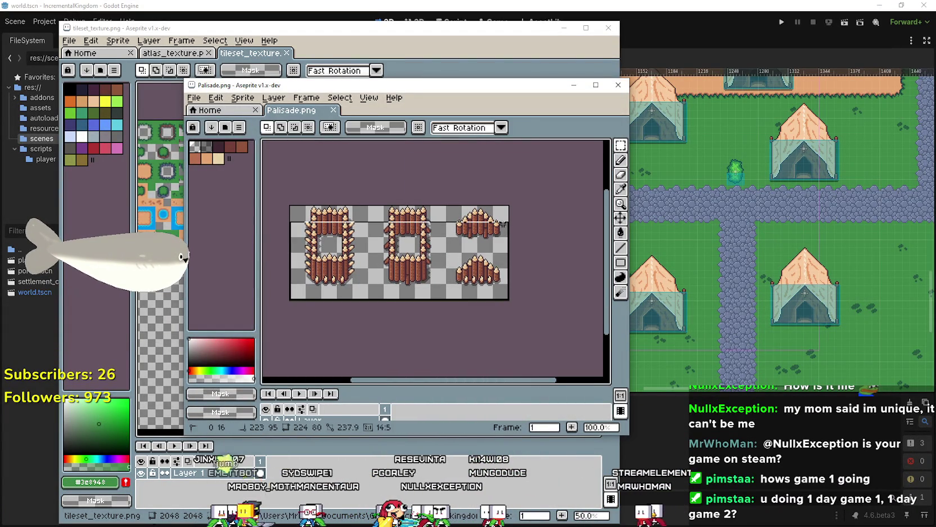
click(618, 85)
scroll(304, 237, down, 5)
Paste the palisades into tileset_texture.png at 144,224 beside the road tiles and save.
key(ctrl+v)
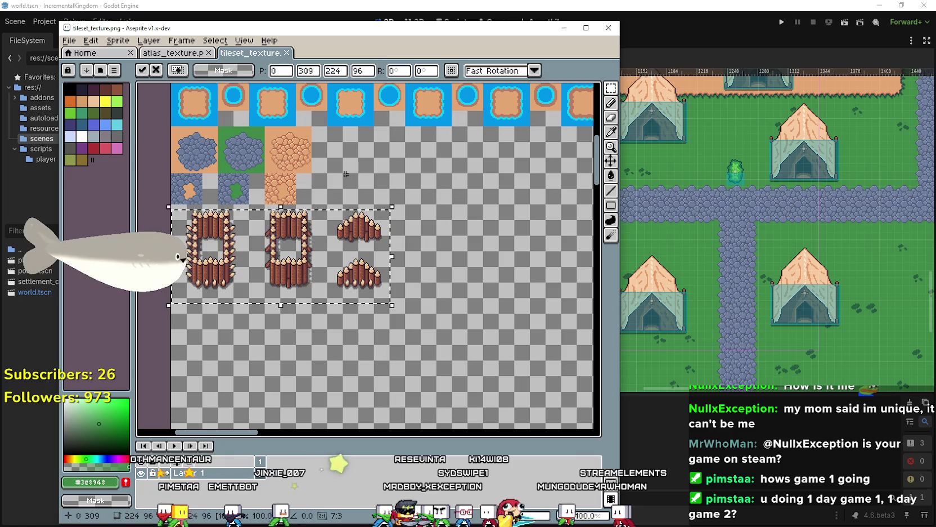
mouse_move(264, 252)
mouse_down()
mouse_move(410, 167)
mouse_move(383, 165)
mouse_up()
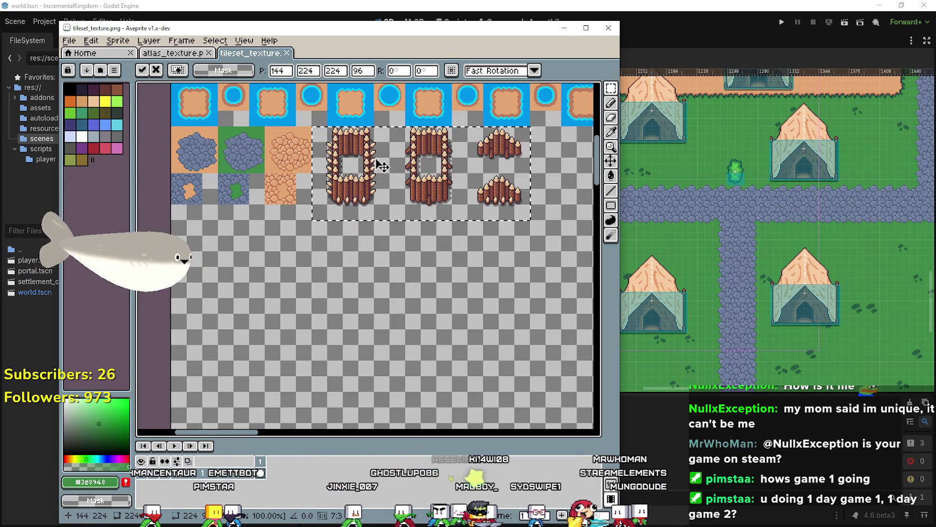
scroll(365, 215, up, 2)
scroll(366, 214, up, 2)
scroll(407, 230, down, 2)
key(ctrl+d)
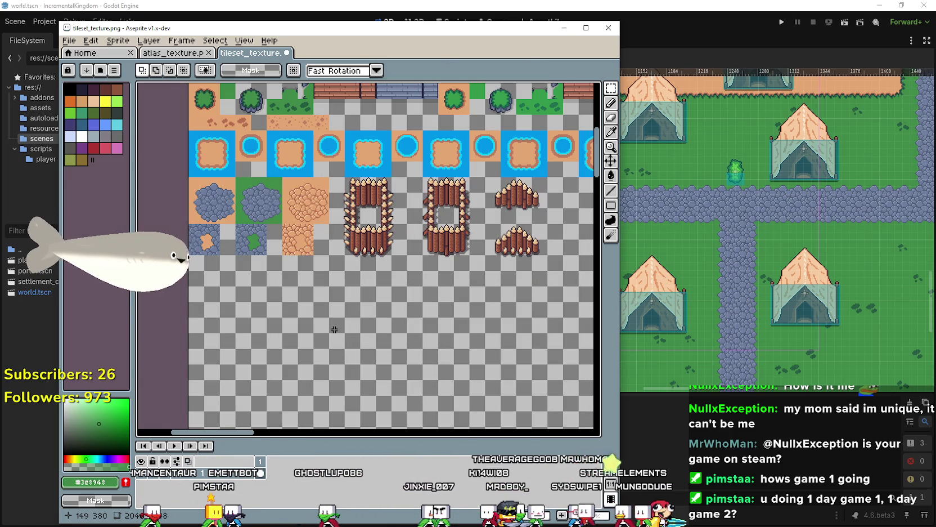
key(ctrl+s)
click(533, 5)
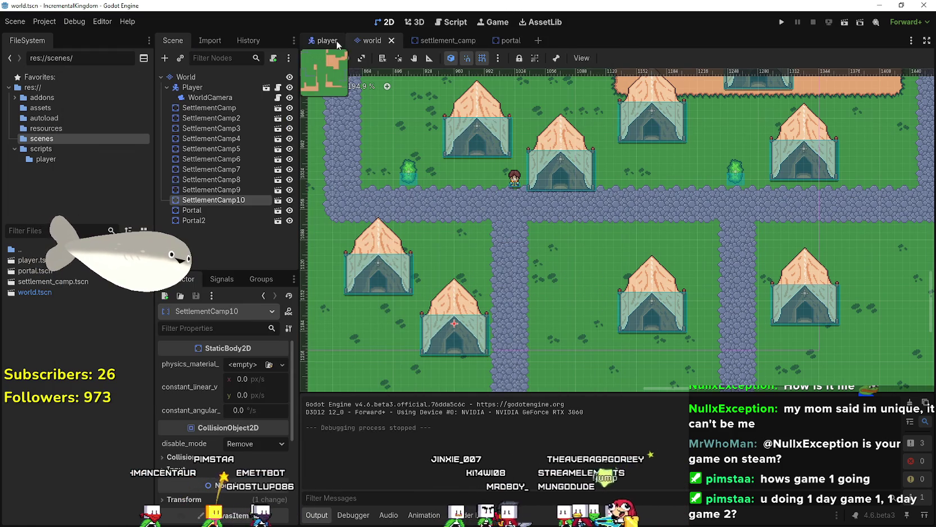
Select the World tile map layer and bring up its TileSet editor on the tileset_texture.png atlas.
click(205, 76)
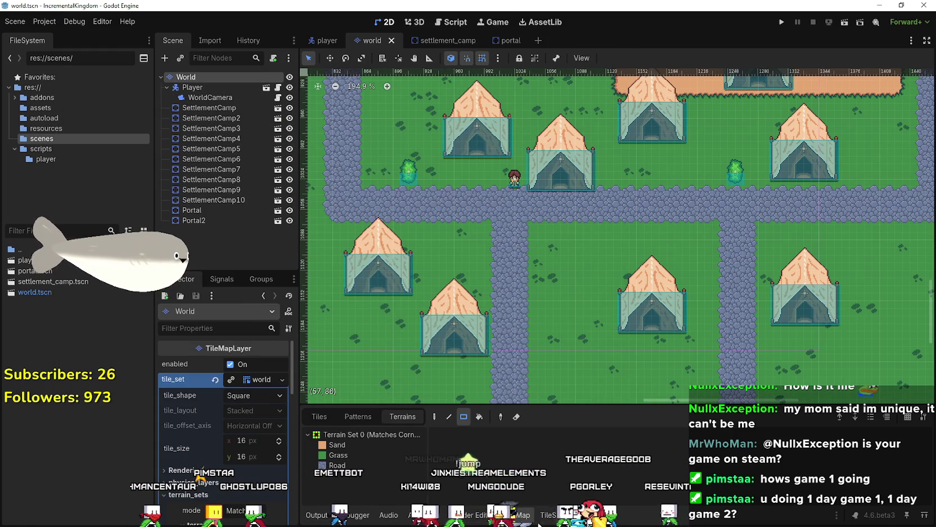
mouse_move(509, 404)
mouse_down()
mouse_move(494, 260)
mouse_move(492, 298)
mouse_up()
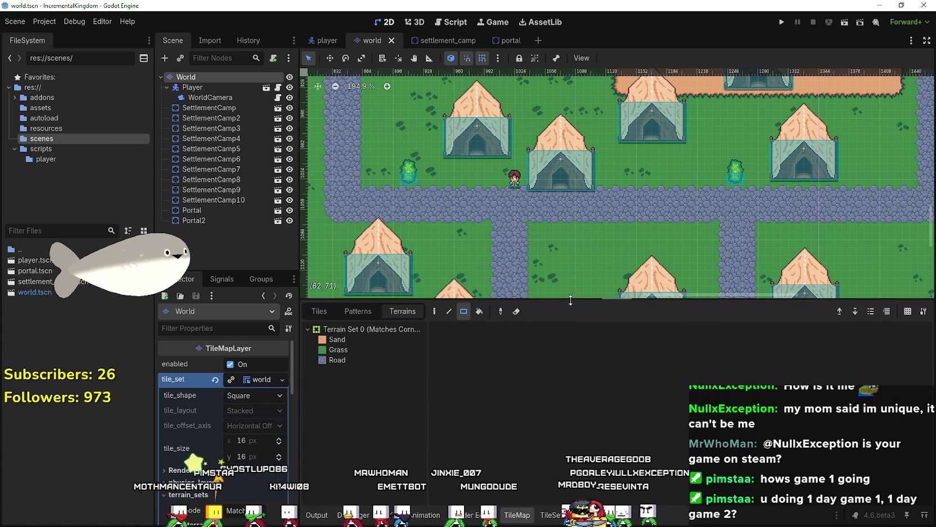
drag(574, 299, 575, 372)
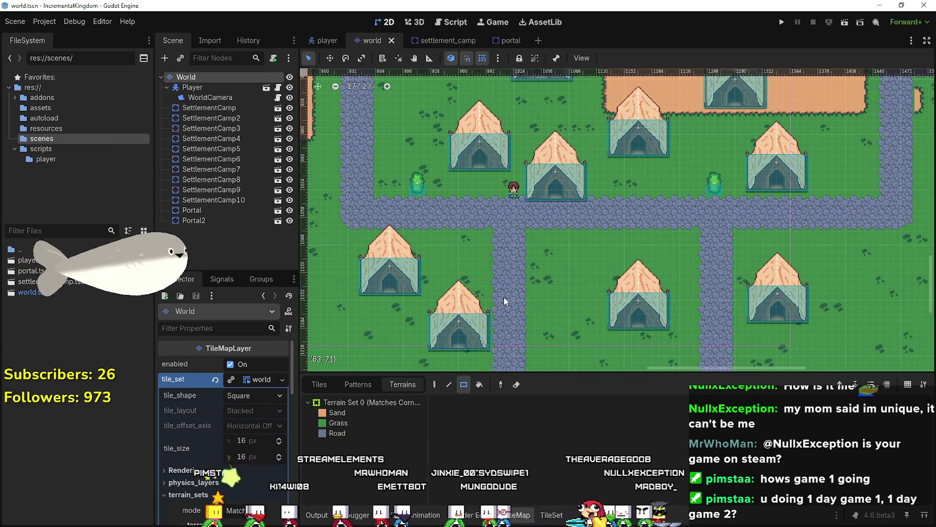
click(550, 515)
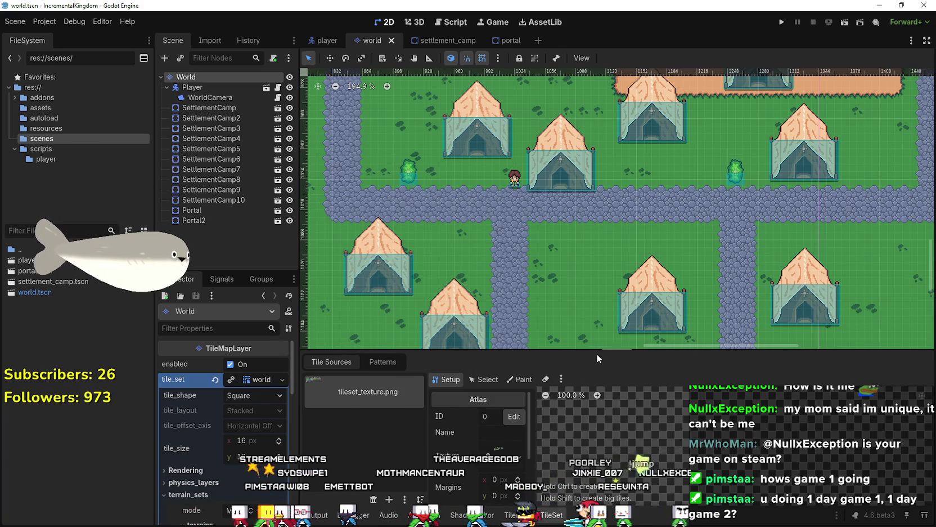
Enlarge the TileSet editor panel and scroll the atlas to the palisade fence pieces.
drag(597, 351, 565, 188)
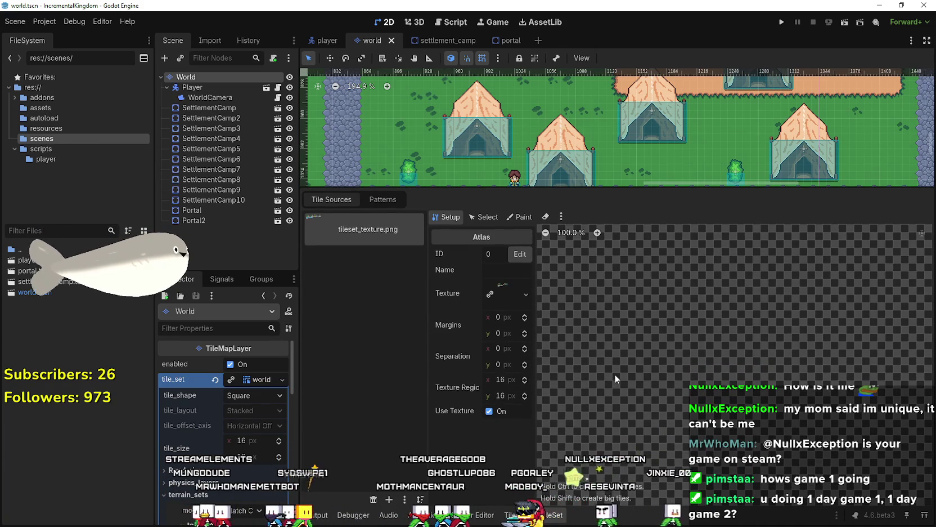
scroll(614, 371, down, 2)
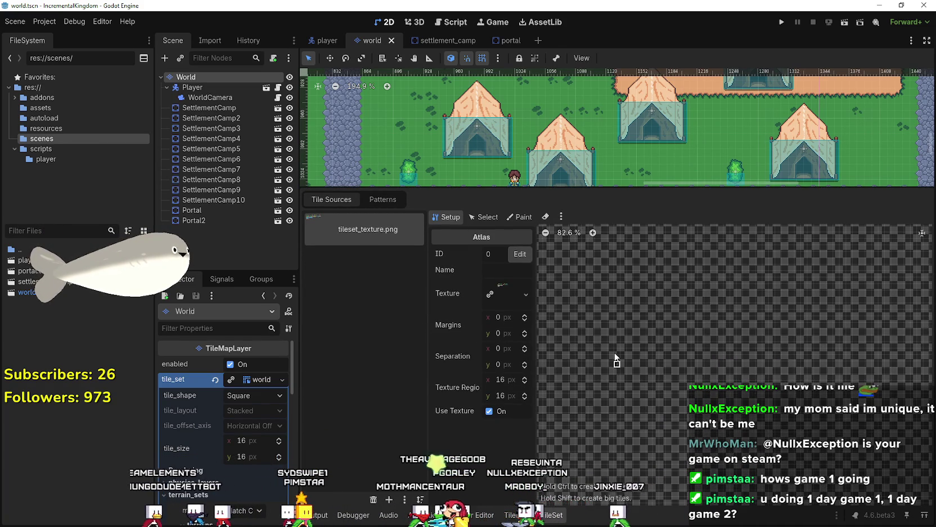
scroll(614, 353, down, 3)
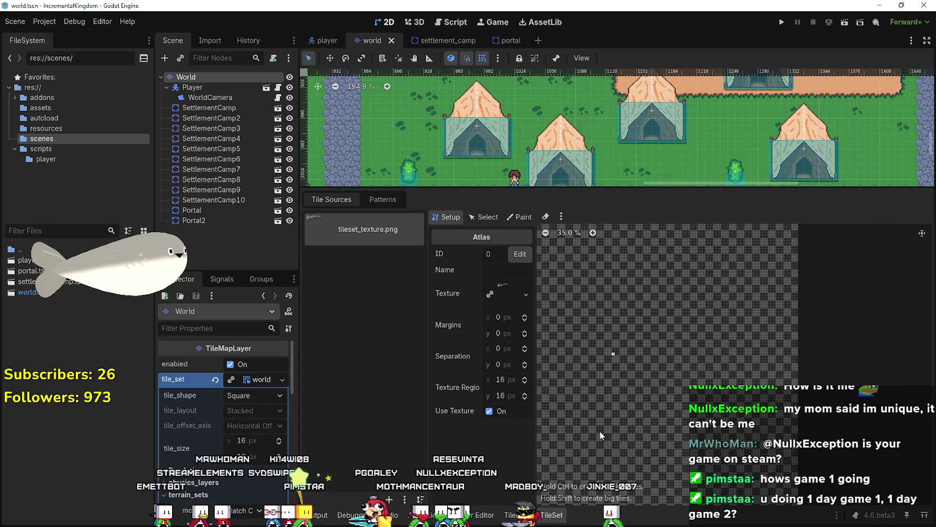
scroll(817, 344, down, 1)
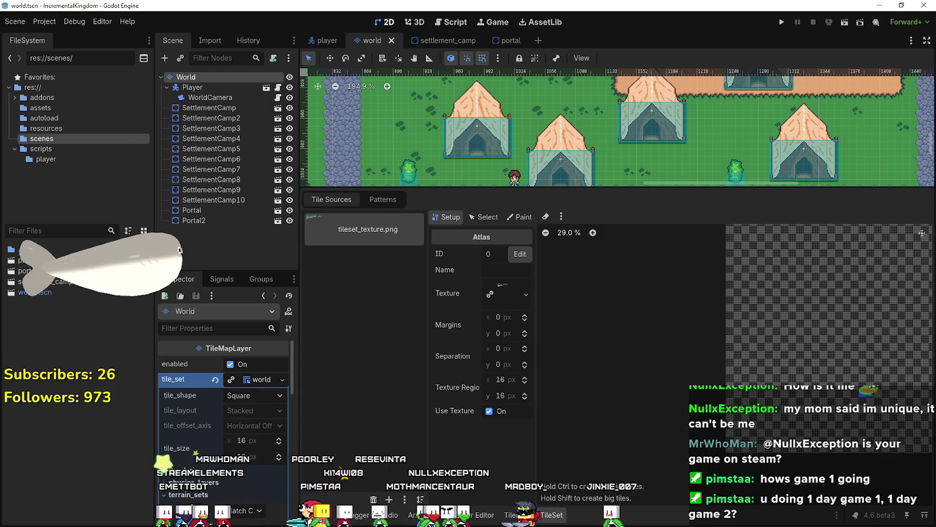
scroll(766, 243, up, 5)
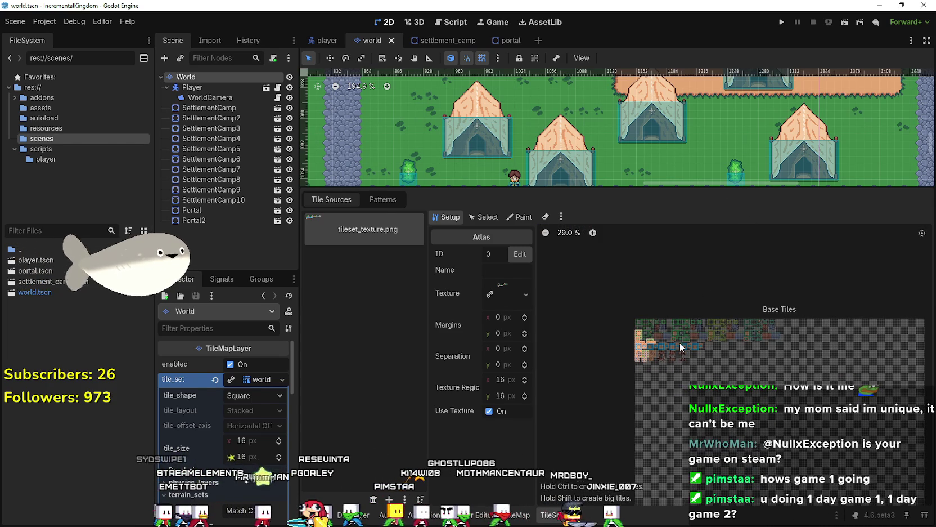
scroll(675, 348, up, 3)
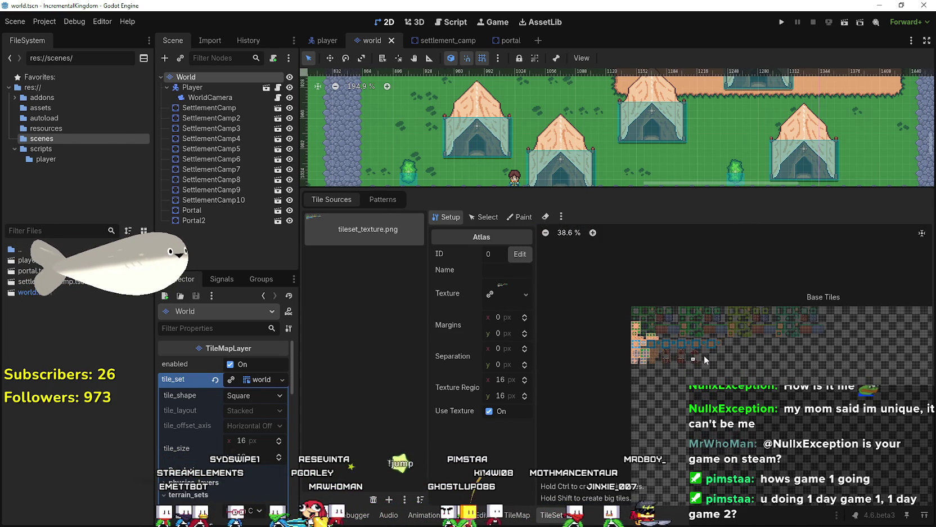
scroll(704, 356, up, 4)
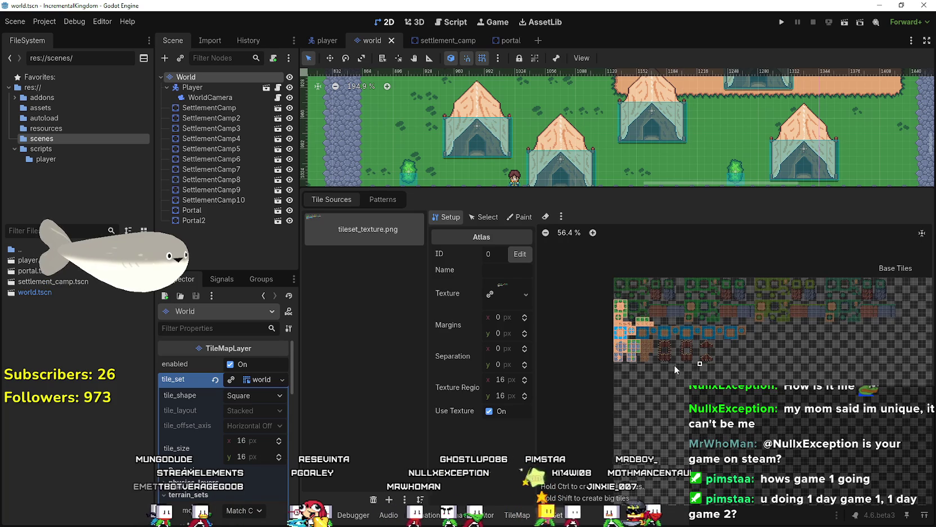
scroll(688, 358, up, 3)
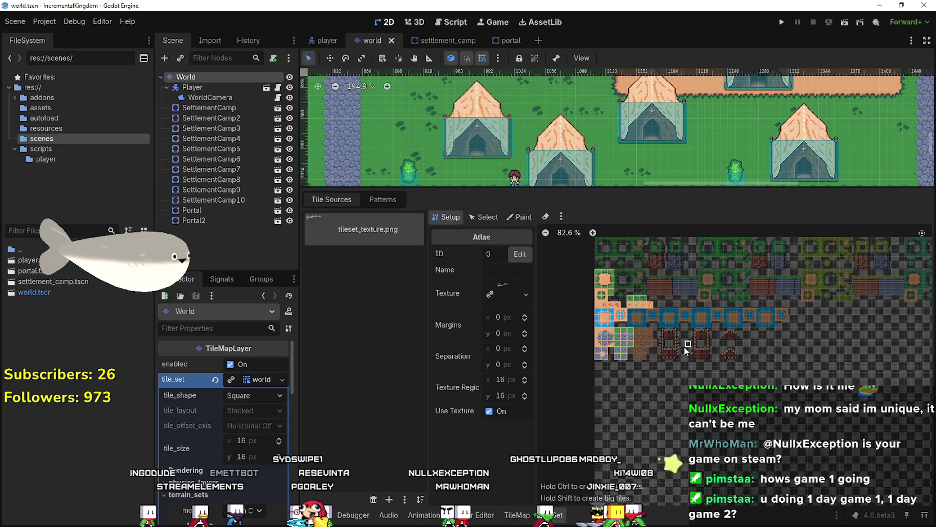
scroll(697, 344, up, 3)
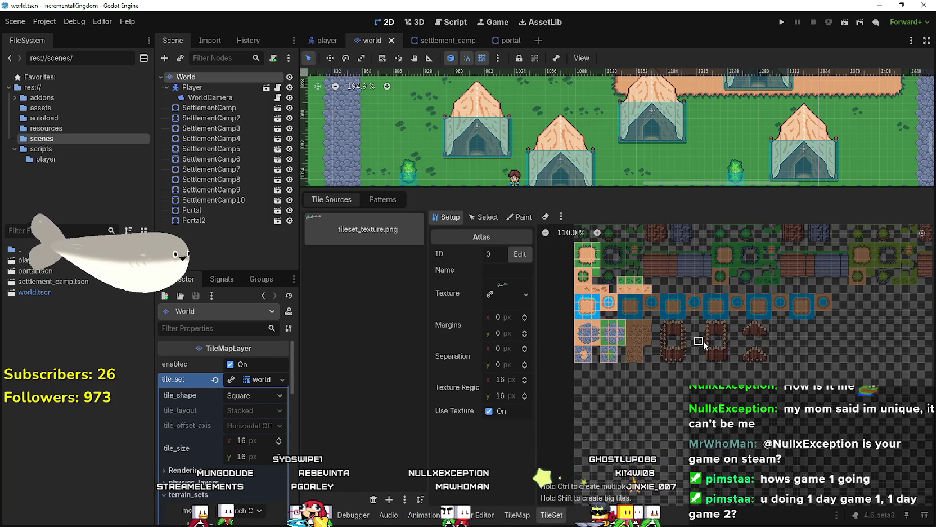
scroll(703, 340, up, 1)
scroll(698, 348, up, 4)
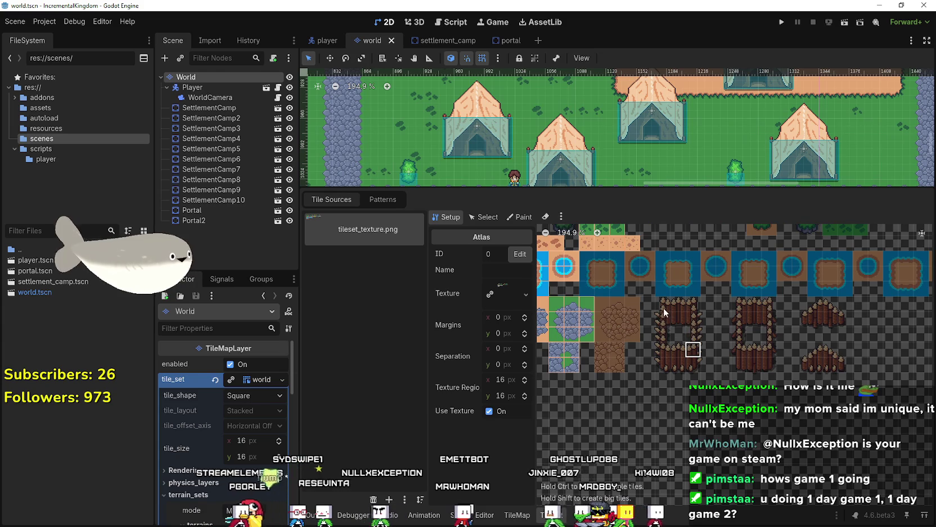
scroll(665, 310, up, 3)
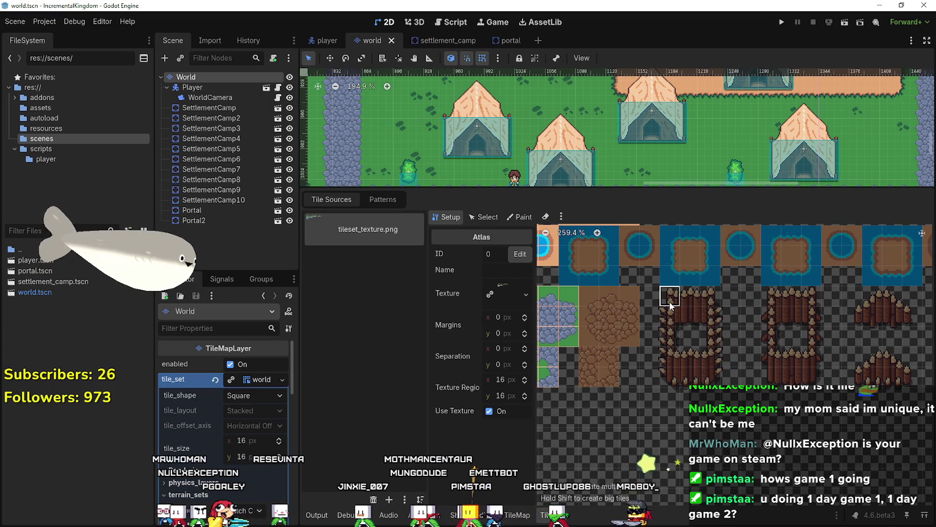
Create tiles from the fence pieces, including the column, bottom row and atlas cell (12, 17).
click(712, 295)
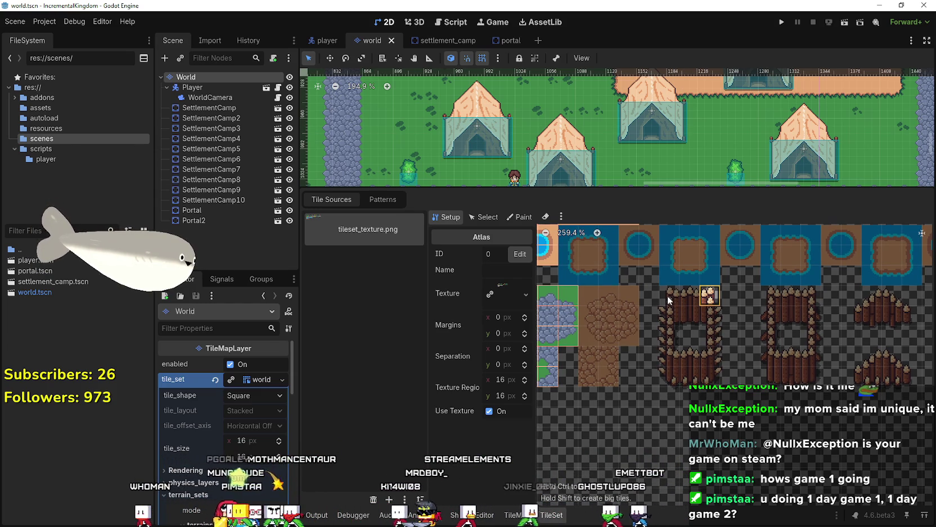
click(667, 375)
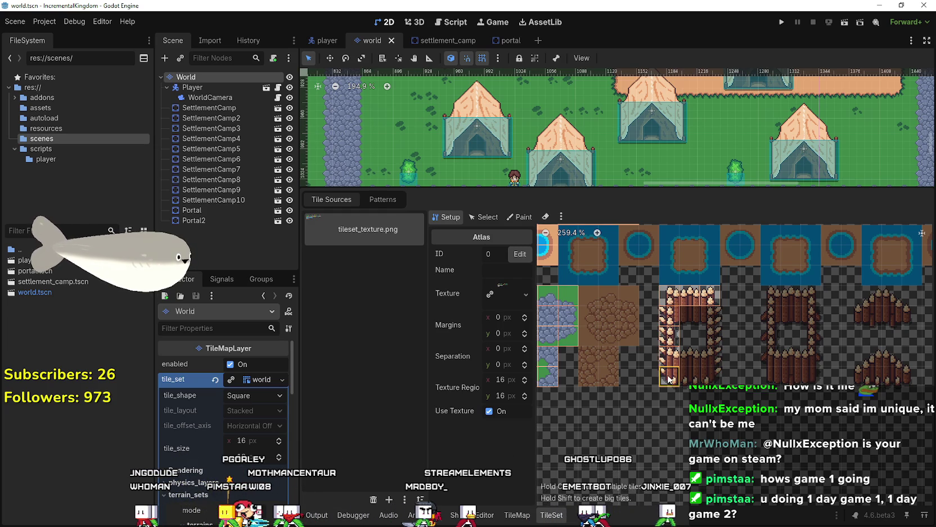
click(710, 374)
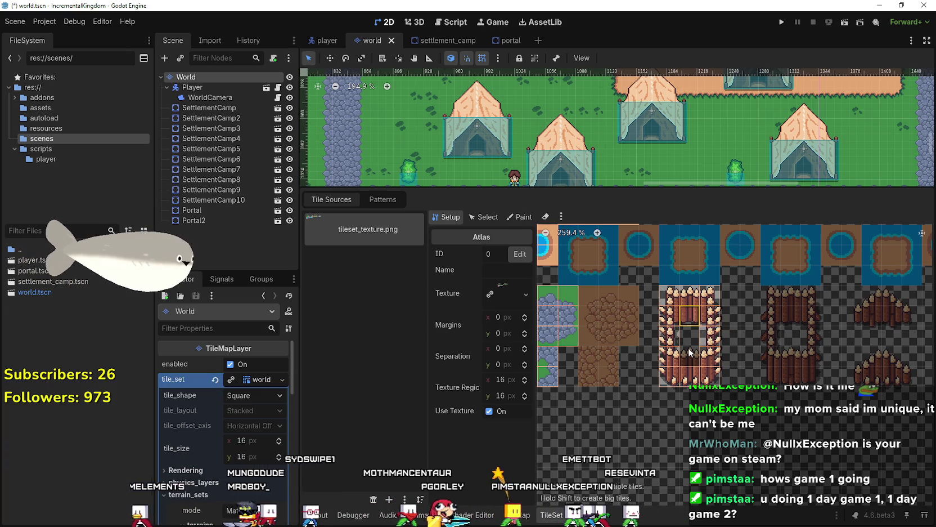
click(689, 341)
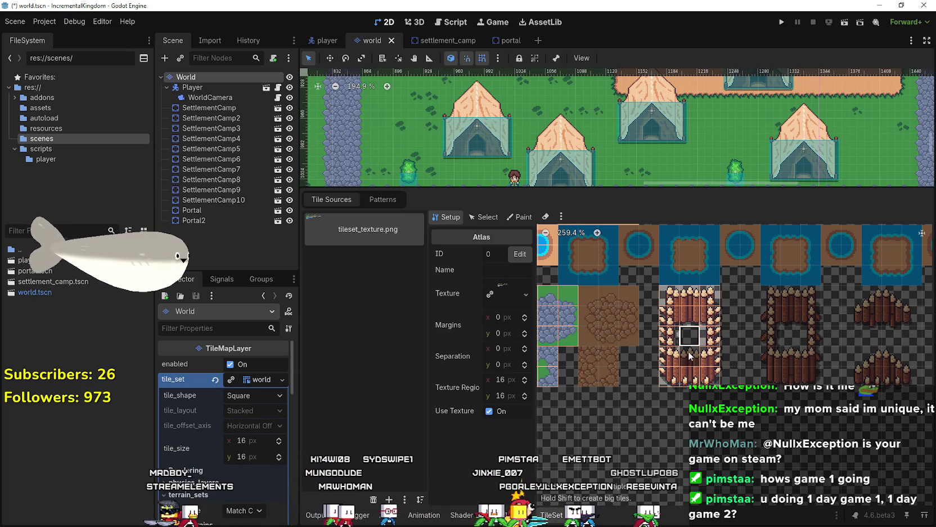
click(701, 354)
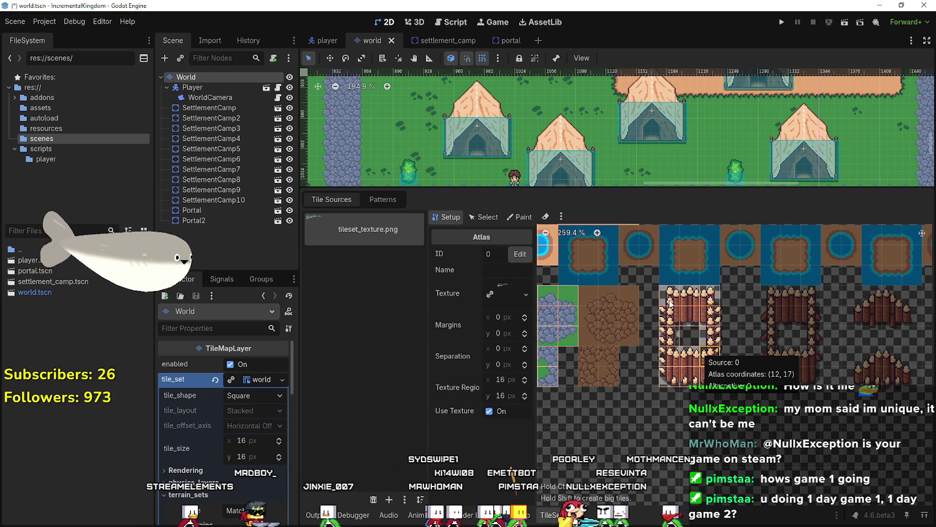
click(690, 337)
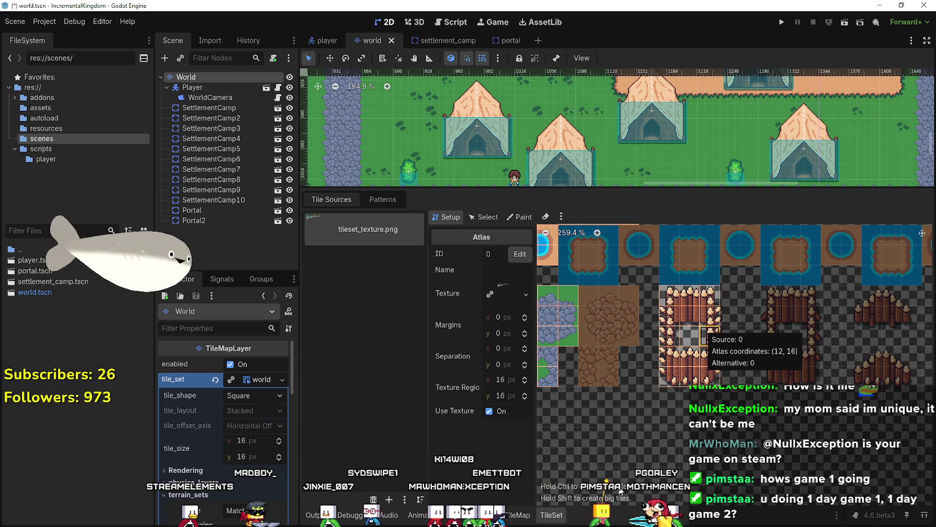
click(513, 519)
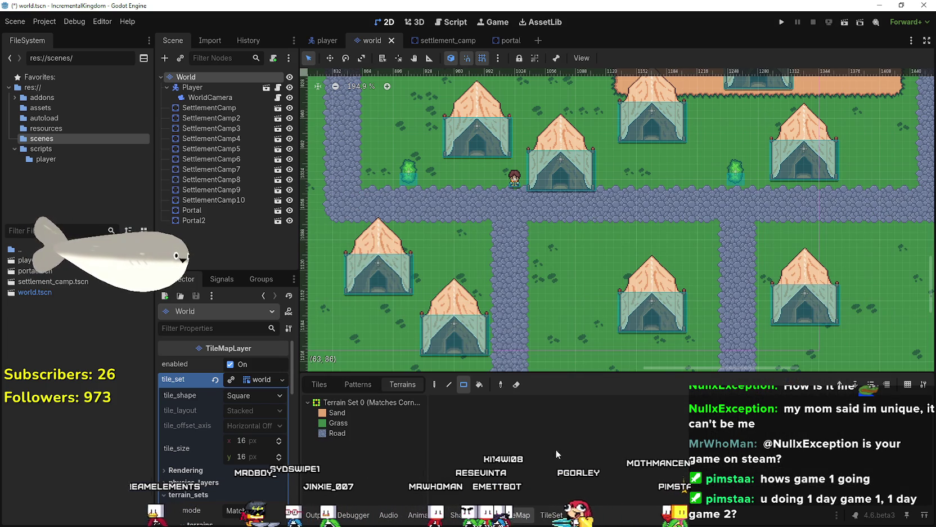
Show individual tiles in the TileMap panel and zoom the atlas to the fence tiles.
click(319, 383)
scroll(532, 428, down, 10)
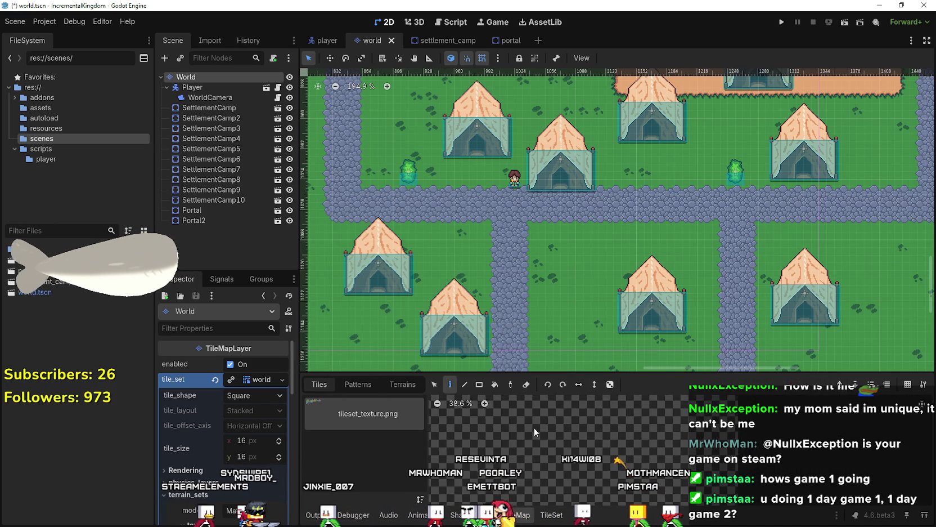
scroll(562, 472, up, 10)
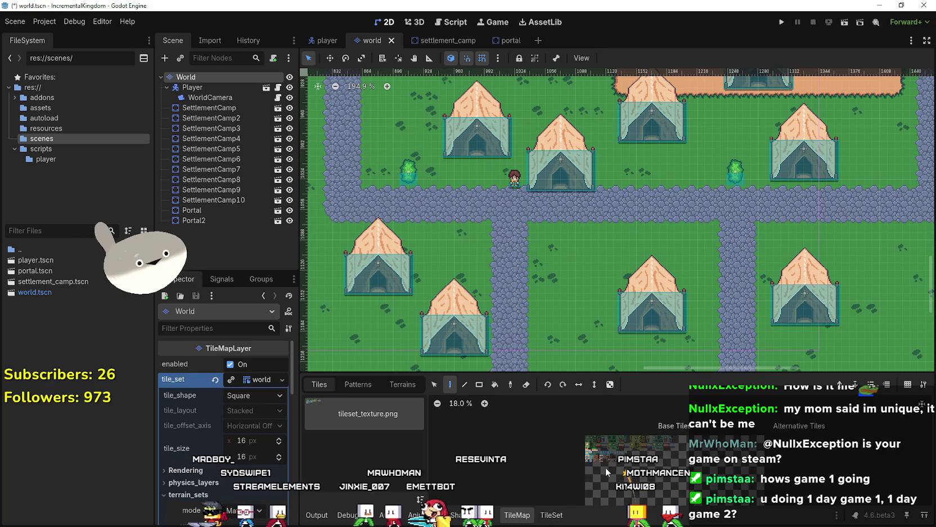
scroll(639, 441, up, 5)
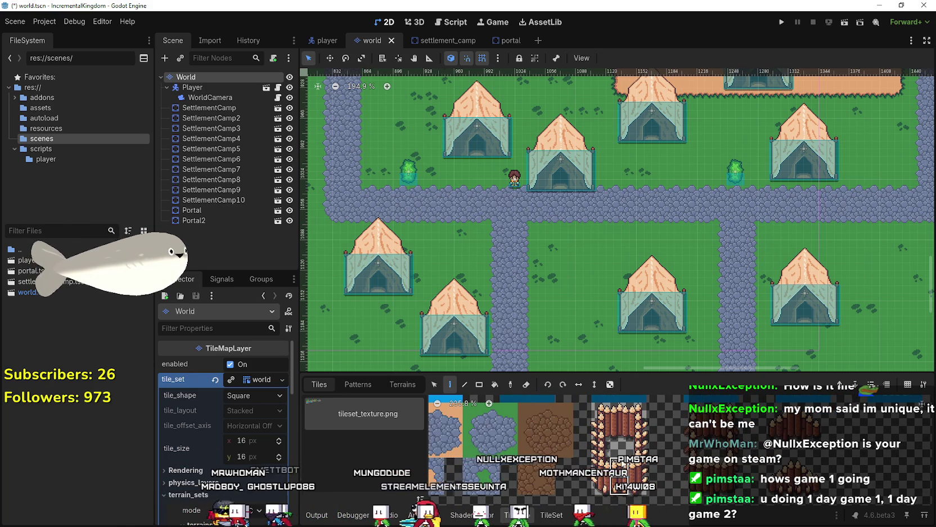
scroll(621, 493, up, 1)
scroll(622, 493, up, 4)
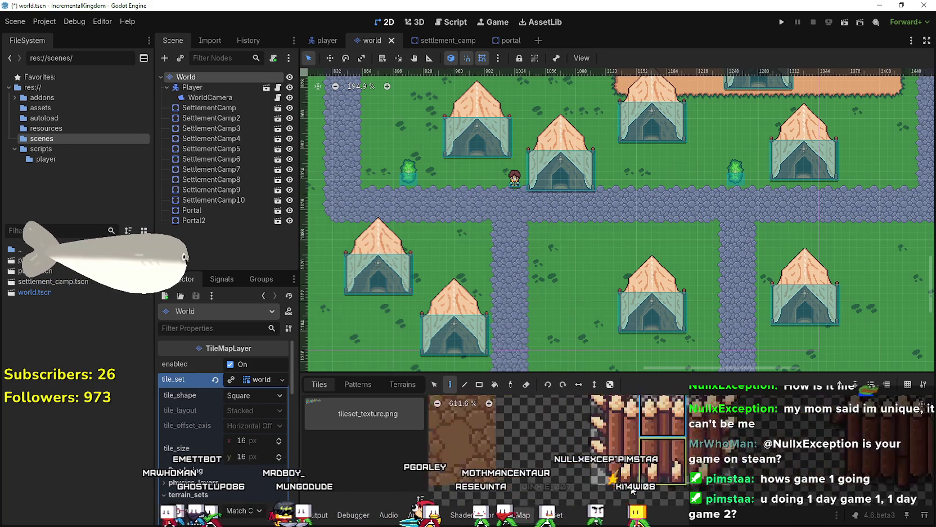
scroll(703, 495, up, 2)
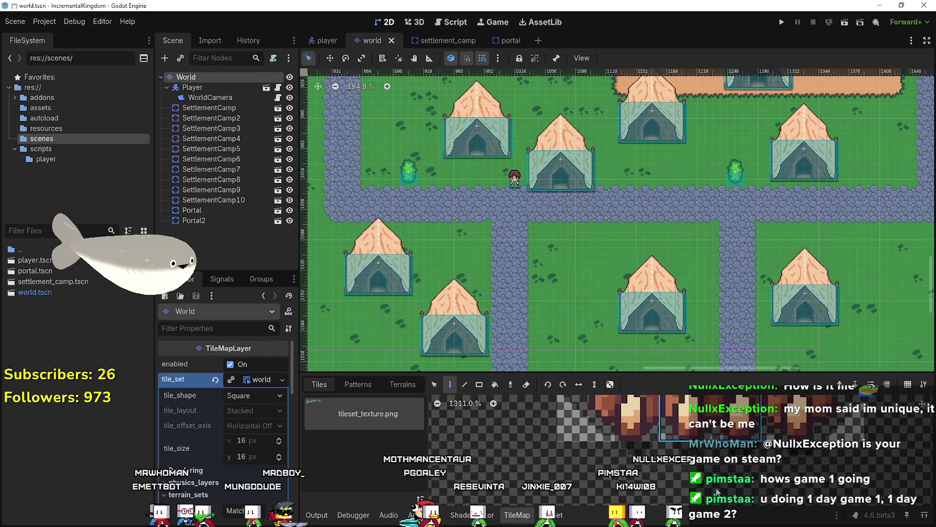
scroll(702, 450, down, 5)
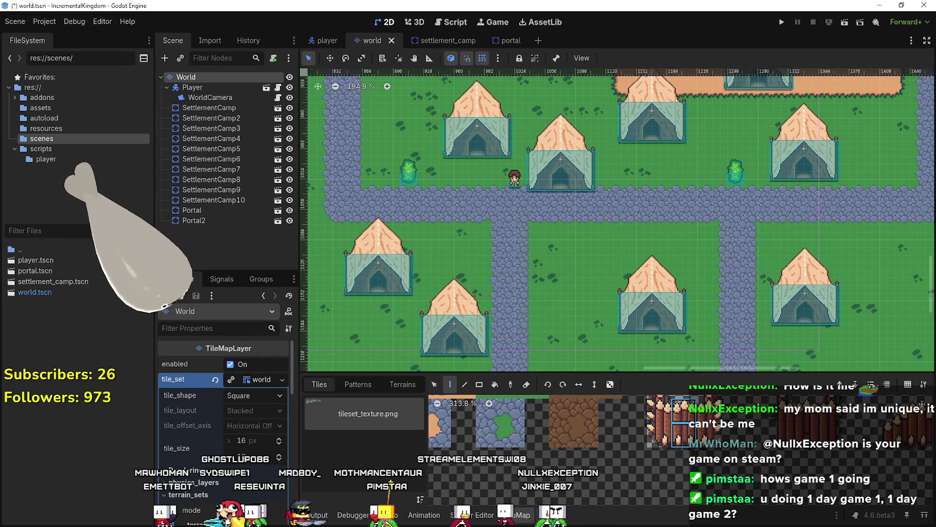
scroll(551, 230, up, 2)
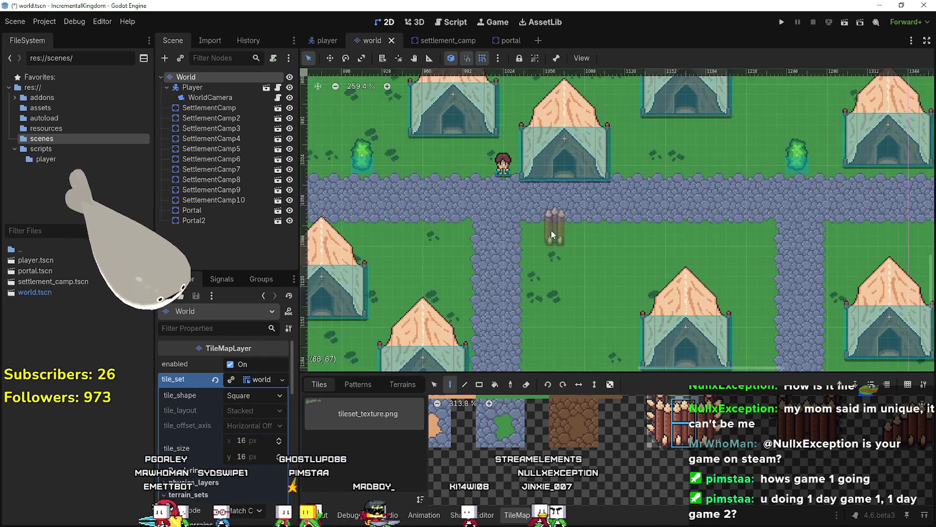
scroll(554, 270, down, 4)
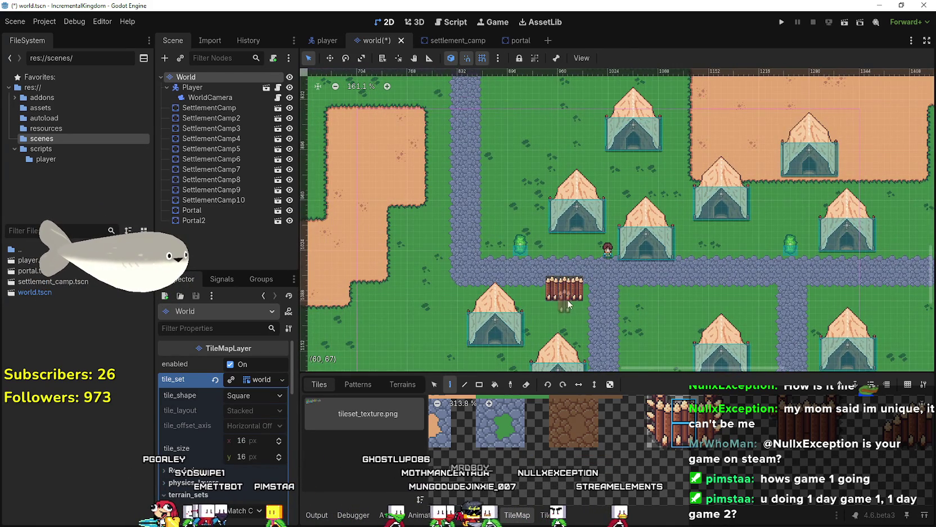
scroll(564, 304, up, 8)
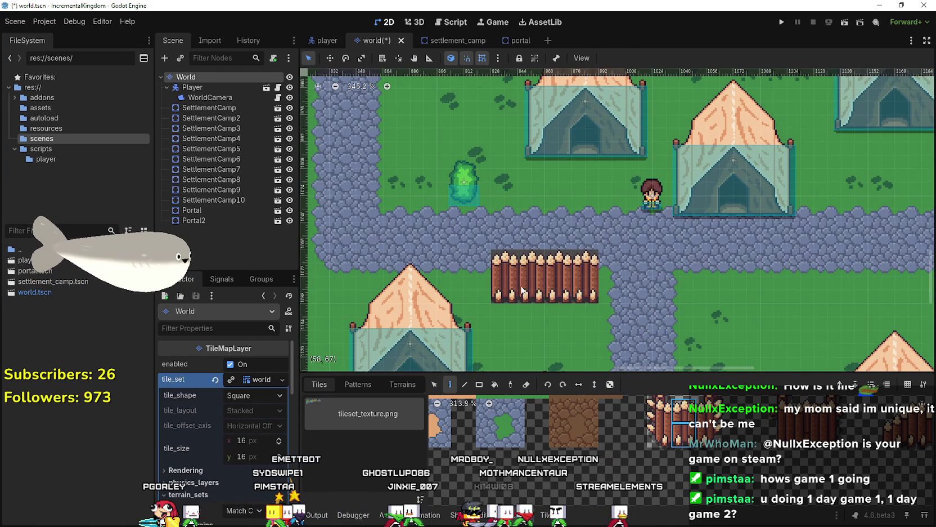
scroll(595, 309, down, 4)
Undo the trial fence block painted below the road.
key(ctrl+s)
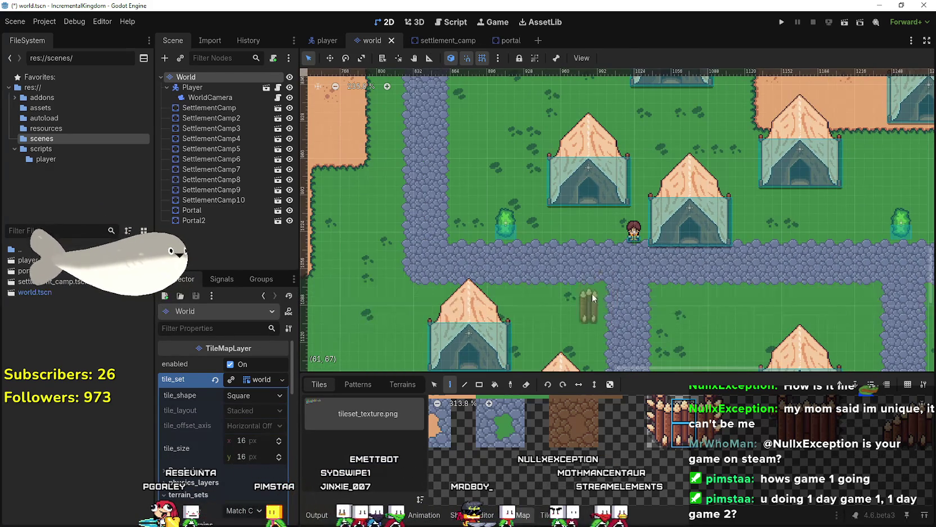
scroll(591, 300, down, 4)
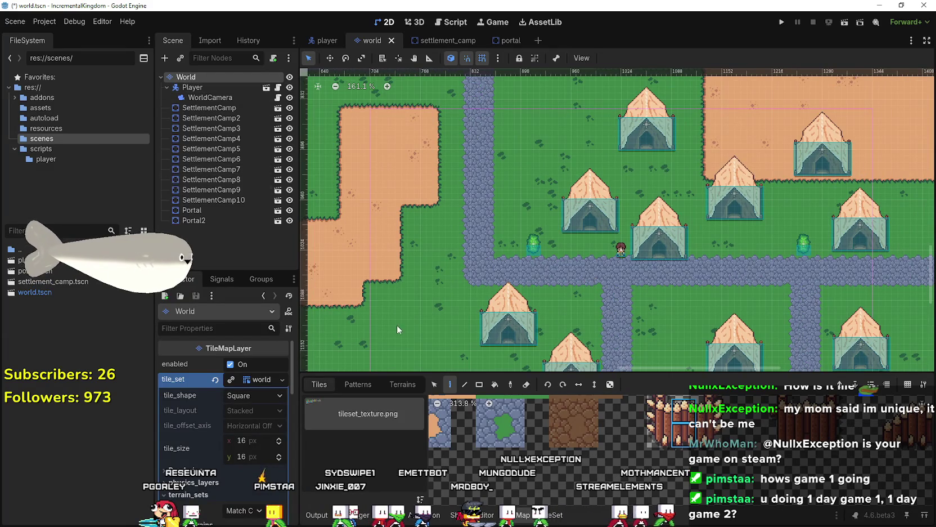
scroll(596, 334, down, 2)
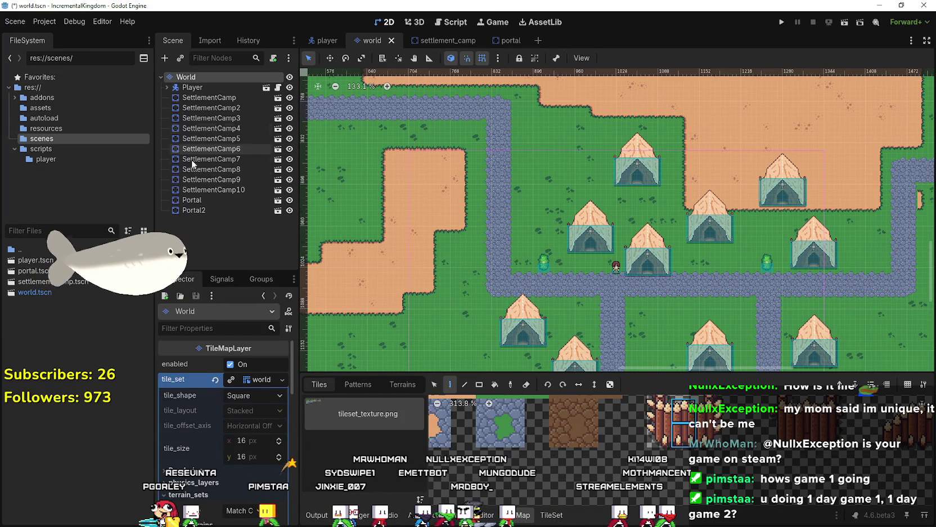
right_click(175, 77)
Add a TileMapLayer child under World and move it above Player.
click(219, 99)
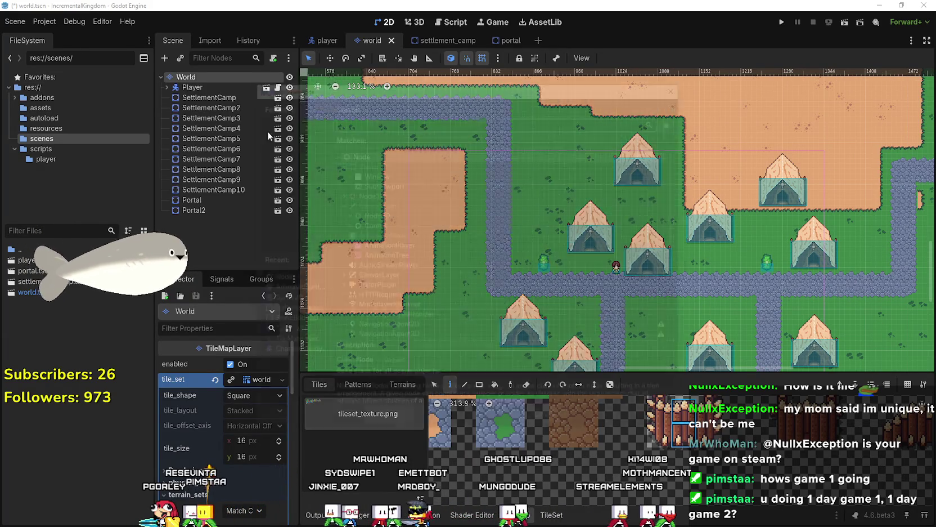
text(tilemap)
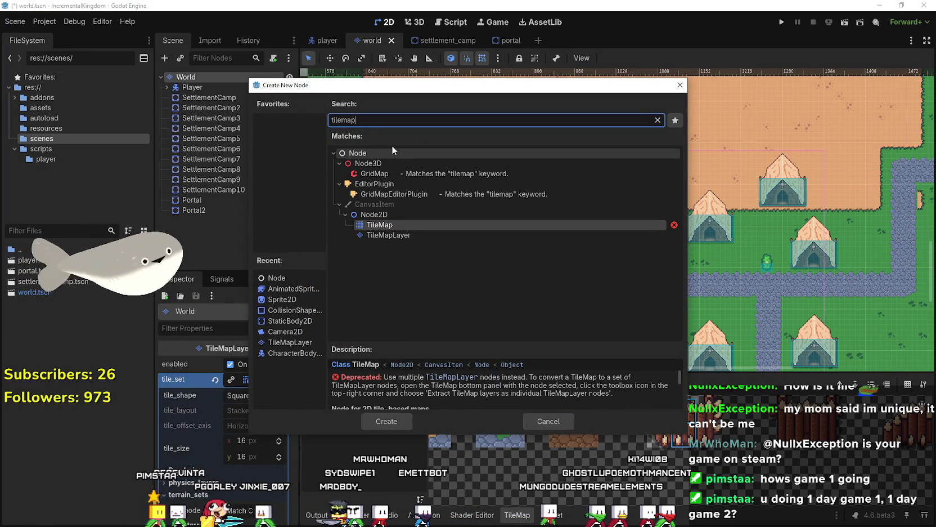
key(Down)
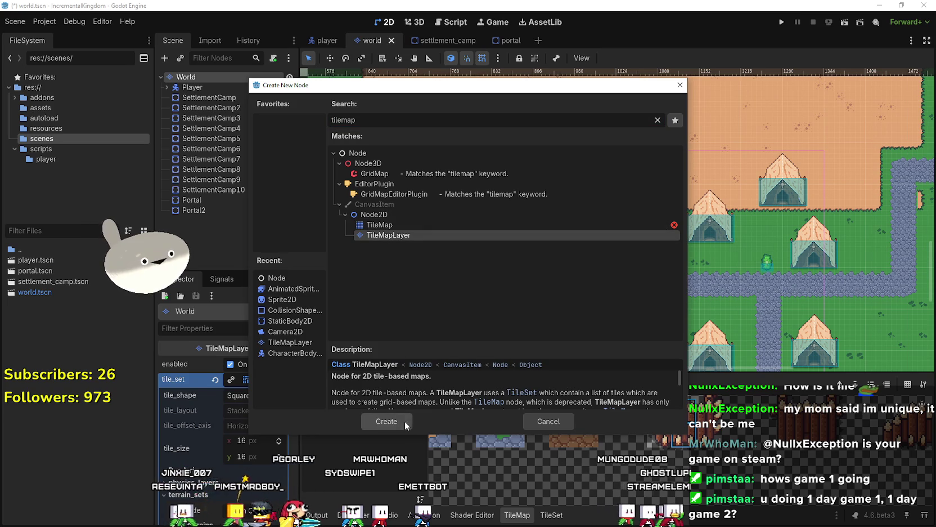
click(406, 421)
drag(204, 220, 217, 88)
Rename the new layer to Walls and assign it the world tile set.
double_click(205, 87)
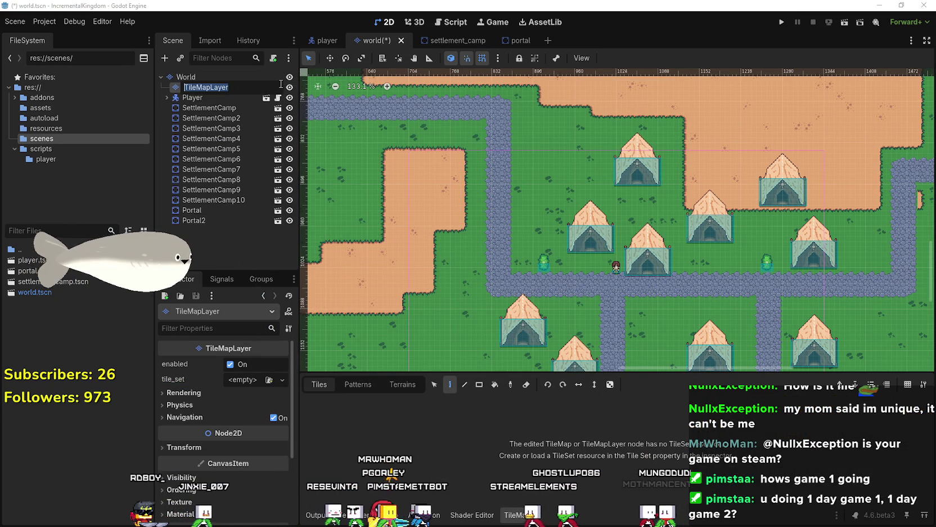
text(Walls)
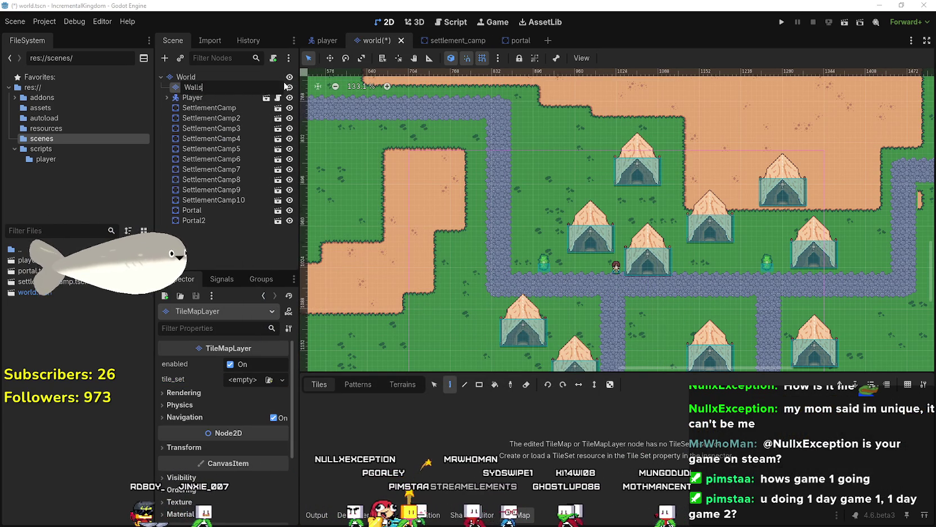
key(Return)
click(237, 382)
click(250, 427)
key(Escape)
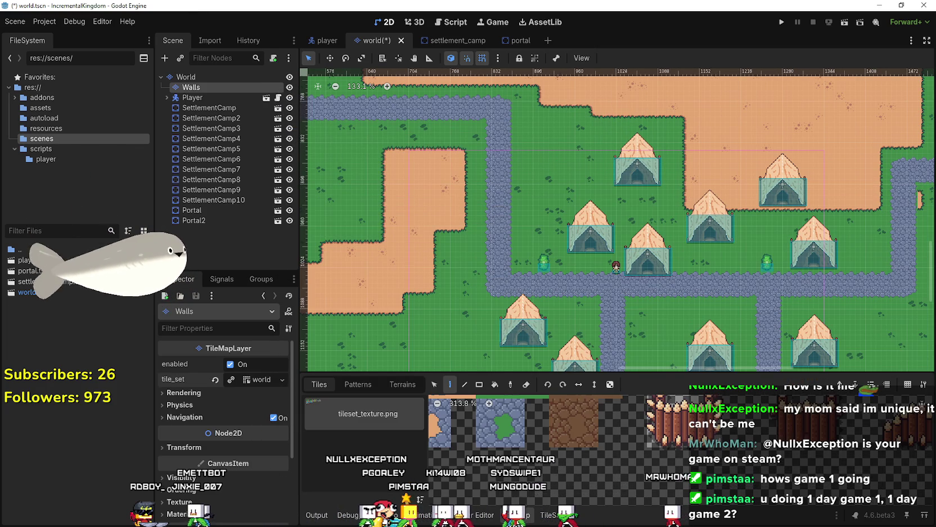
Enable y_sort_enabled under Ordering for the Walls layer.
click(588, 514)
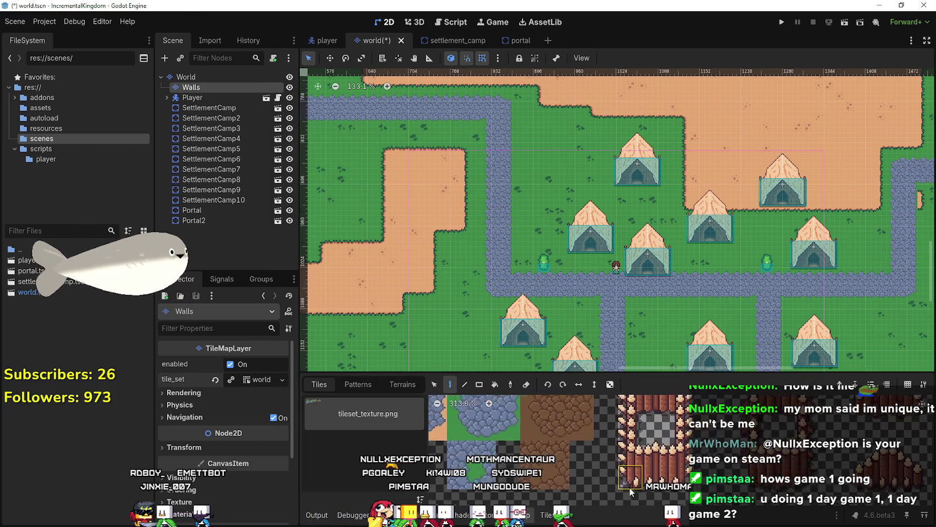
scroll(587, 299, up, 4)
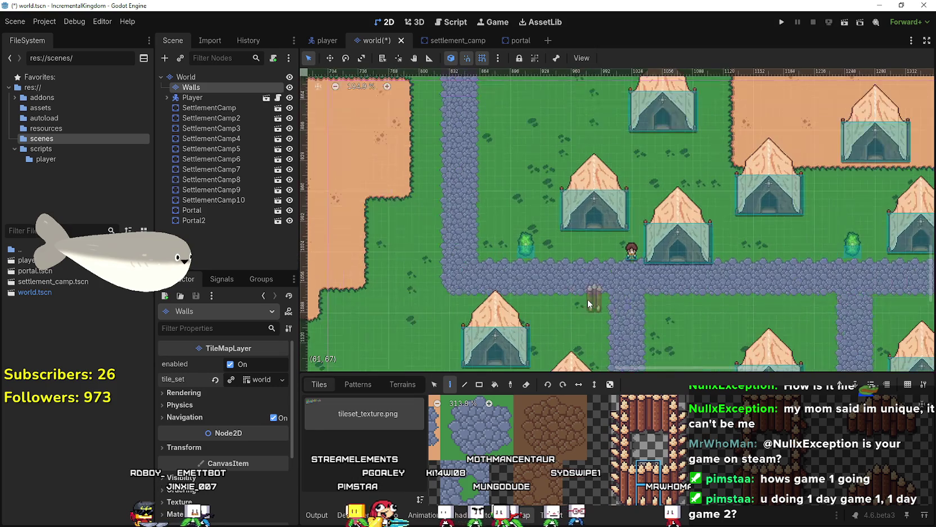
scroll(596, 296, down, 2)
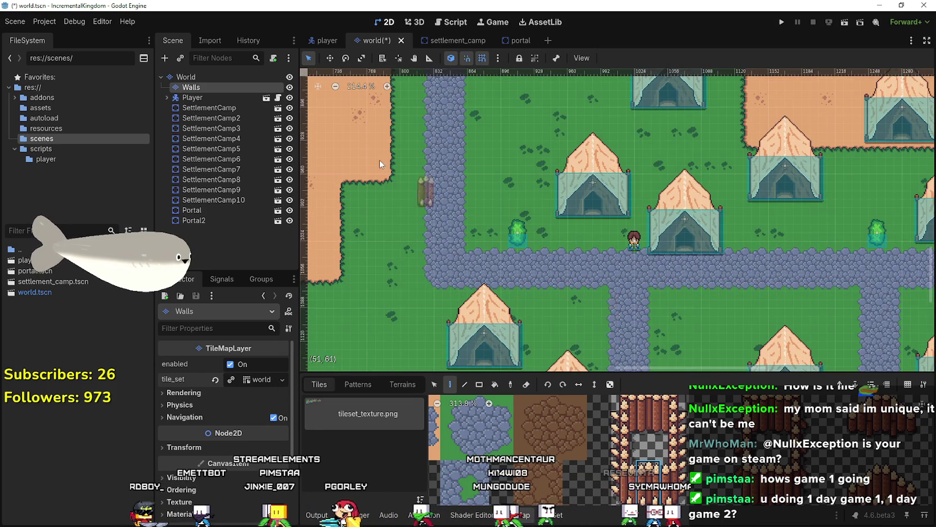
scroll(225, 394, down, 3)
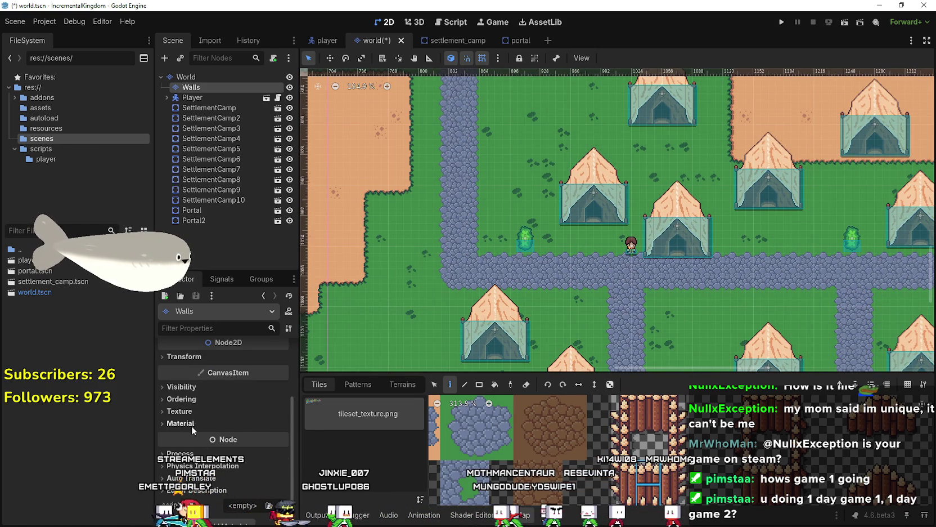
click(195, 400)
click(241, 444)
Paint a fence tile at the fence's left end, then undo the recent fence tiles.
scroll(572, 326, up, 3)
click(460, 274)
scroll(371, 268, down, 2)
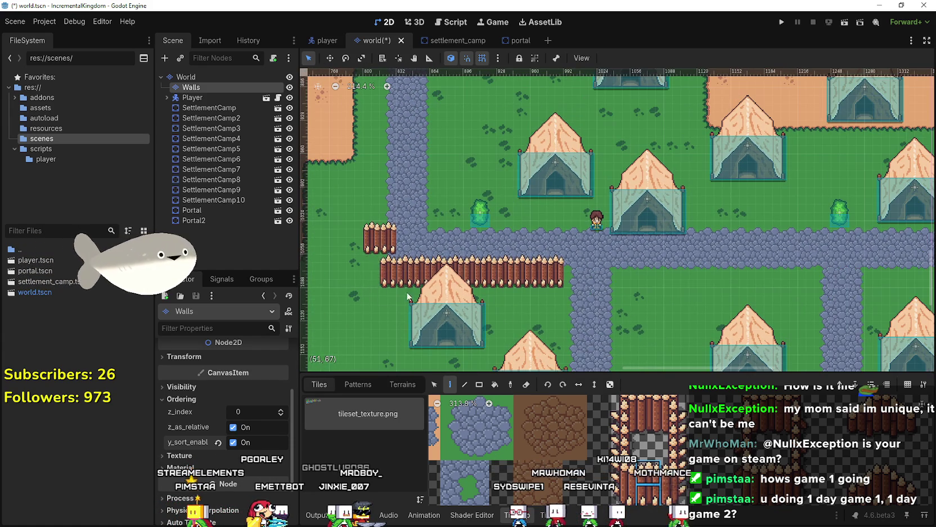
key(ctrl+z)
key(ctrl+z)
Paint a palisade row between the tents and a two-tile column running north.
drag(546, 306, 530, 249)
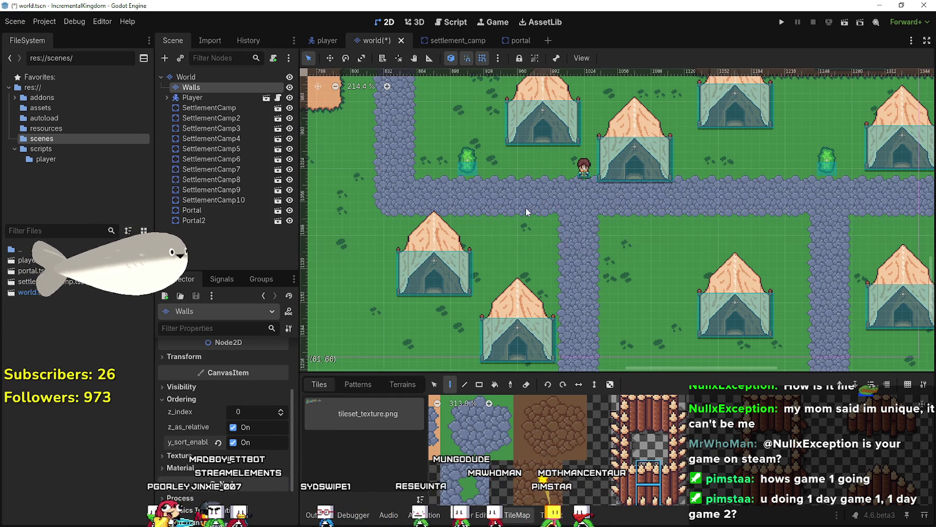
drag(535, 255, 490, 257)
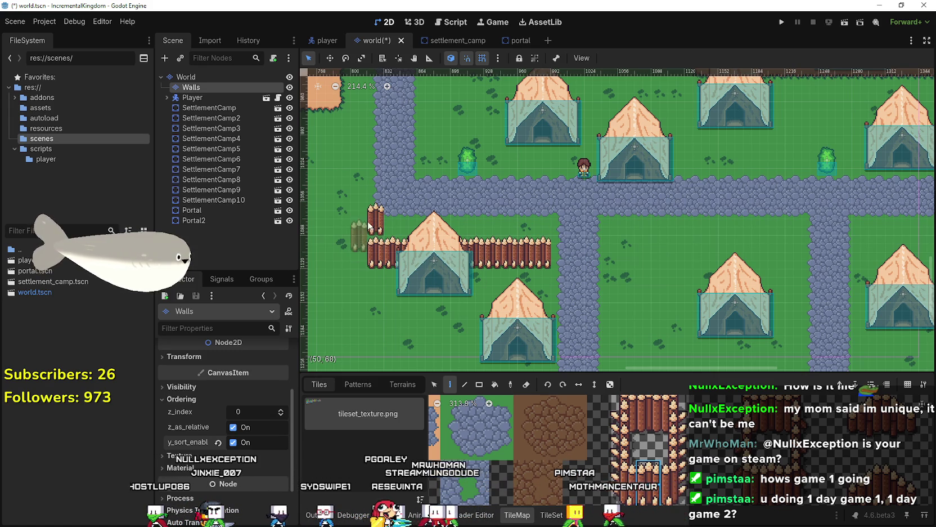
scroll(373, 212, left, 4)
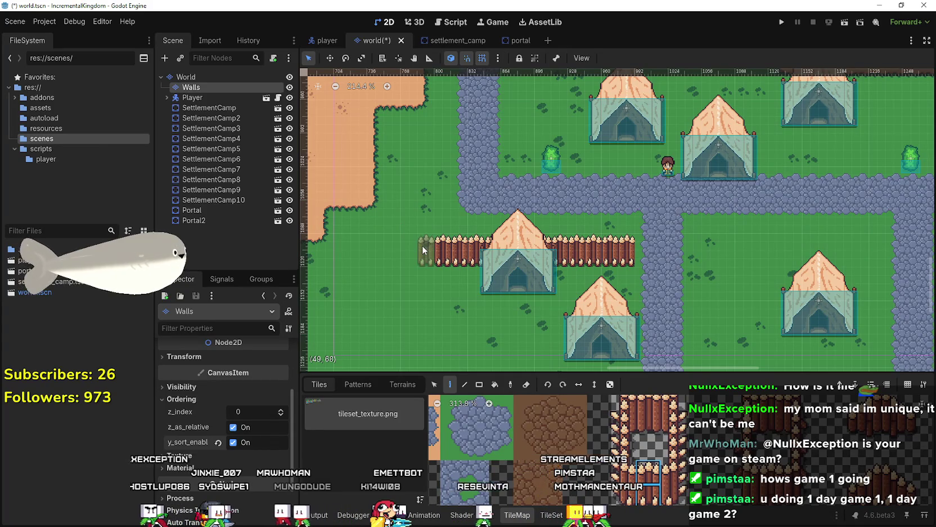
drag(410, 229, 407, 203)
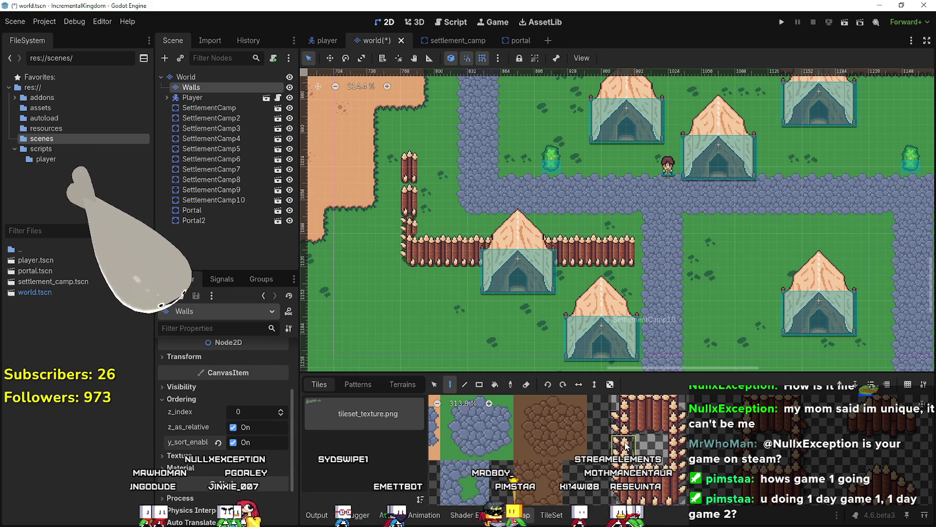
scroll(410, 149, down, 4)
scroll(454, 231, up, 2)
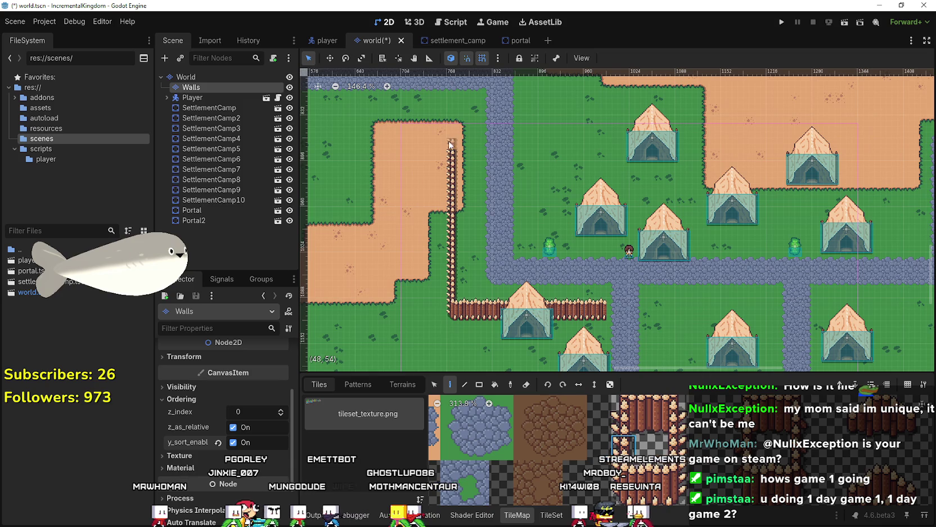
Extend the fence left of the tent beside the upper road.
scroll(610, 319, up, 1)
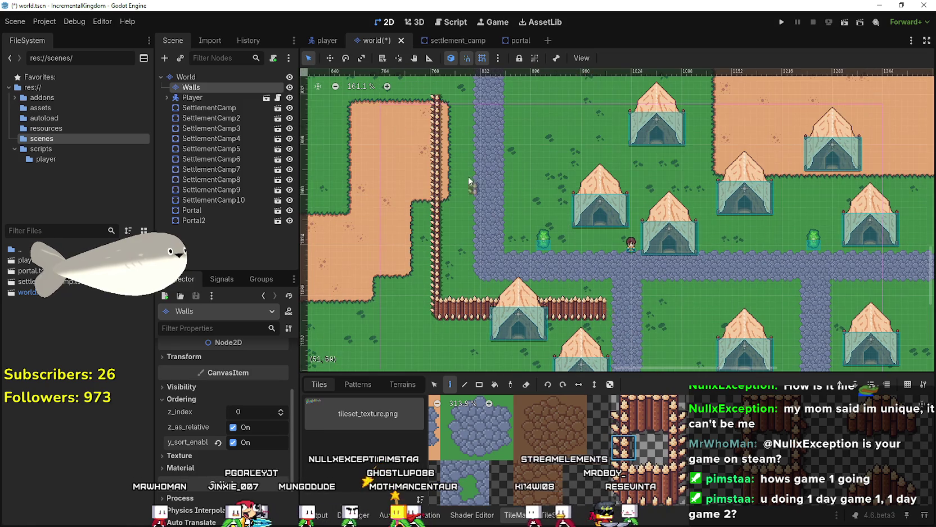
drag(467, 176, 580, 264)
scroll(591, 320, down, 2)
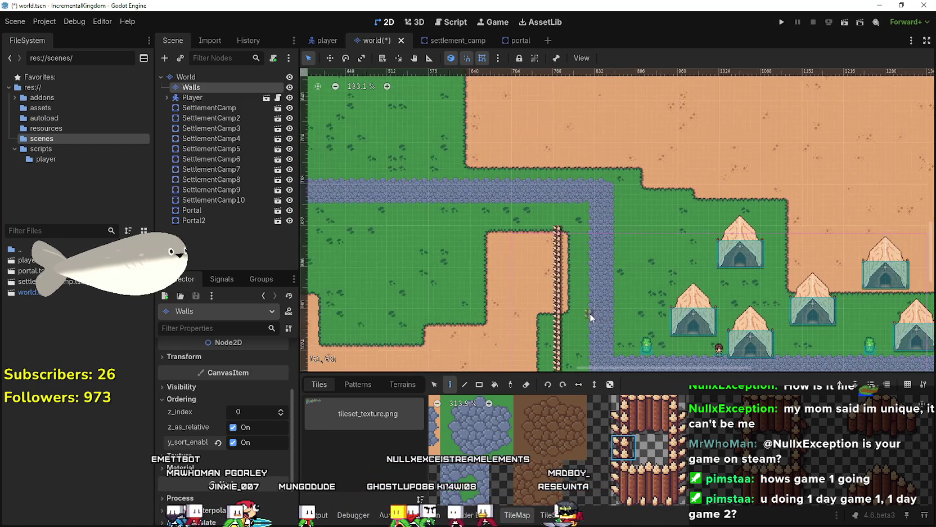
drag(590, 319, 535, 263)
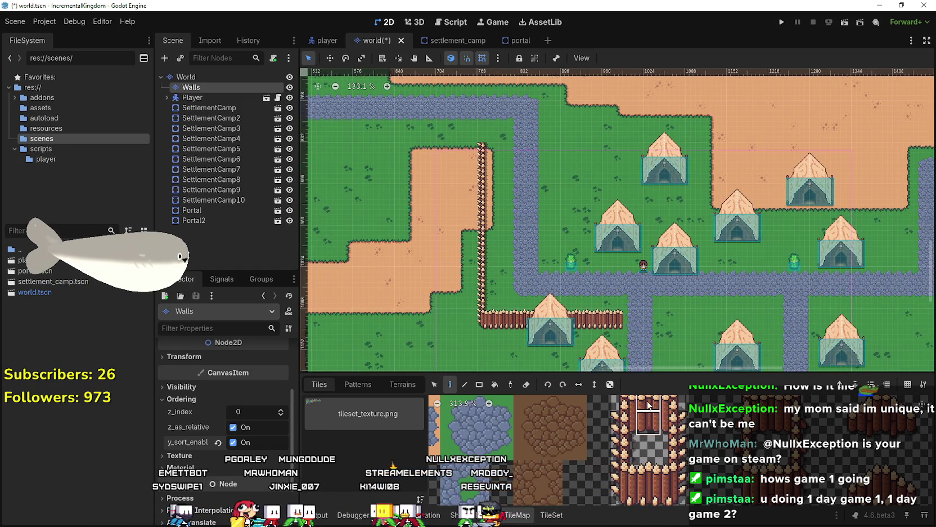
scroll(648, 404, up, 1)
scroll(620, 265, up, 1)
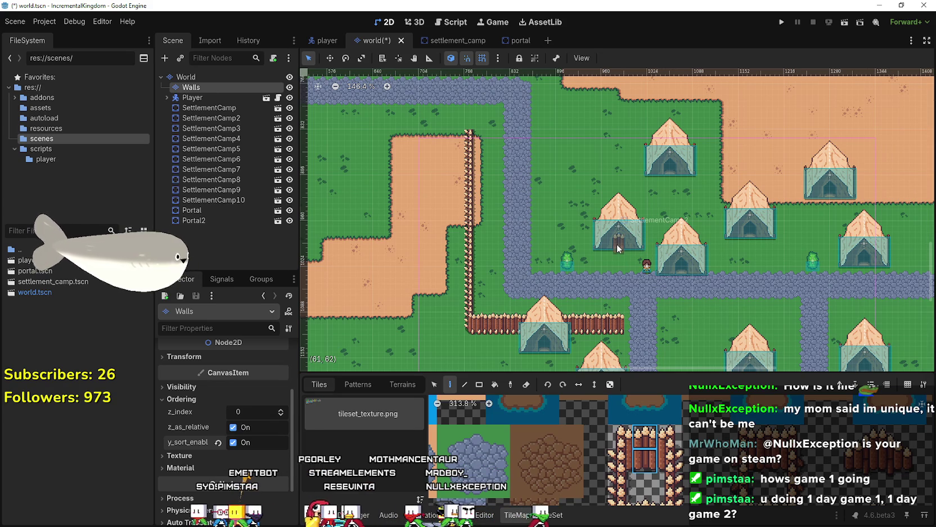
click(563, 242)
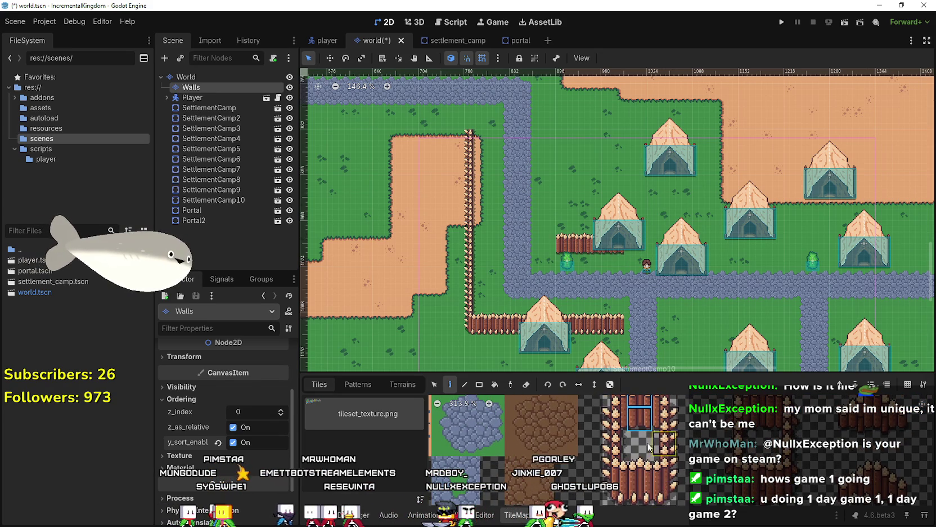
Pick a two-tile tall fence piece and bring the vertical fence's upper end into view.
scroll(650, 447, up, 1)
shift+click(650, 447)
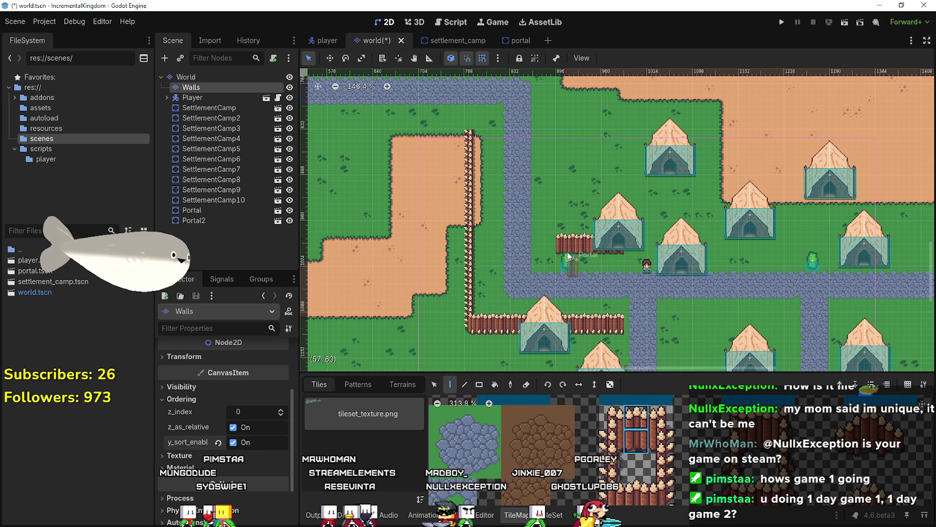
scroll(611, 418, down, 1)
scroll(611, 477, up, 1)
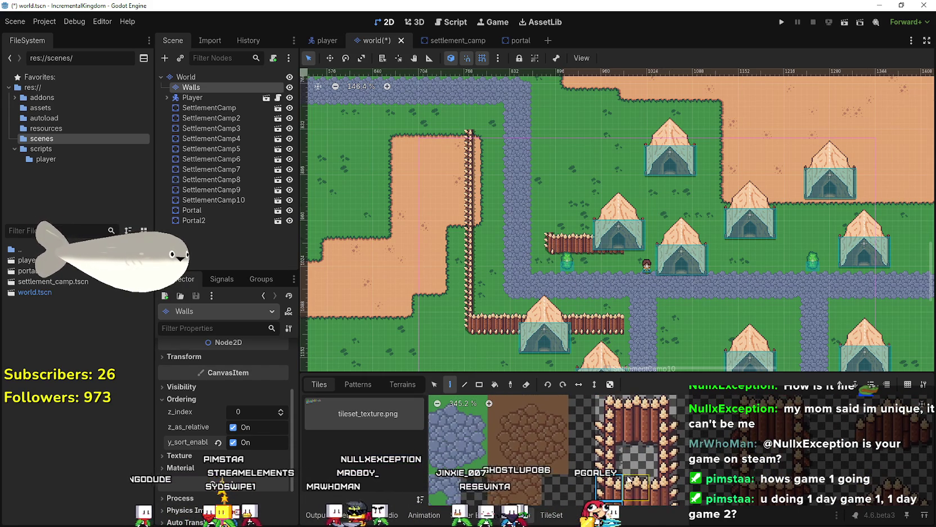
drag(537, 226, 557, 286)
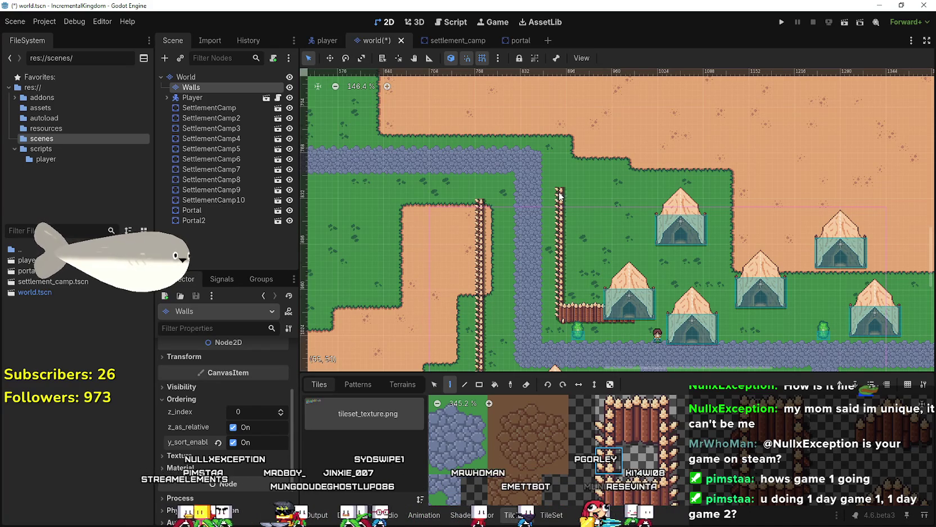
drag(561, 135, 585, 217)
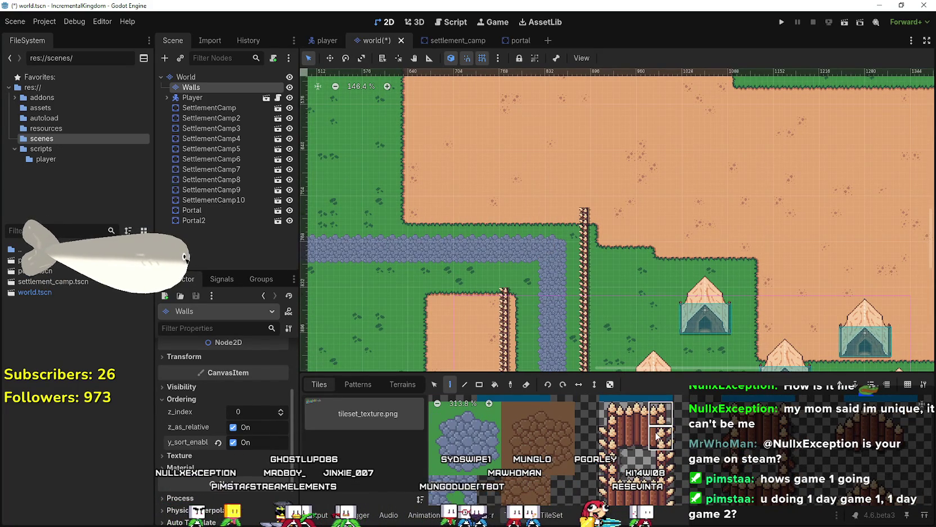
scroll(584, 201, up, 6)
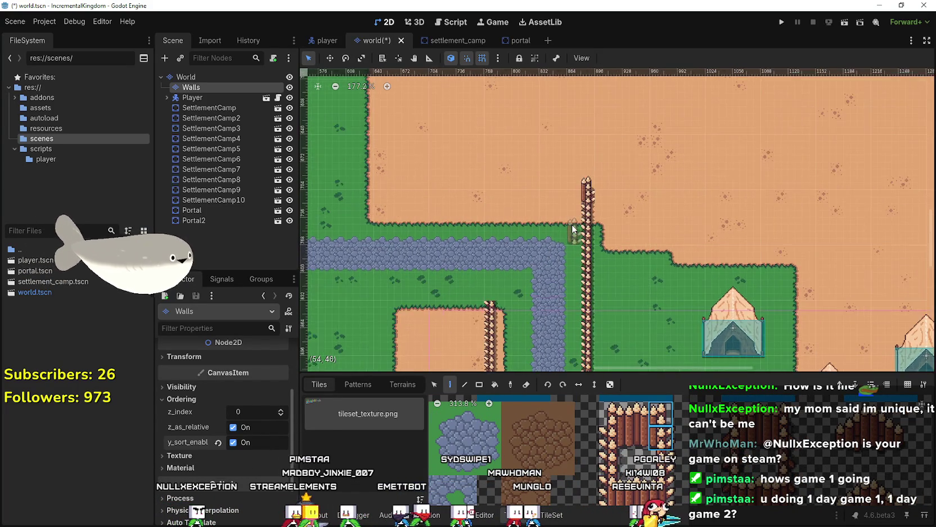
scroll(579, 180, down, 1)
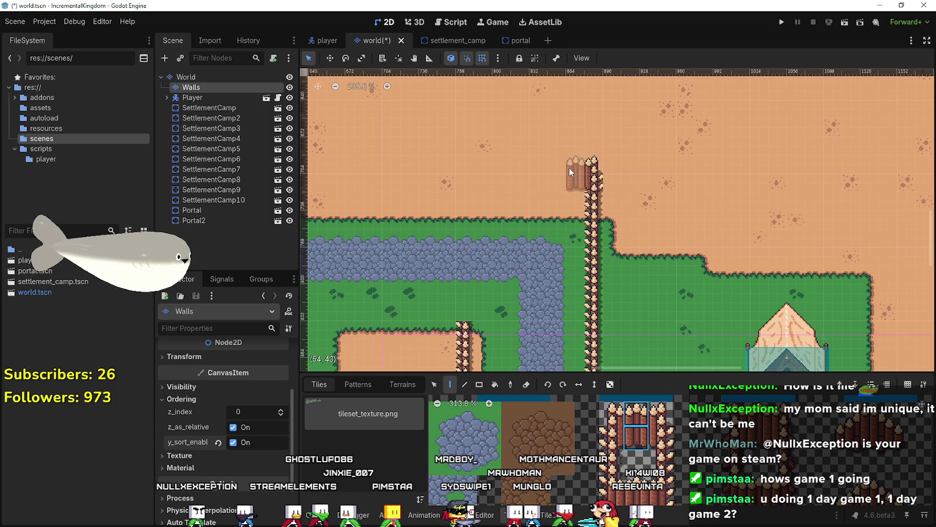
scroll(453, 171, down, 6)
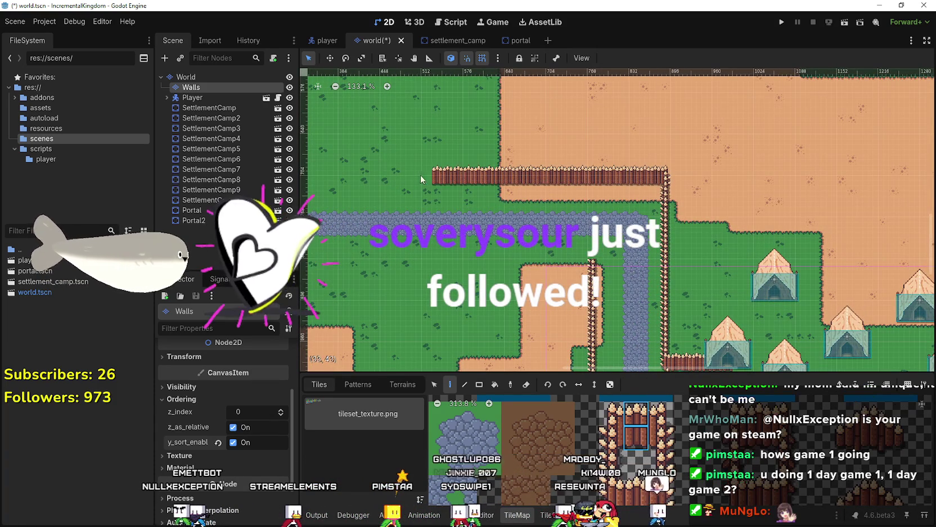
scroll(490, 223, down, 1)
scroll(634, 445, down, 3)
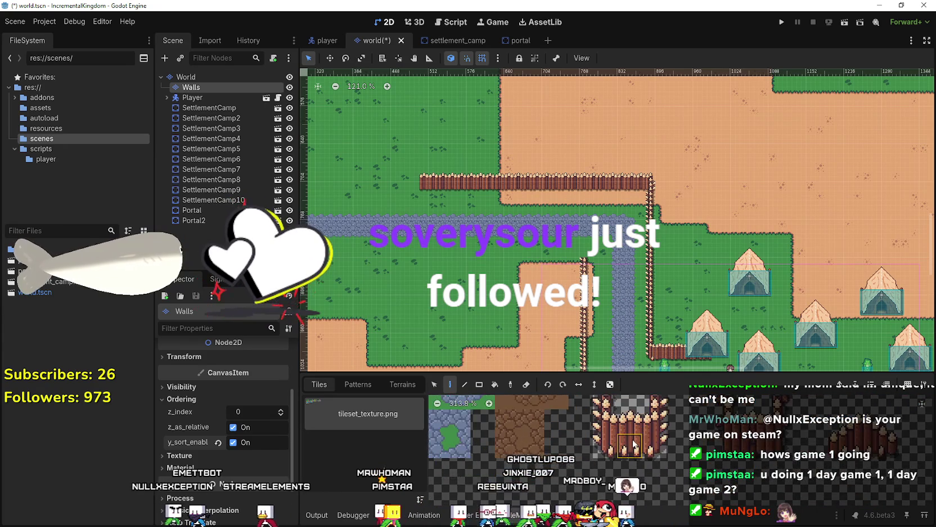
scroll(575, 255, up, 3)
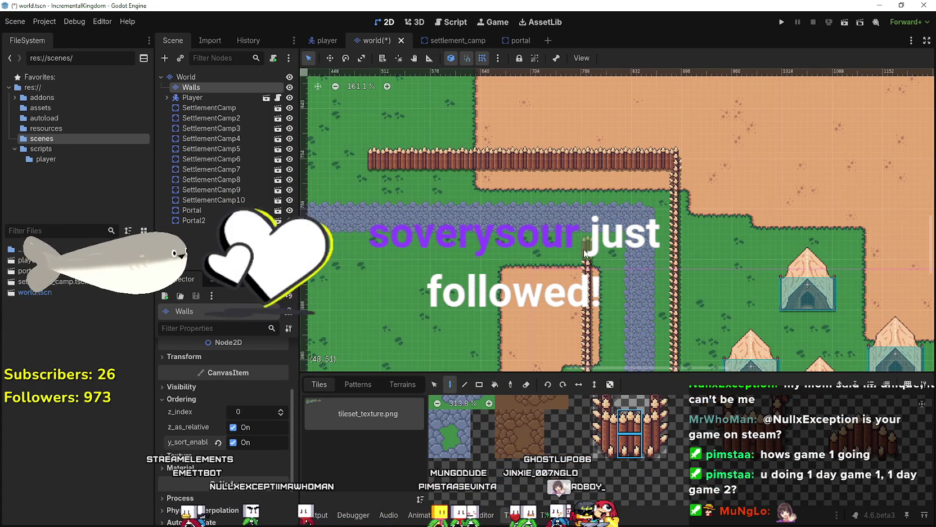
Draw a long straight palisade along the north-west road.
drag(409, 253, 530, 267)
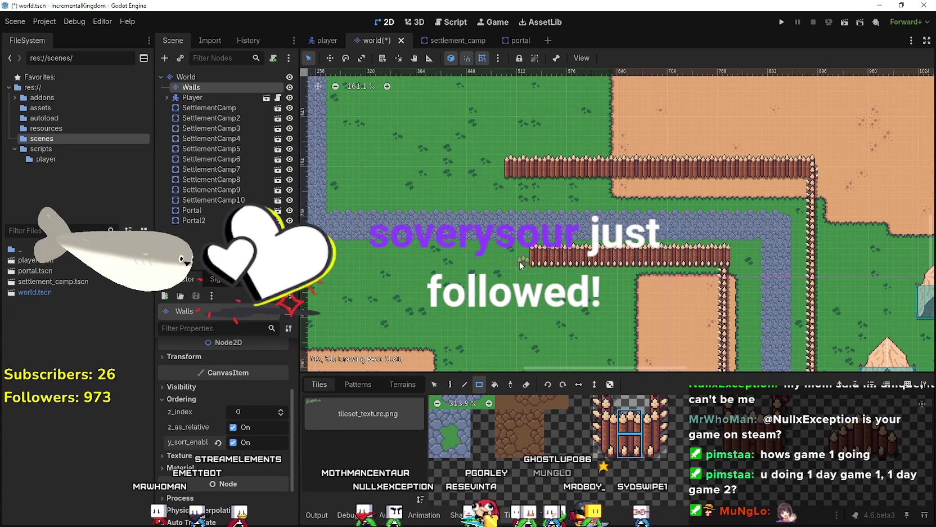
scroll(629, 208, down, 3)
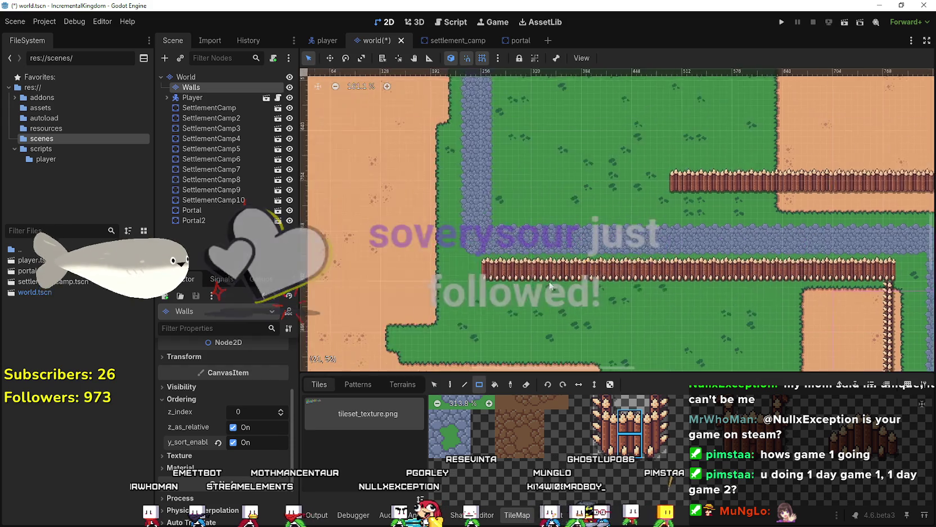
drag(539, 196, 567, 200)
scroll(587, 229, down, 6)
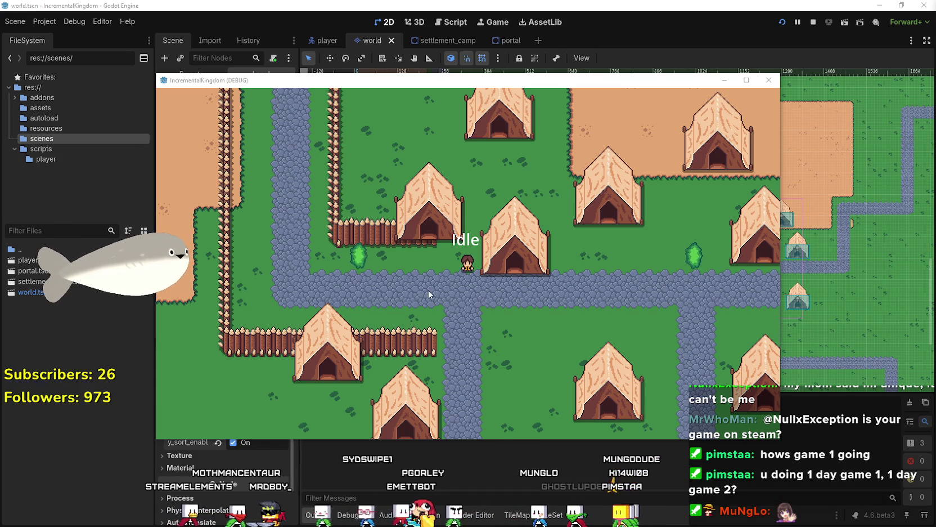
Maximize the running game window and walk the player left and right along the path.
key(Left)
key(Down)
key(Left)
key(super+Up)
key(Left)
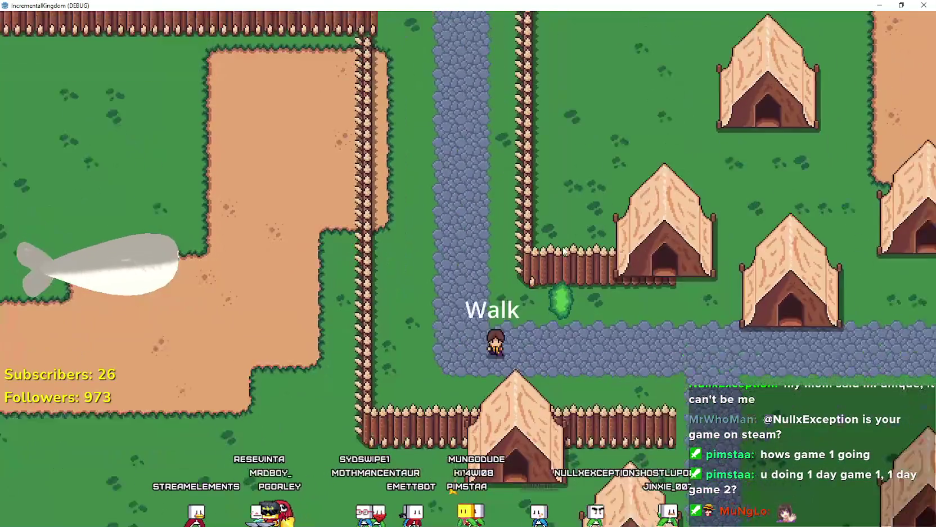
key(Right)
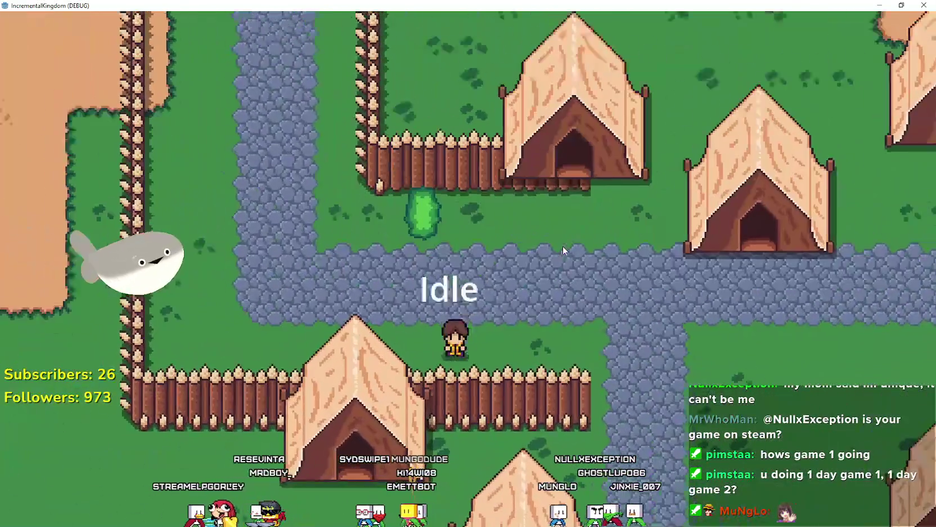
key(Left)
Walk the player up and down the vertical path, ending on the road between two long palisades.
key(Down)
key(Up)
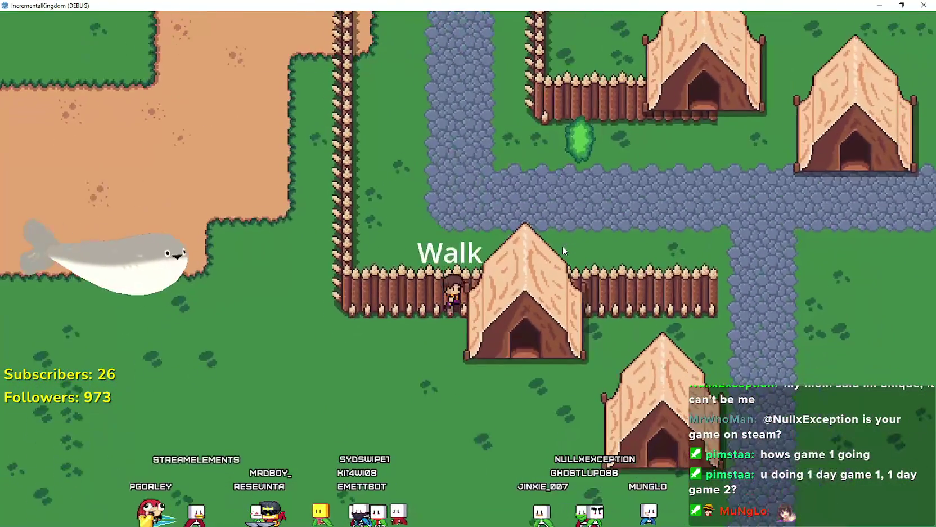
key(Up)
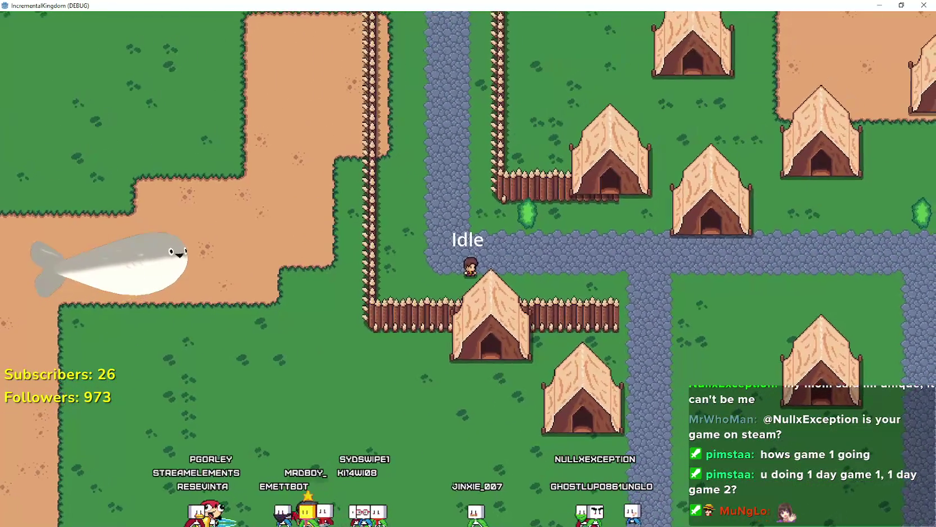
key(Down)
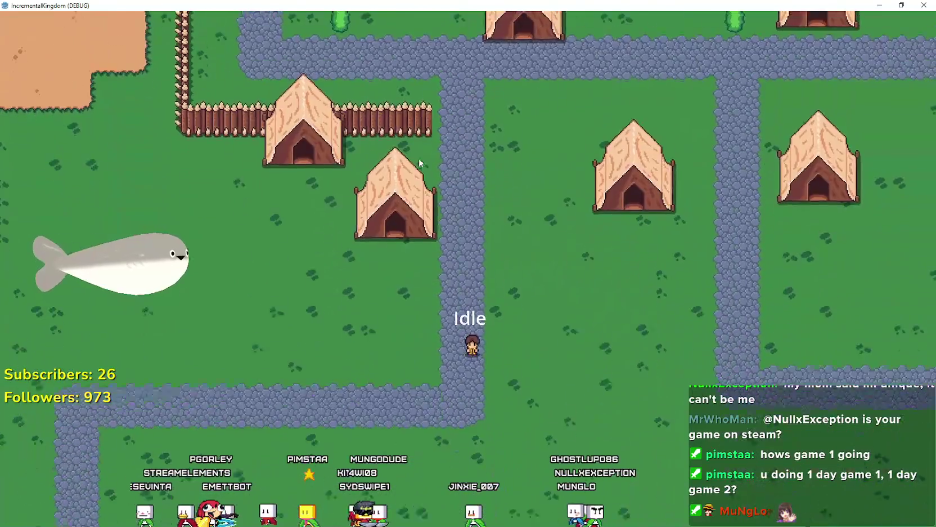
key(Down)
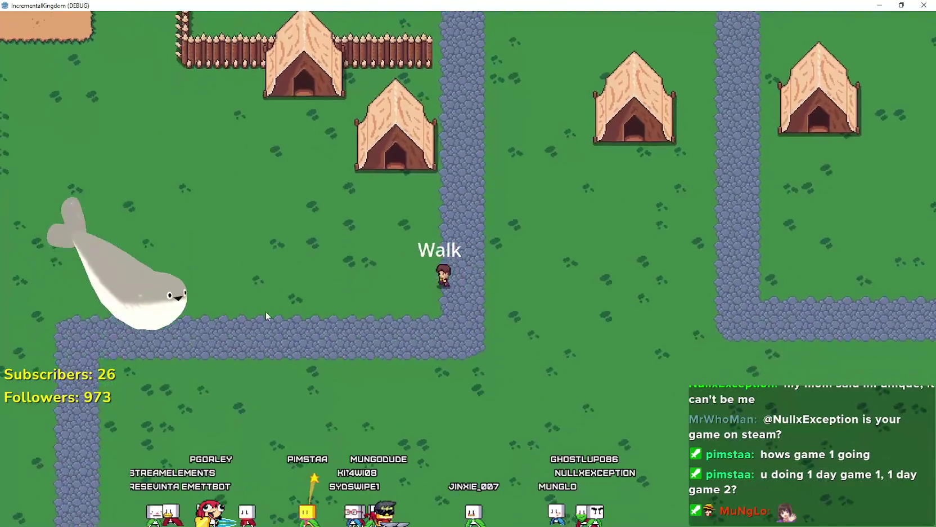
key(Down)
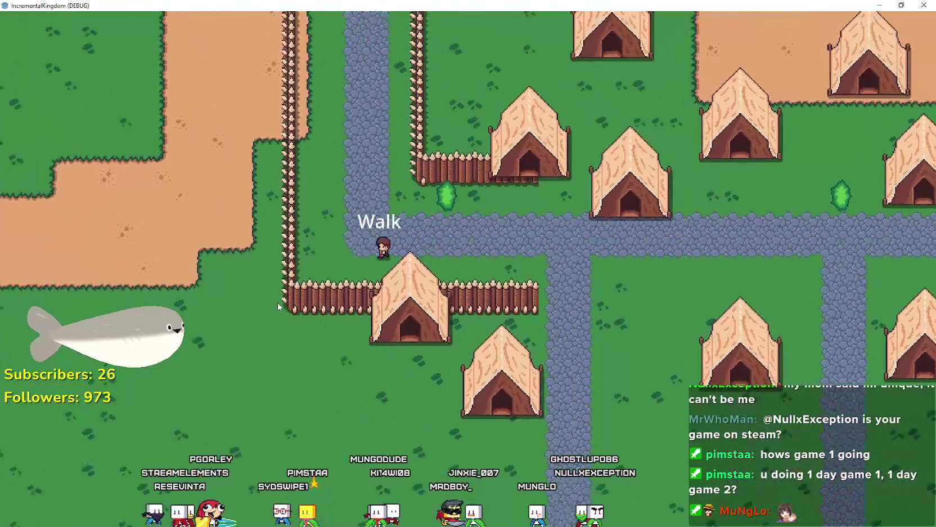
key(Up)
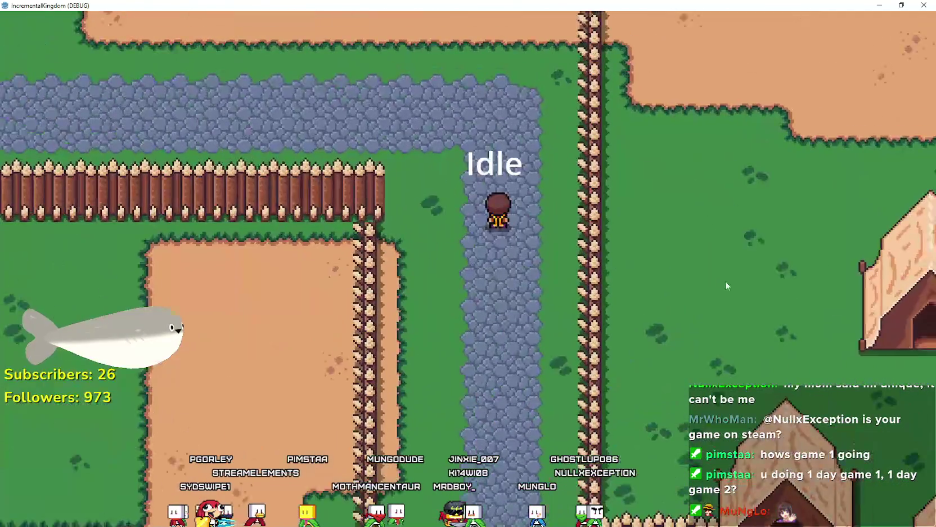
key(Up)
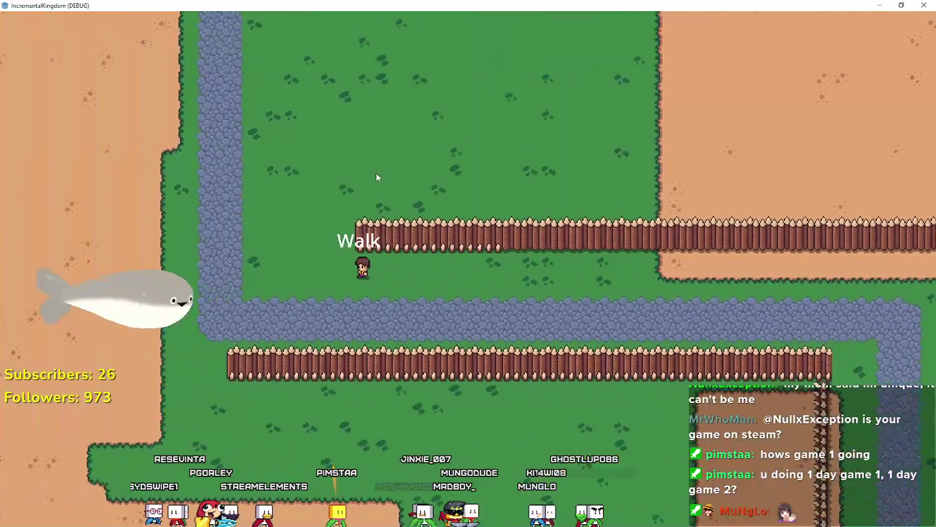
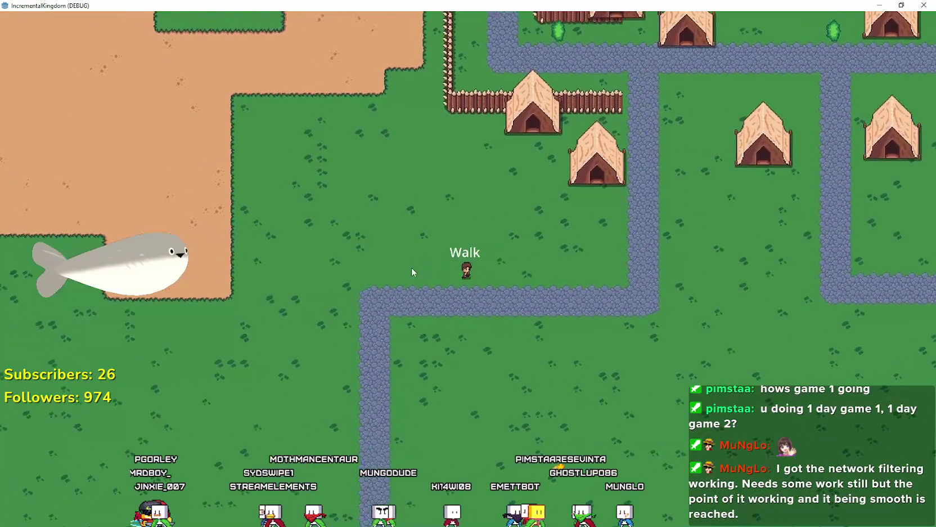
Zoom the game camera out over the whole map, showing both mirrored grass-and-dirt halves.
scroll(484, 203, up, 3)
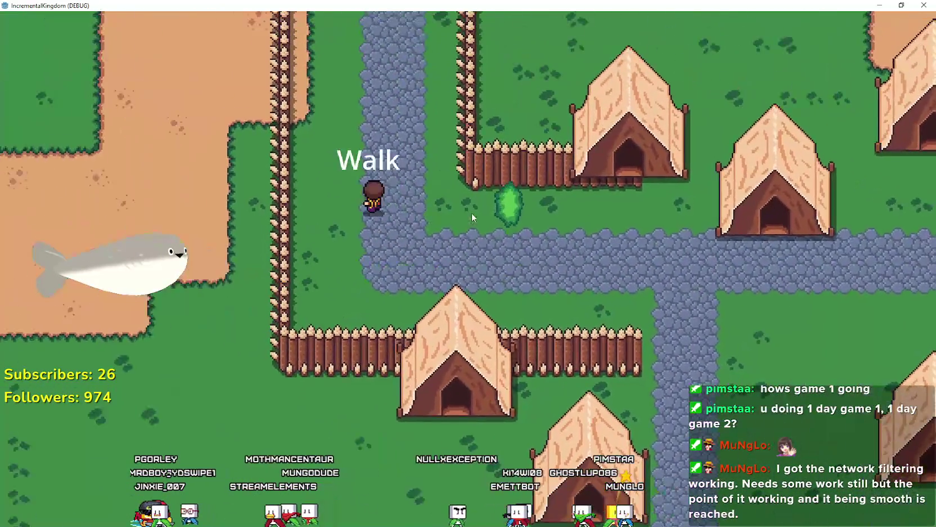
scroll(466, 215, down, 5)
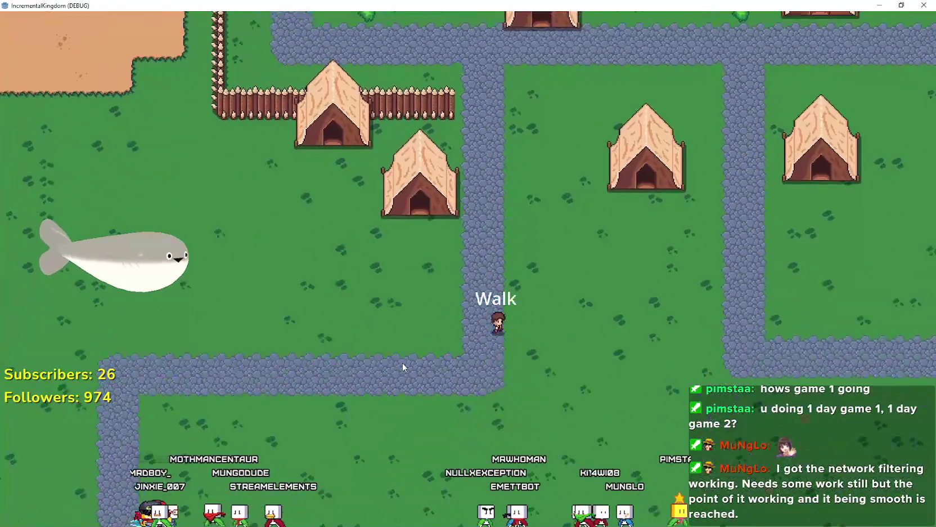
scroll(443, 371, up, 5)
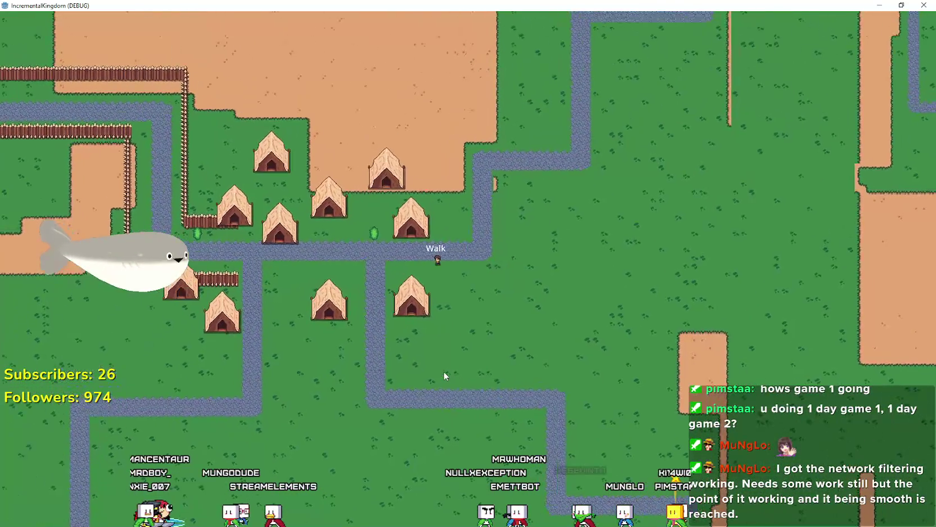
scroll(421, 284, up, 4)
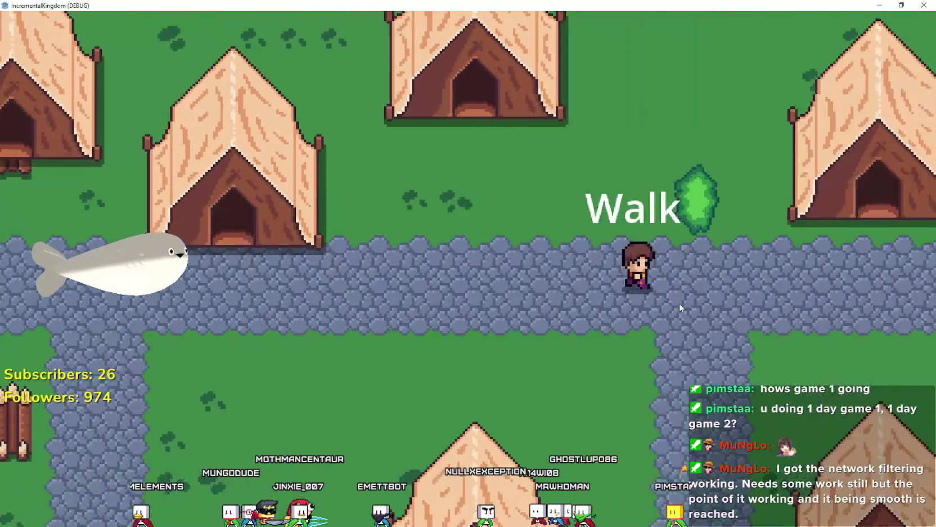
scroll(656, 297, down, 1)
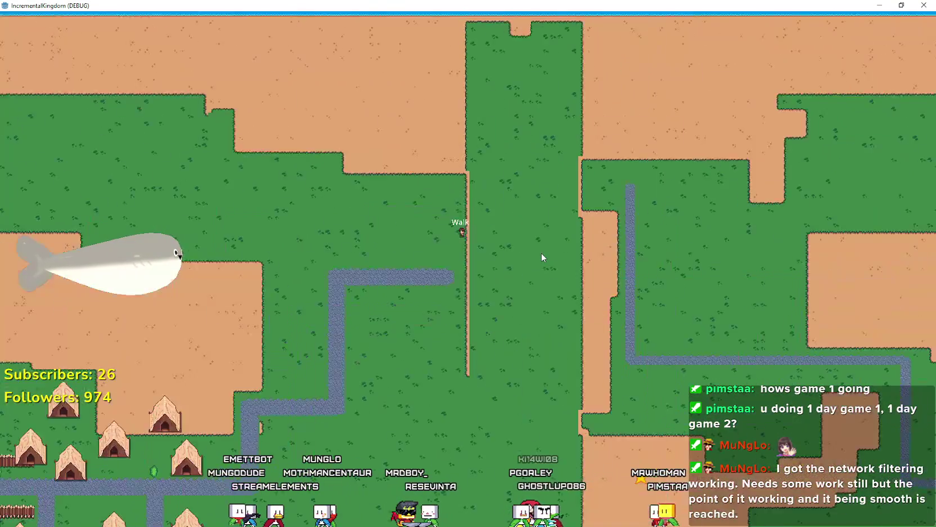
scroll(540, 257, down, 5)
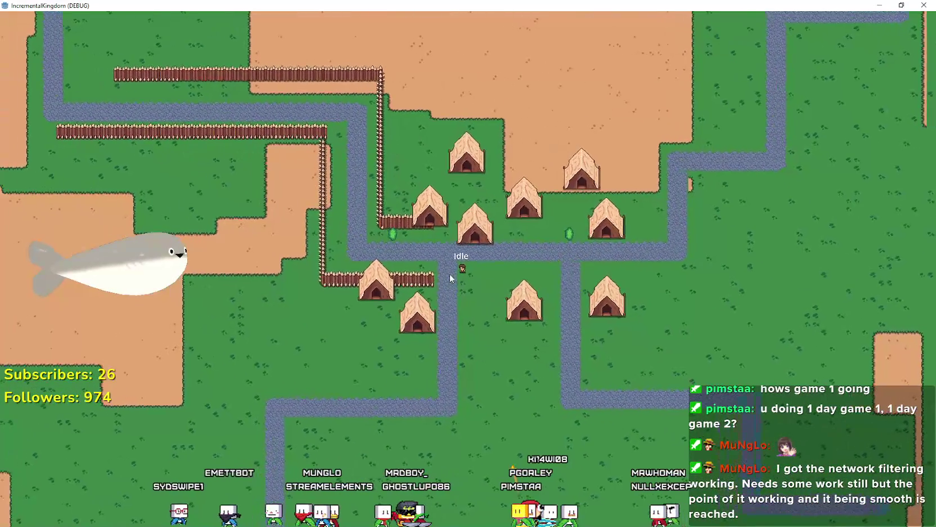
scroll(444, 339, up, 5)
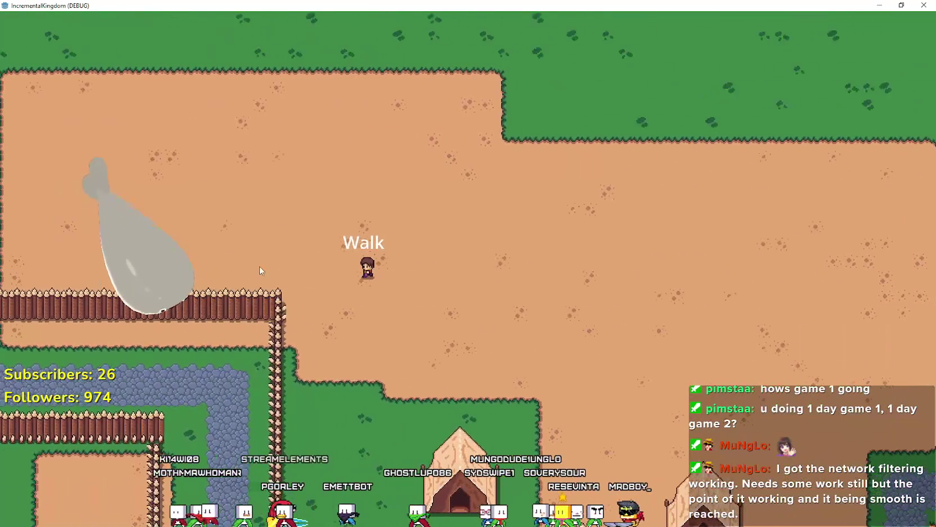
scroll(261, 255, down, 5)
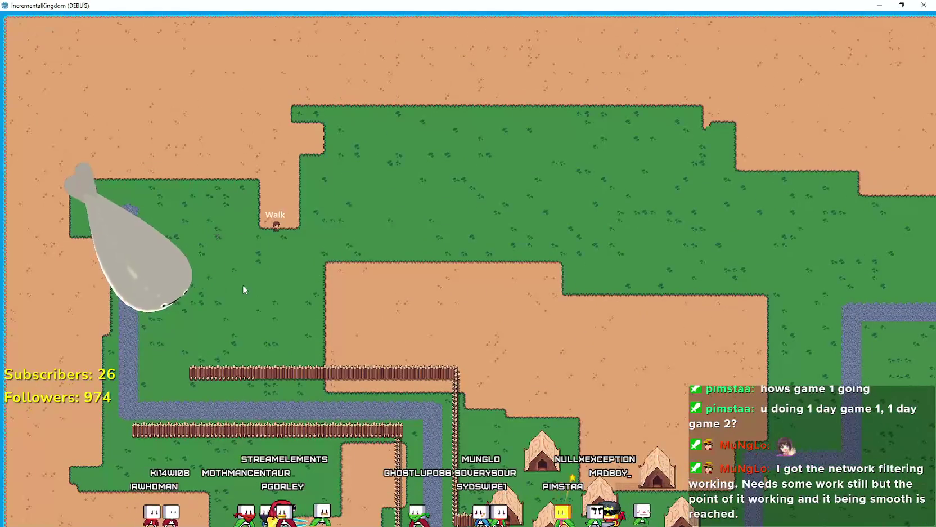
scroll(243, 281, up, 5)
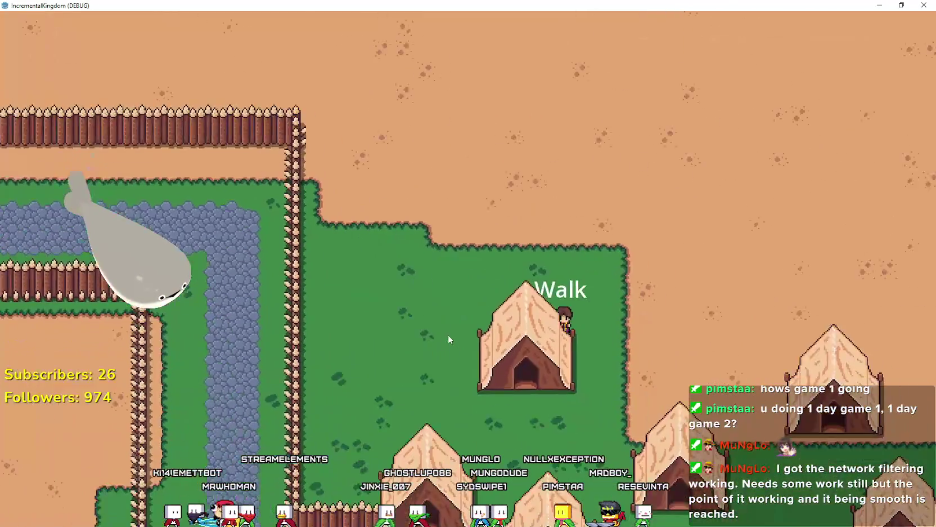
scroll(441, 327, up, 3)
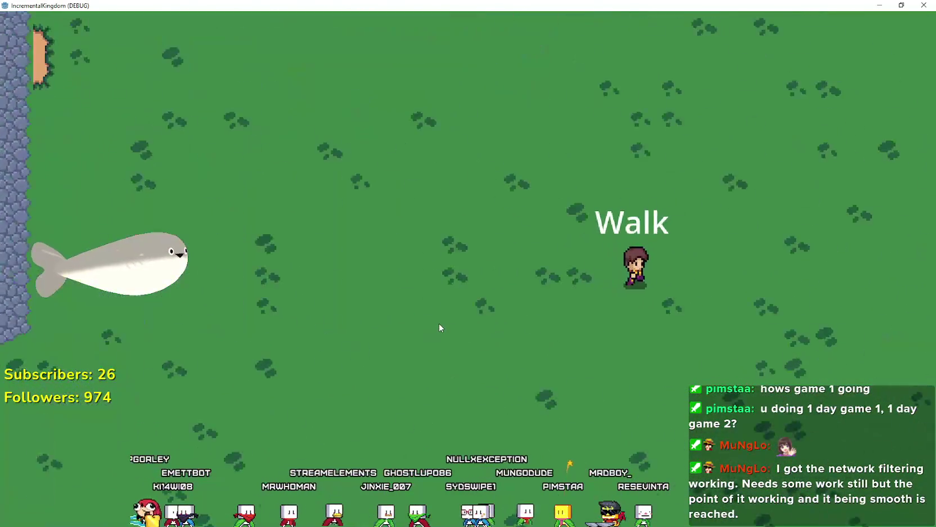
scroll(503, 251, down, 5)
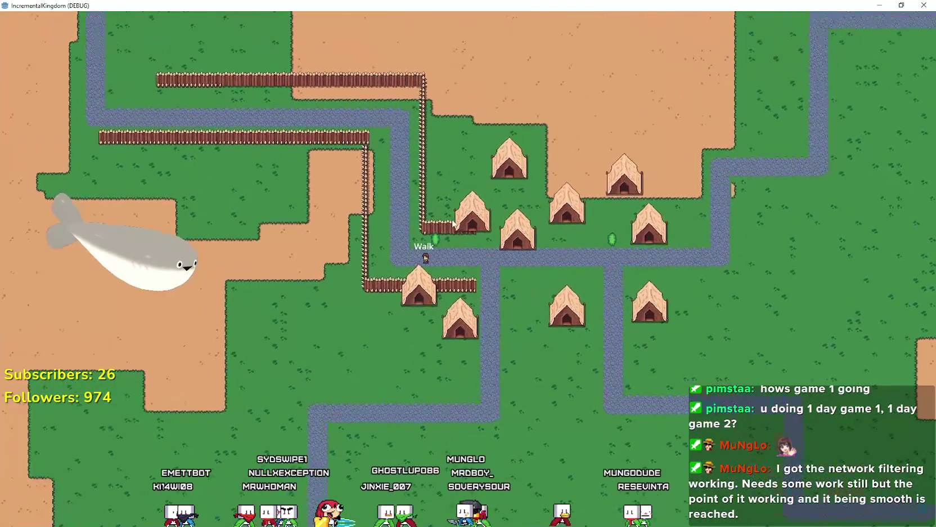
scroll(428, 206, up, 4)
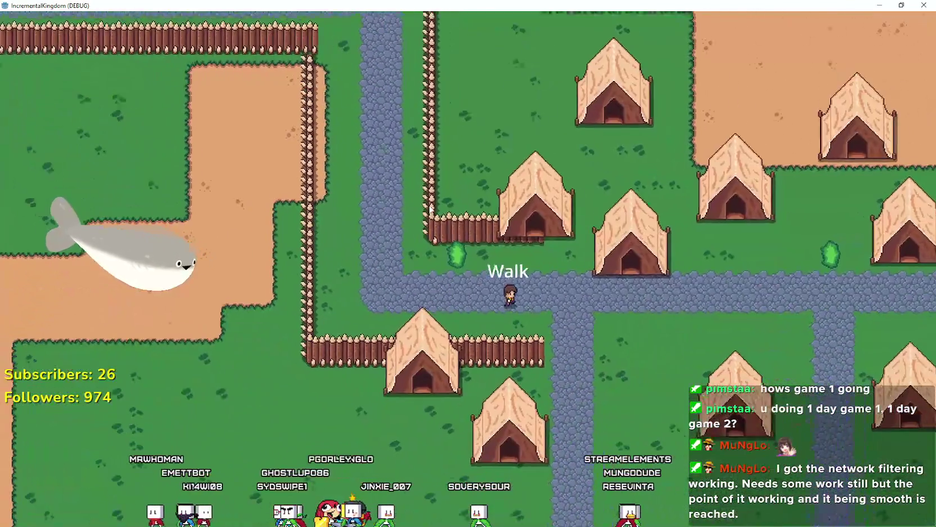
scroll(430, 205, down, 3)
scroll(430, 206, up, 3)
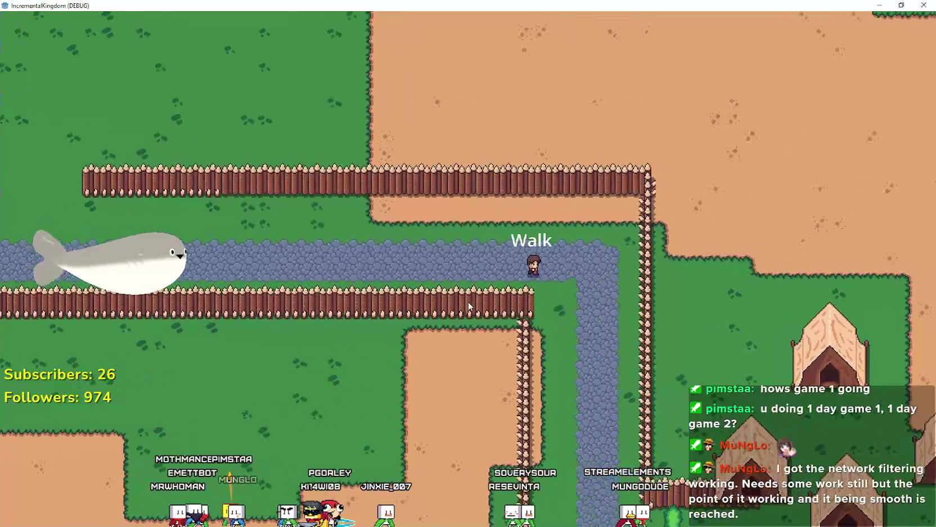
scroll(470, 305, up, 3)
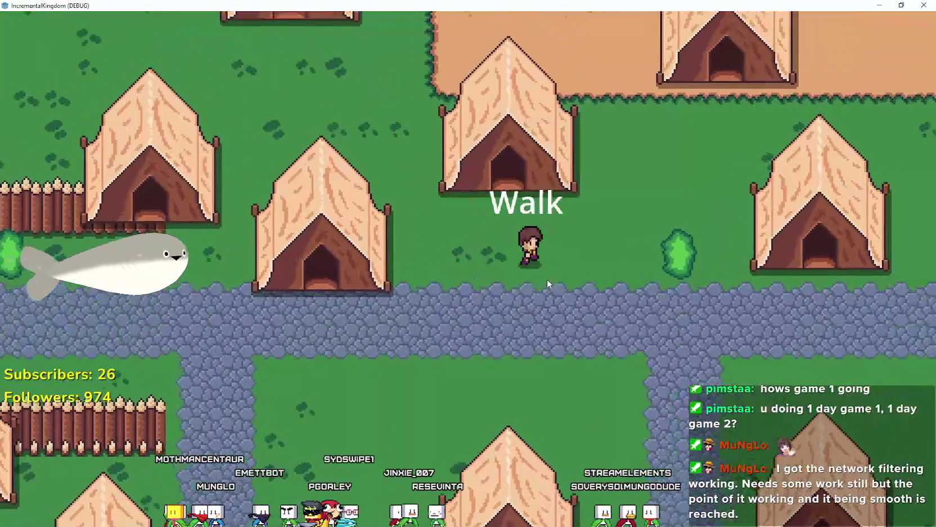
scroll(547, 279, down, 5)
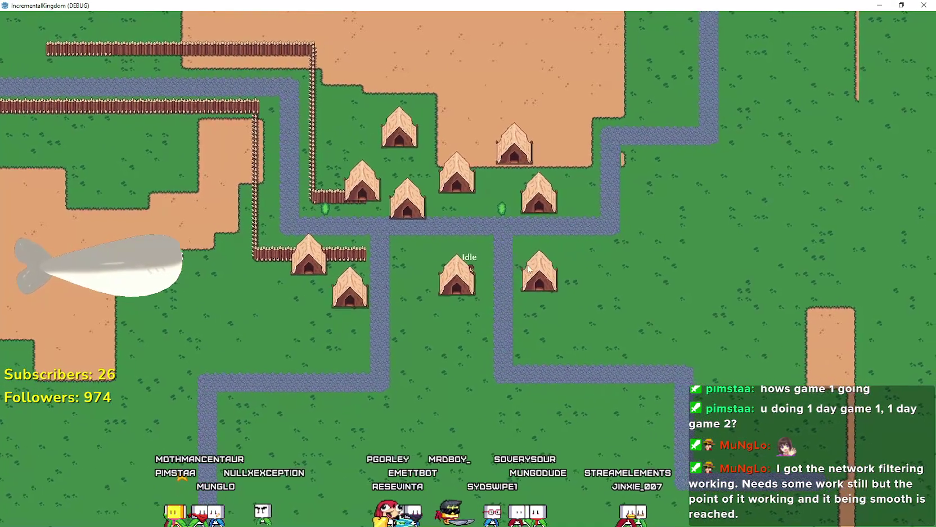
scroll(516, 253, up, 3)
scroll(515, 253, down, 2)
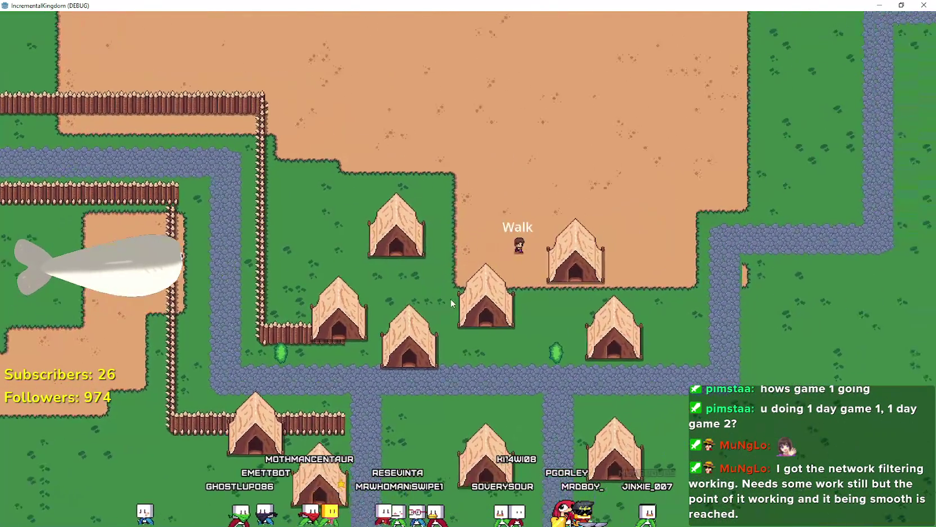
scroll(451, 302, down, 5)
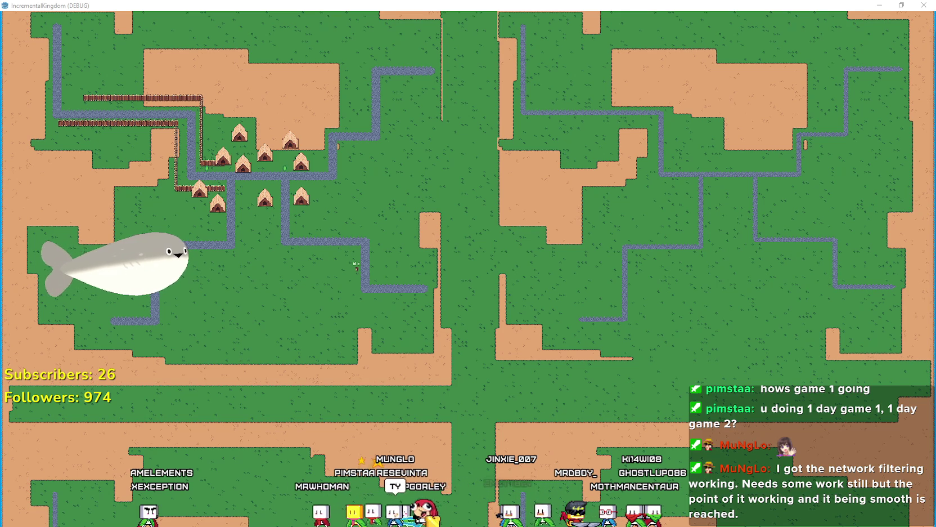
scroll(349, 236, up, 3)
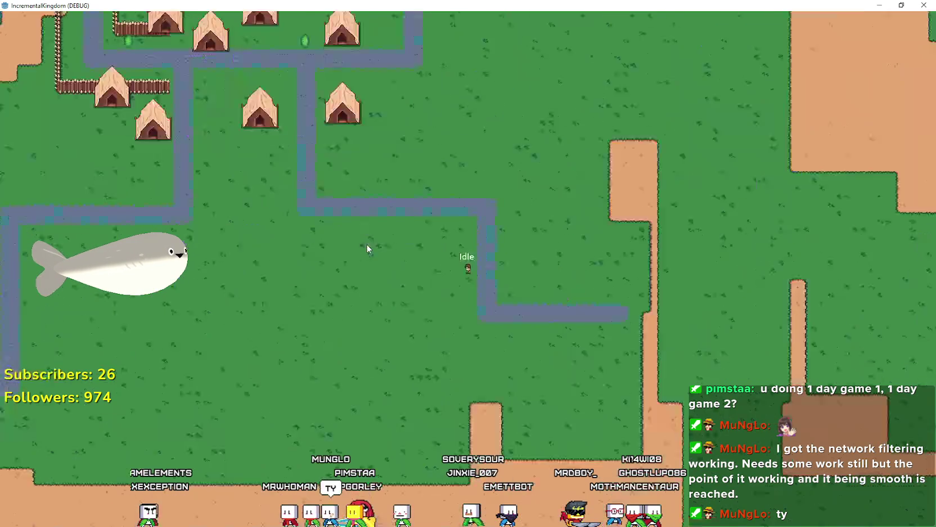
scroll(374, 239, down, 3)
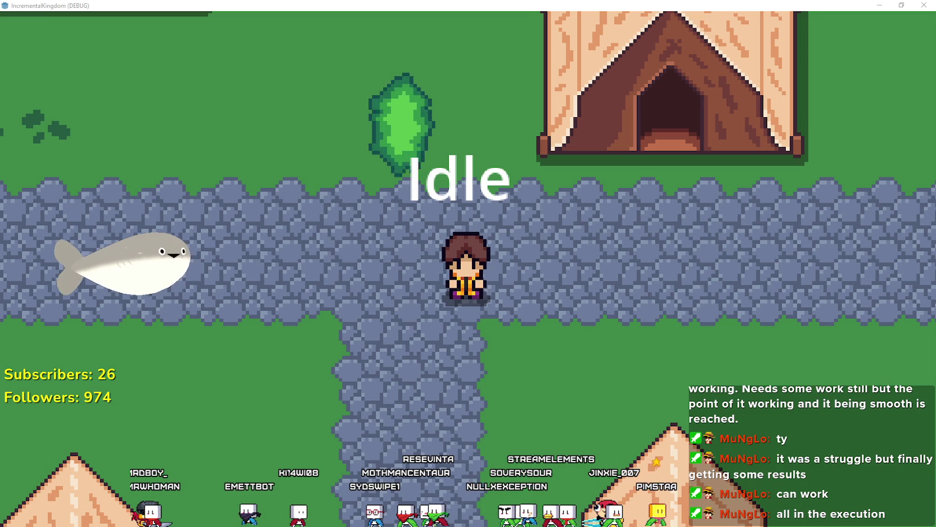
scroll(470, 288, down, 10)
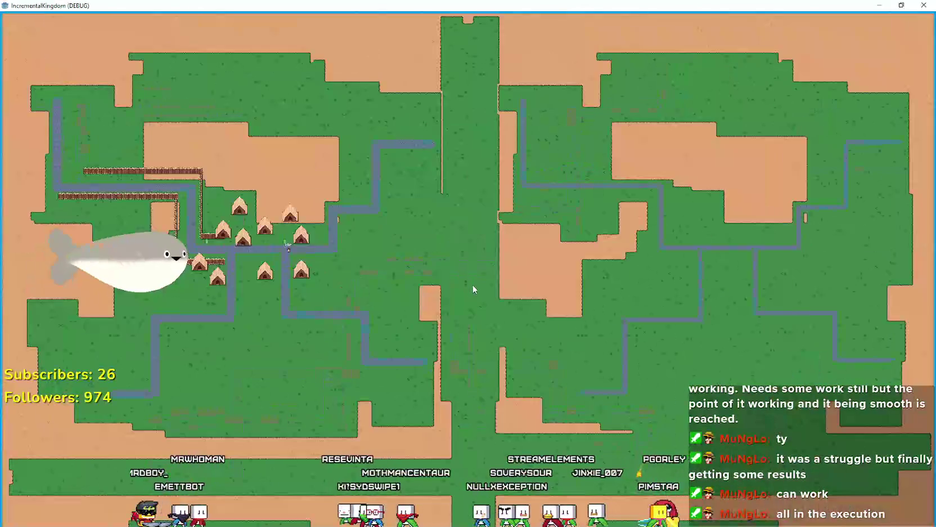
scroll(473, 287, up, 10)
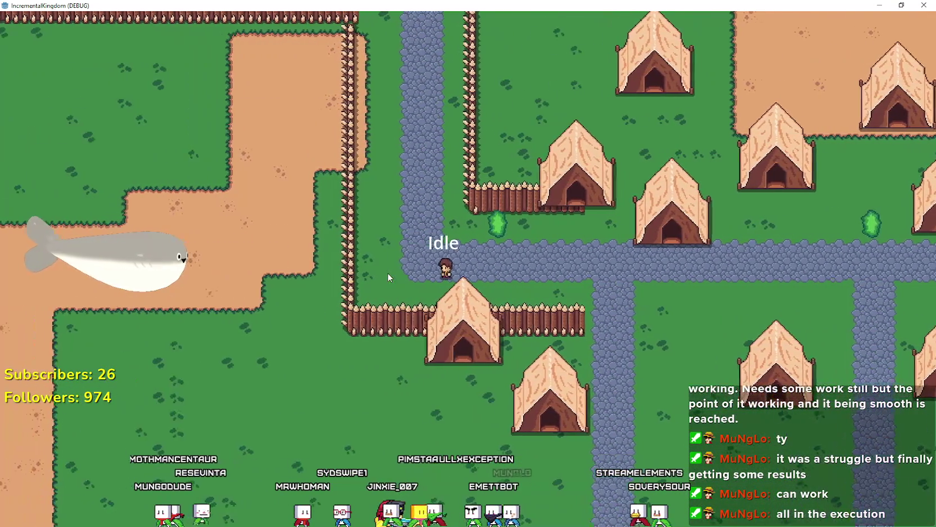
scroll(387, 273, down, 5)
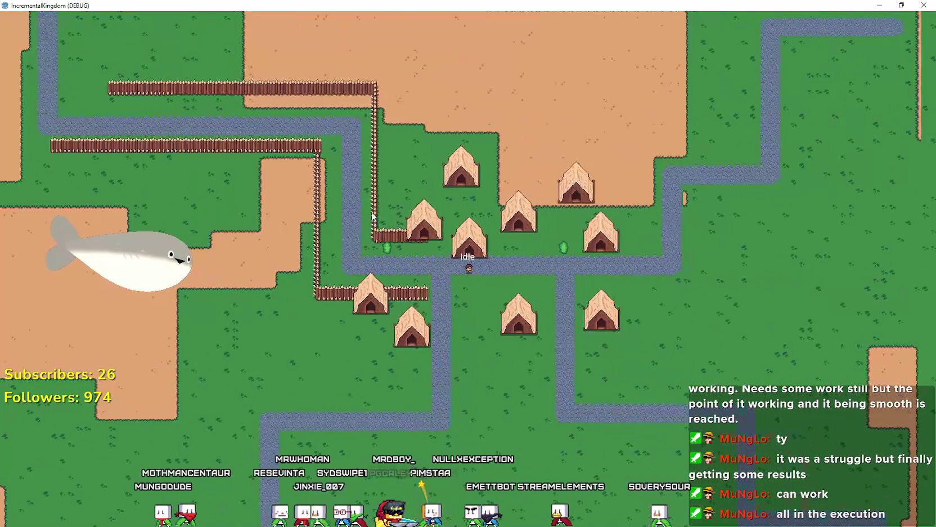
scroll(393, 225, up, 5)
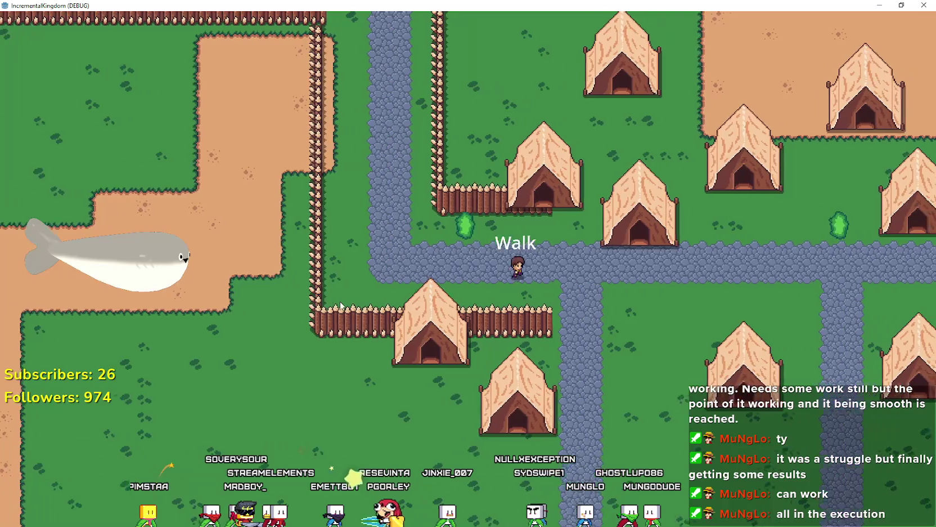
scroll(460, 305, up, 3)
scroll(381, 290, down, 2)
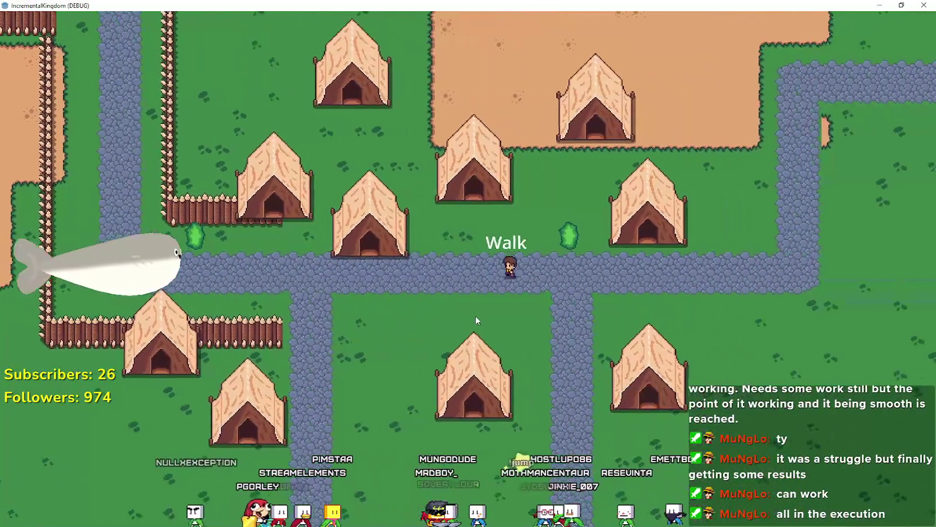
scroll(508, 243, up, 2)
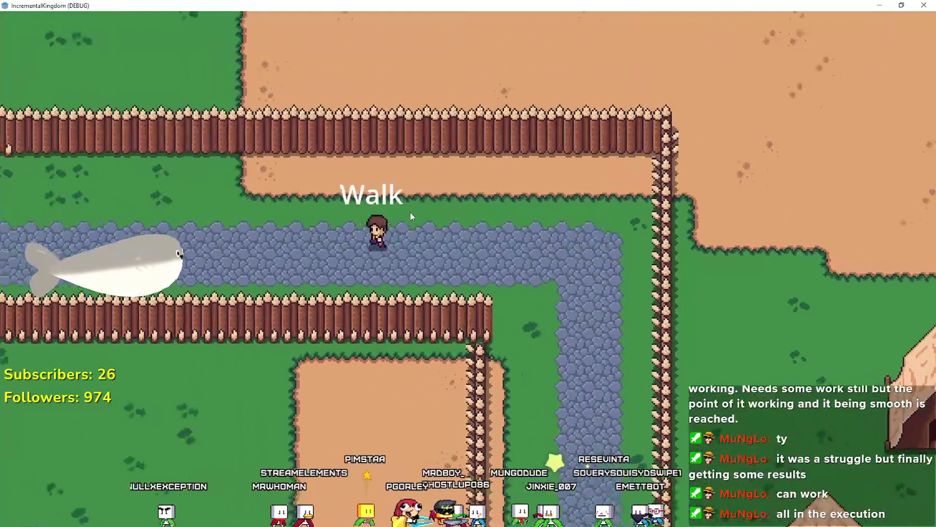
scroll(409, 214, down, 2)
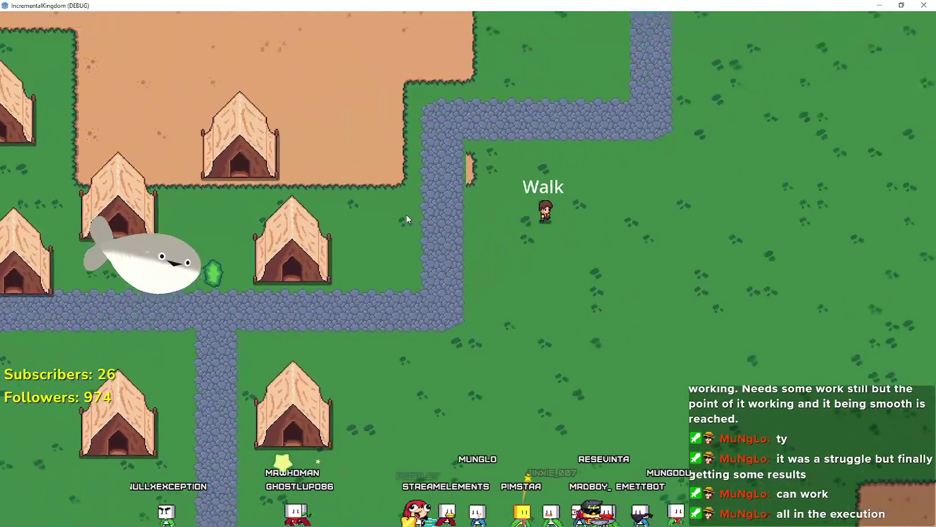
scroll(408, 219, down, 3)
scroll(407, 218, up, 3)
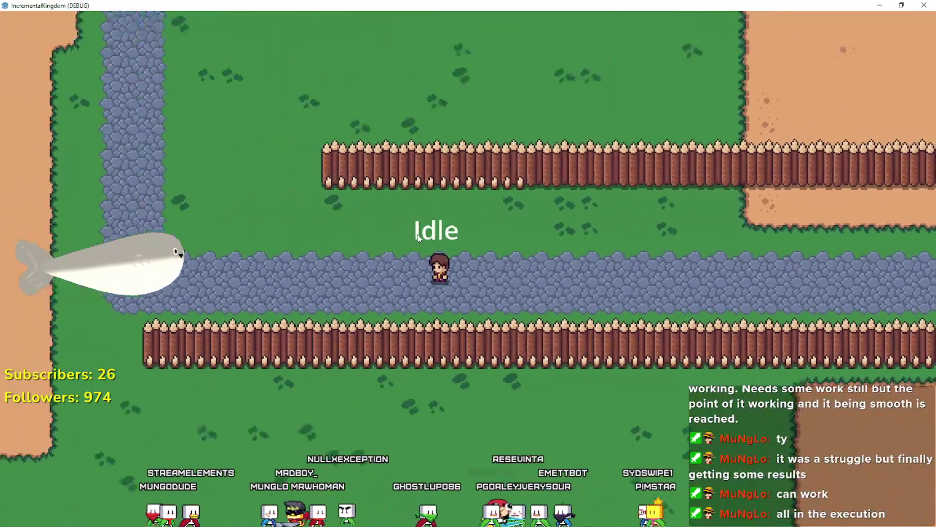
scroll(417, 236, down, 2)
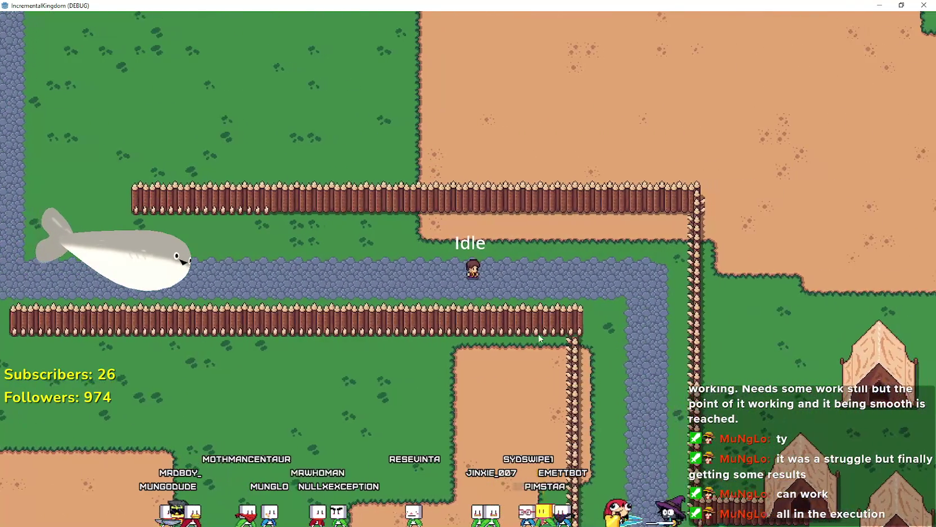
scroll(538, 333, up, 2)
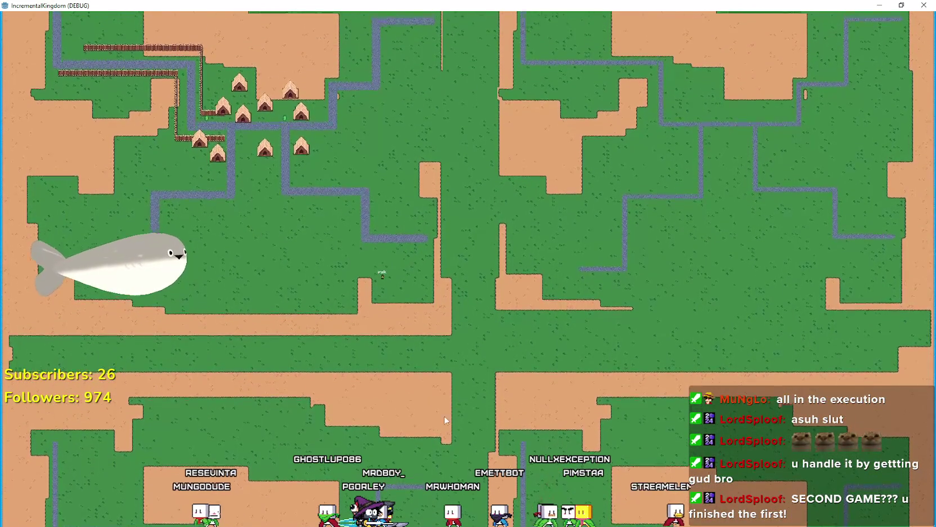
scroll(514, 221, up, 5)
scroll(355, 178, down, 5)
scroll(355, 179, up, 5)
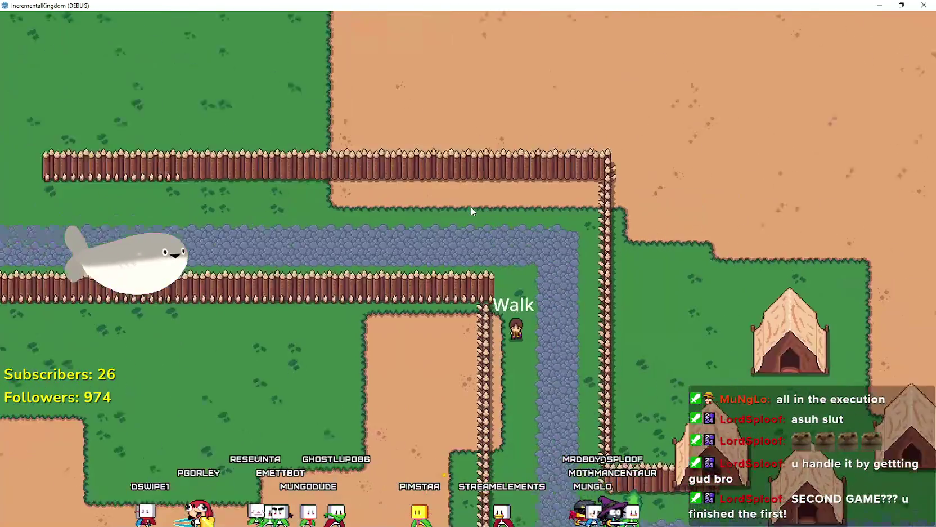
scroll(471, 207, down, 10)
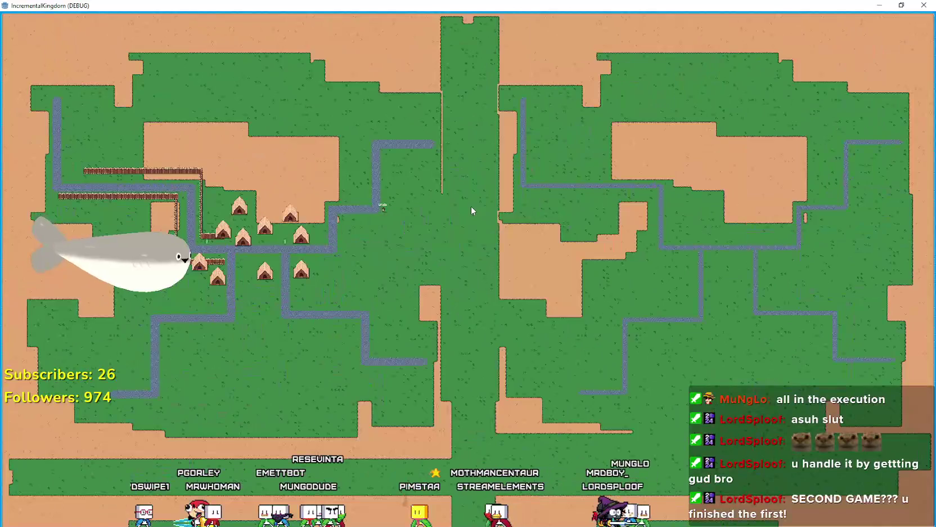
scroll(471, 208, up, 10)
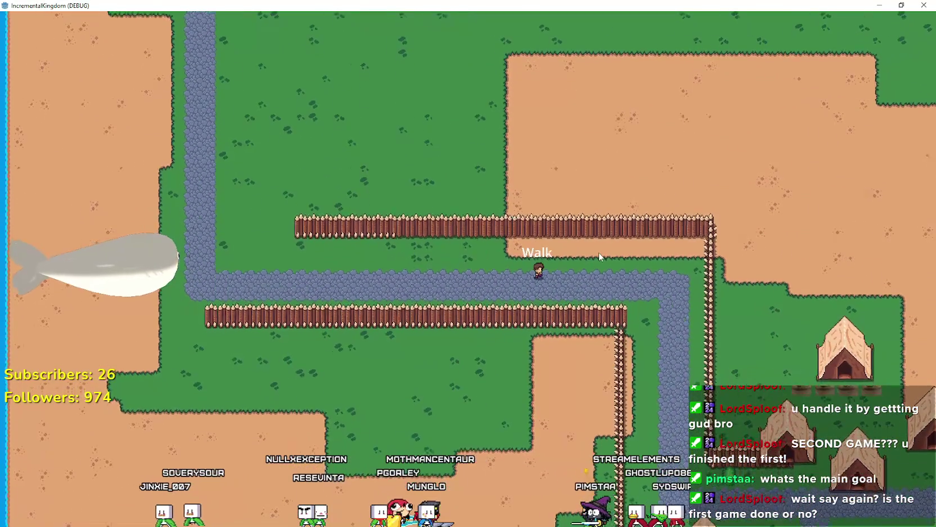
scroll(598, 253, up, 5)
scroll(578, 256, down, 3)
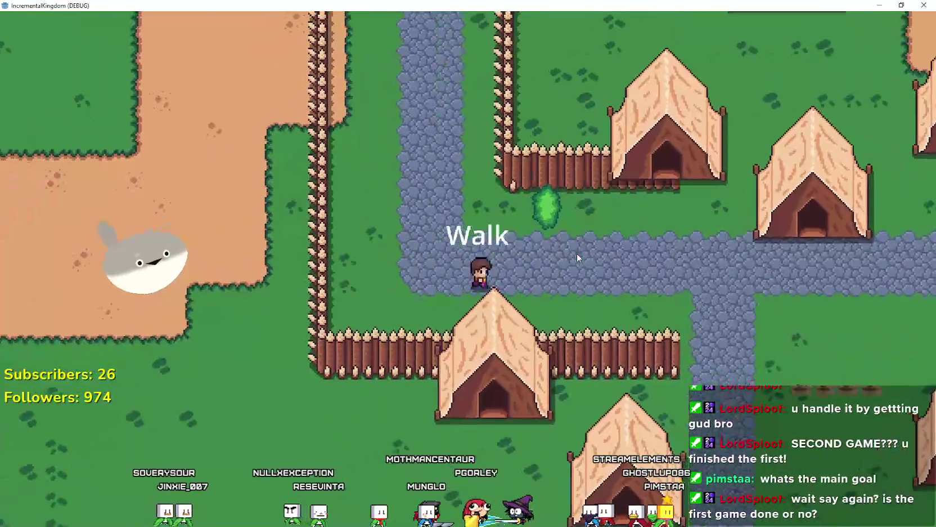
scroll(577, 253, up, 2)
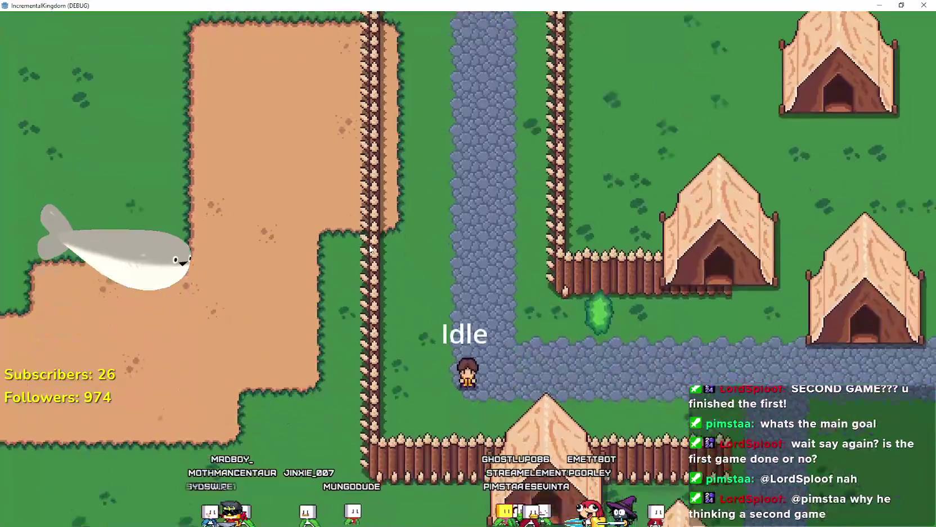
scroll(361, 240, up, 3)
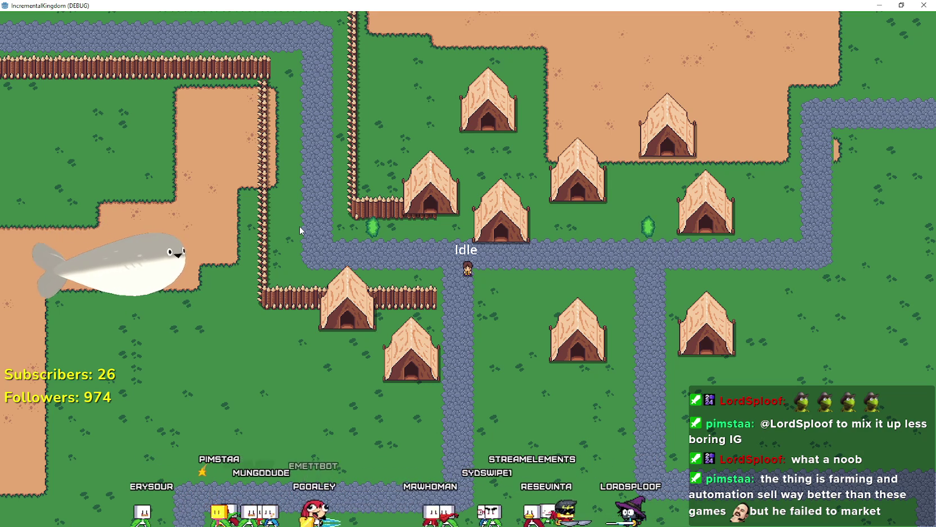
scroll(453, 279, up, 5)
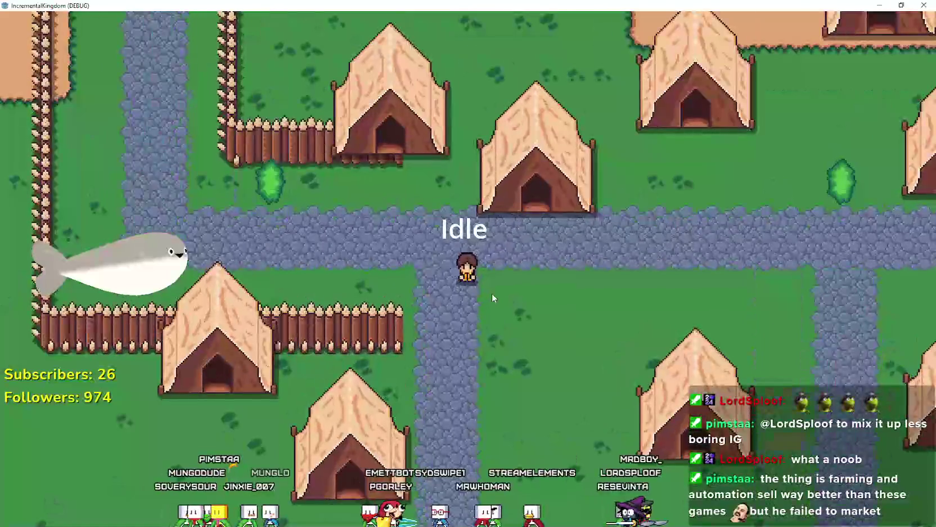
scroll(491, 298, down, 5)
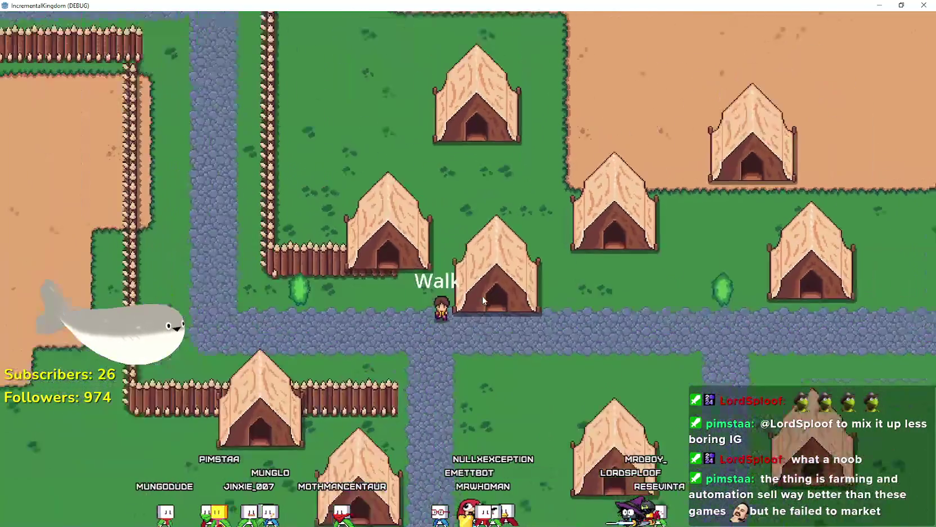
scroll(478, 292, up, 5)
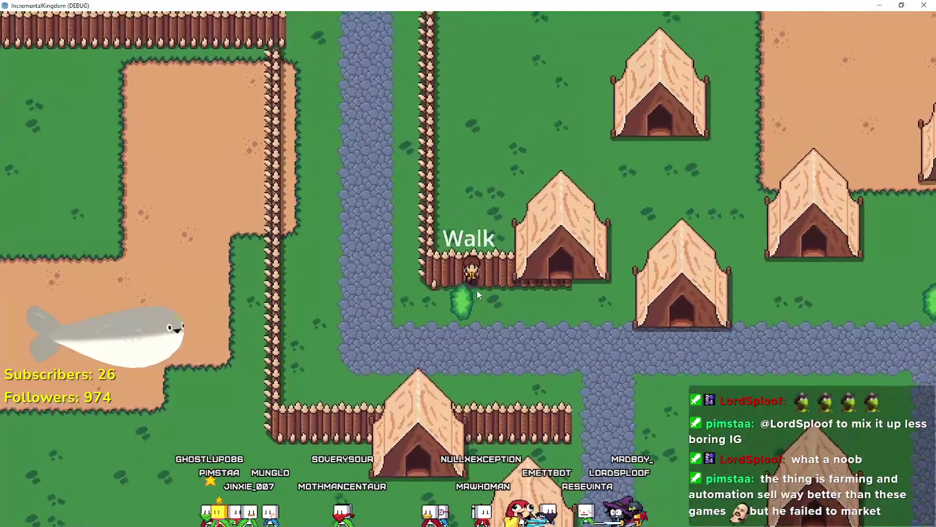
scroll(476, 291, down, 5)
scroll(474, 290, up, 5)
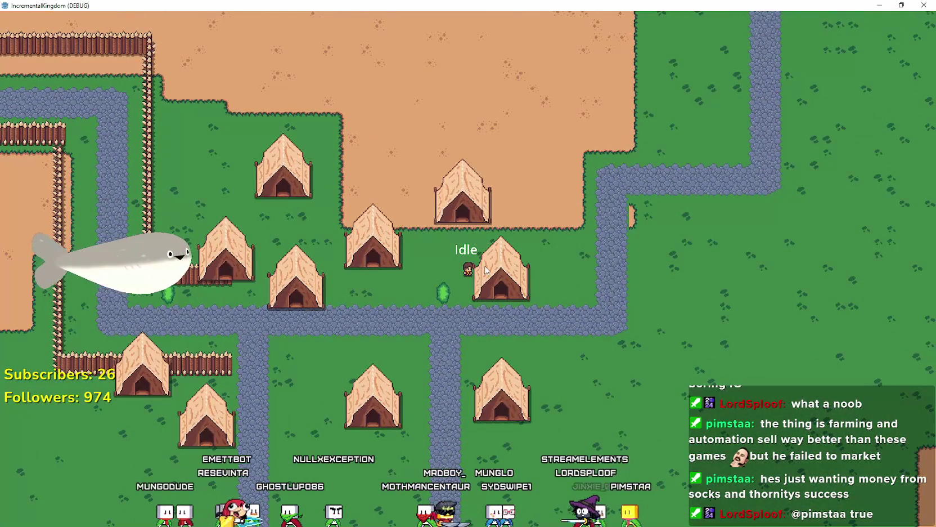
scroll(489, 264, down, 5)
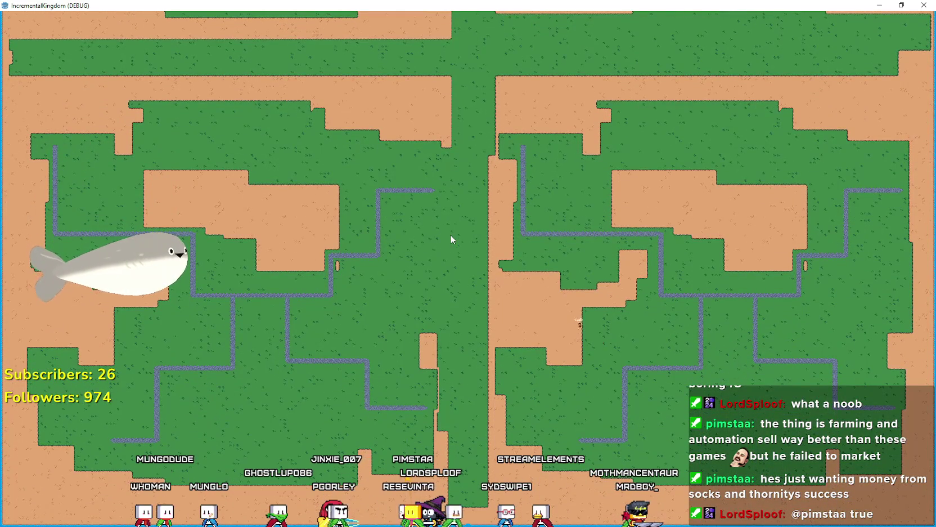
Zoom back in on the villager to inspect the fences along the stone path by the tents.
scroll(451, 234, up, 3)
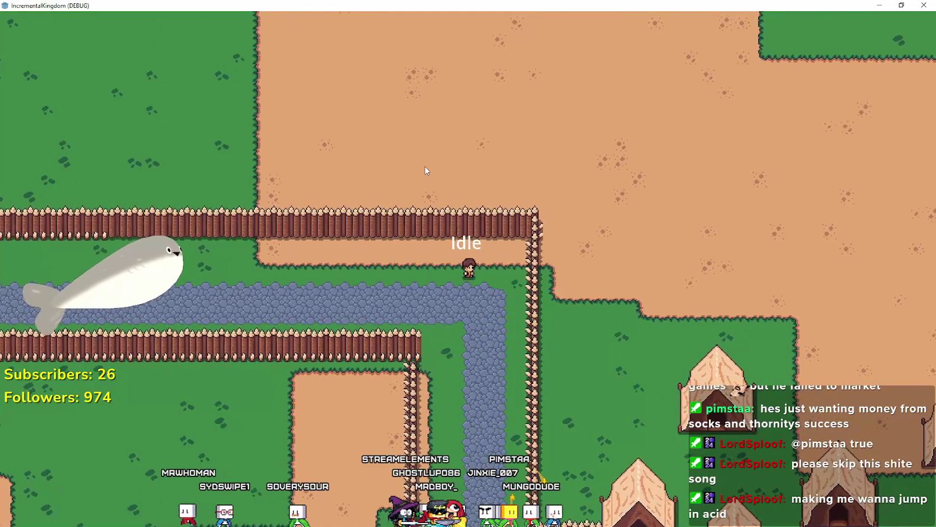
scroll(425, 170, down, 3)
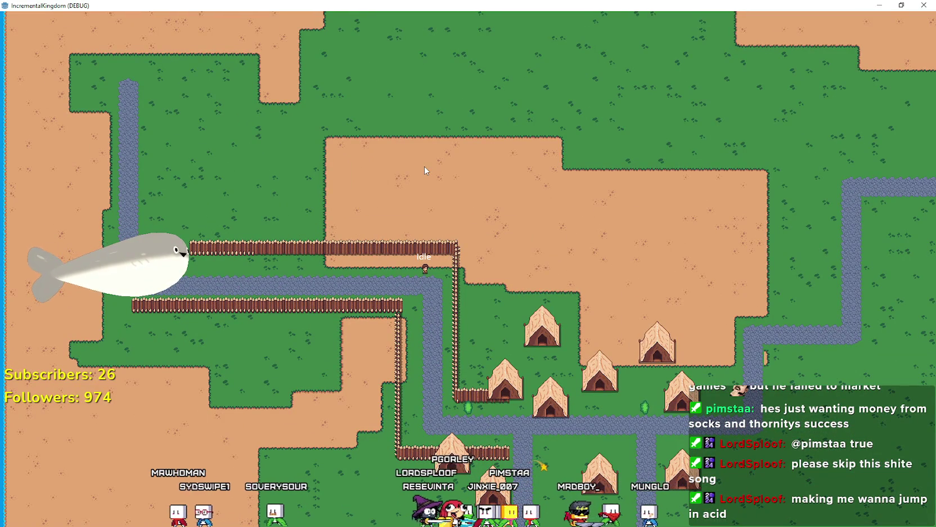
scroll(424, 166, up, 3)
scroll(424, 166, down, 3)
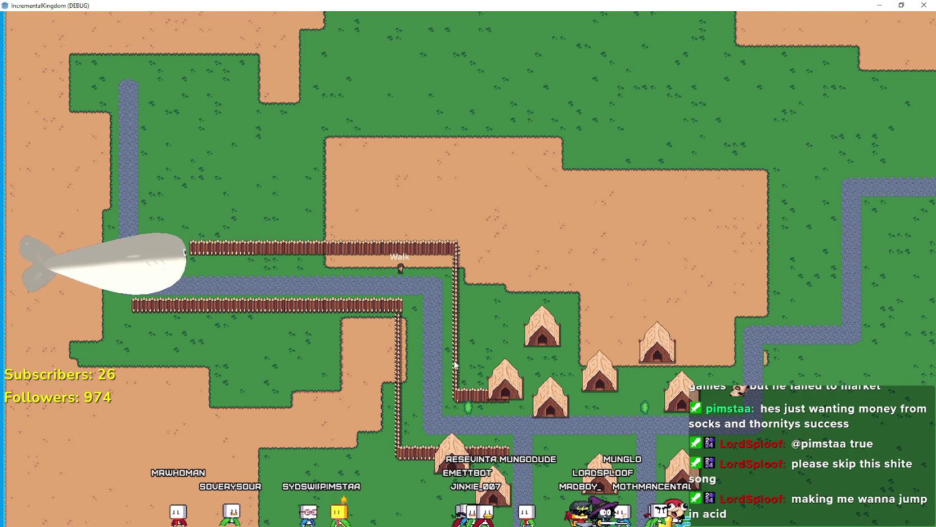
scroll(439, 346, up, 3)
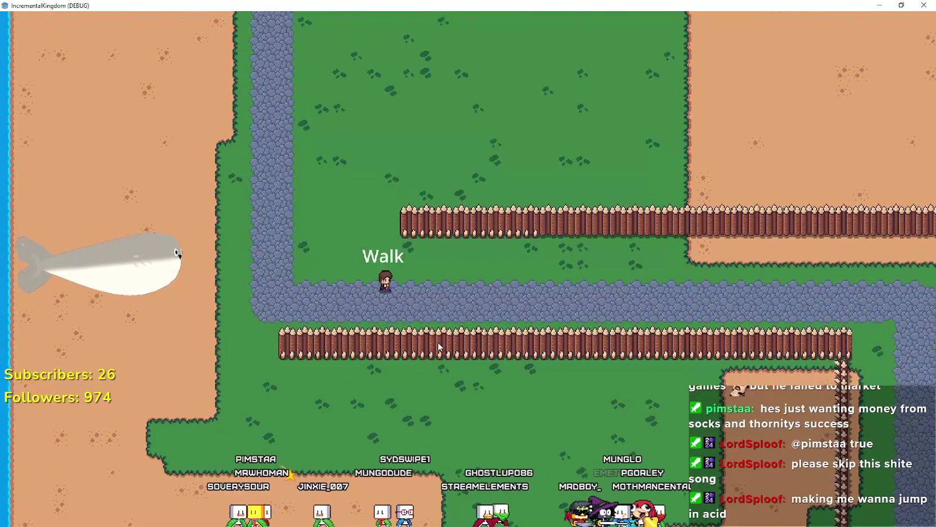
scroll(437, 344, down, 3)
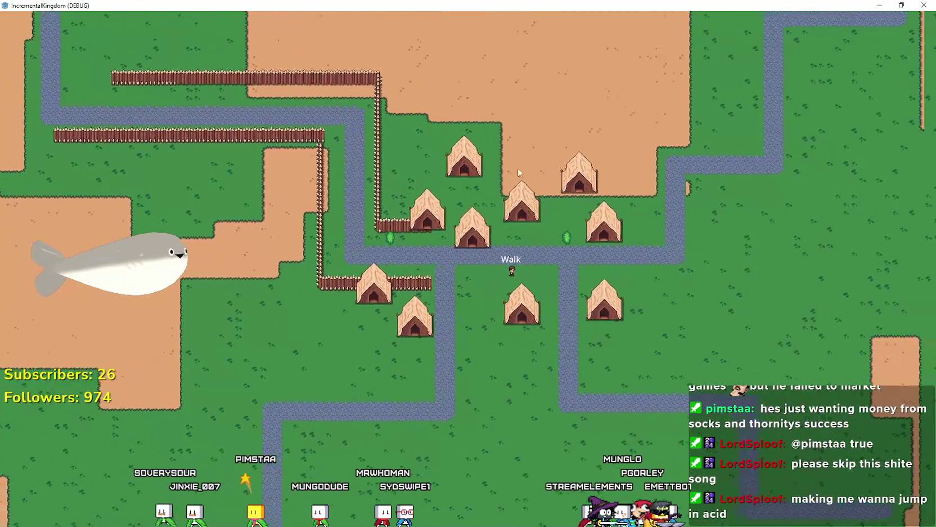
scroll(389, 289, up, 5)
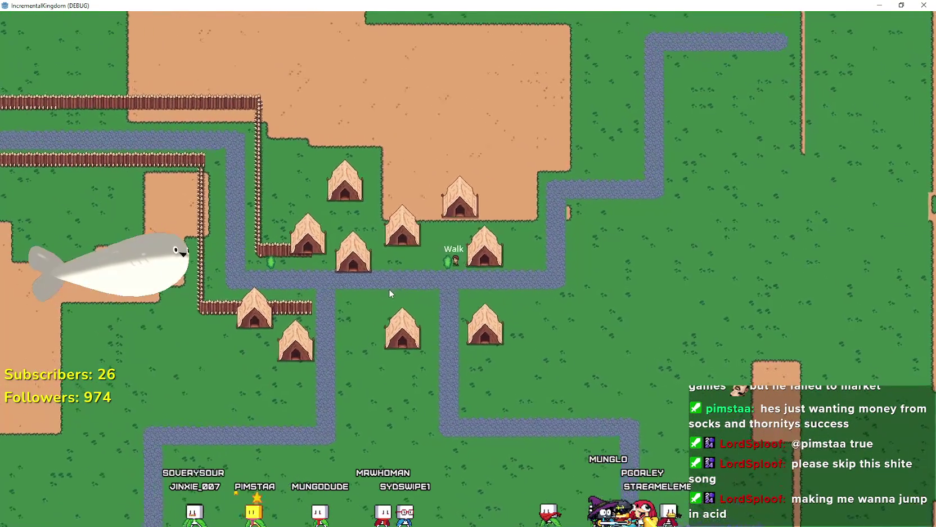
scroll(444, 223, down, 4)
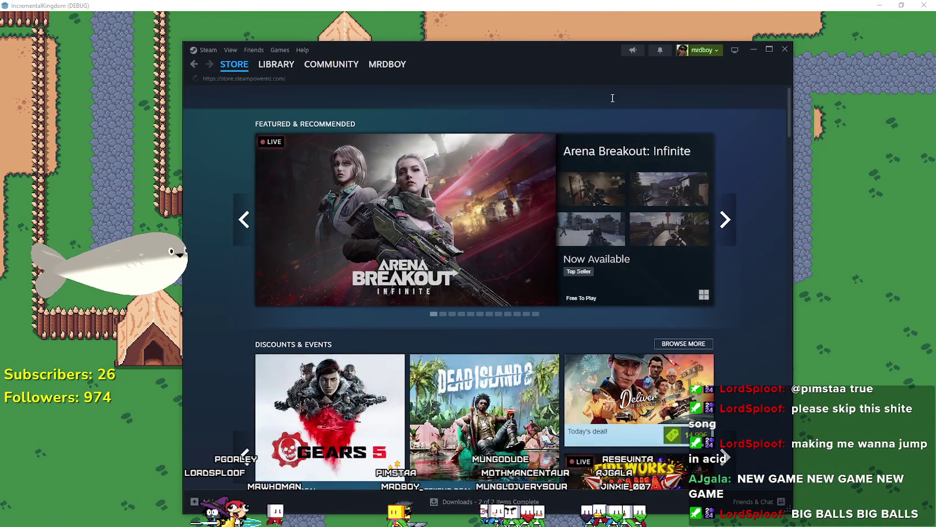
Search the Steam store for 'two' and open the Kingdom Two Crowns page.
click(610, 98)
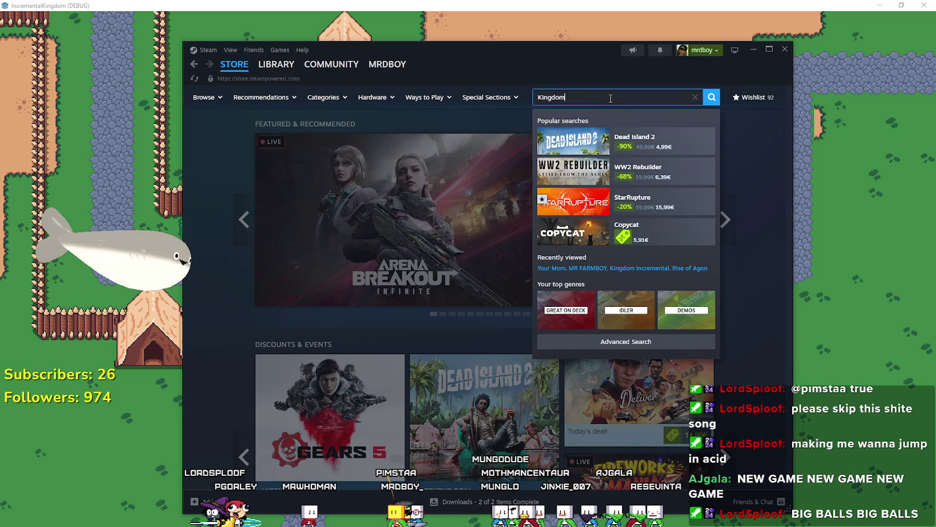
text( two)
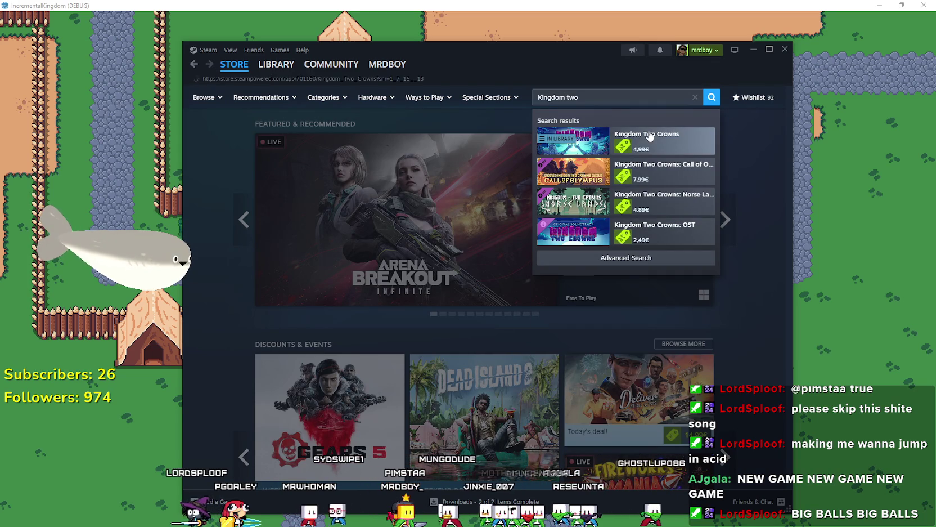
click(649, 136)
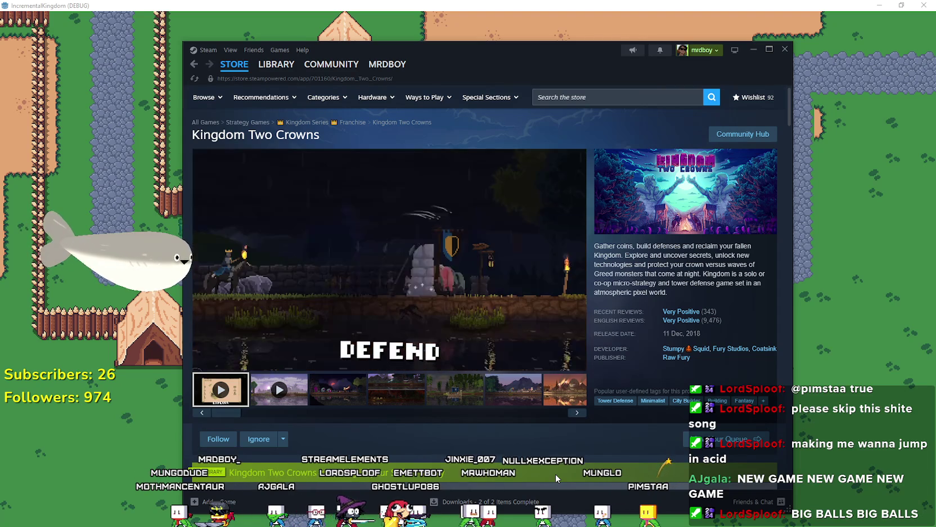
Pause and rewind the trailer, then stop the running test game with F8.
click(428, 263)
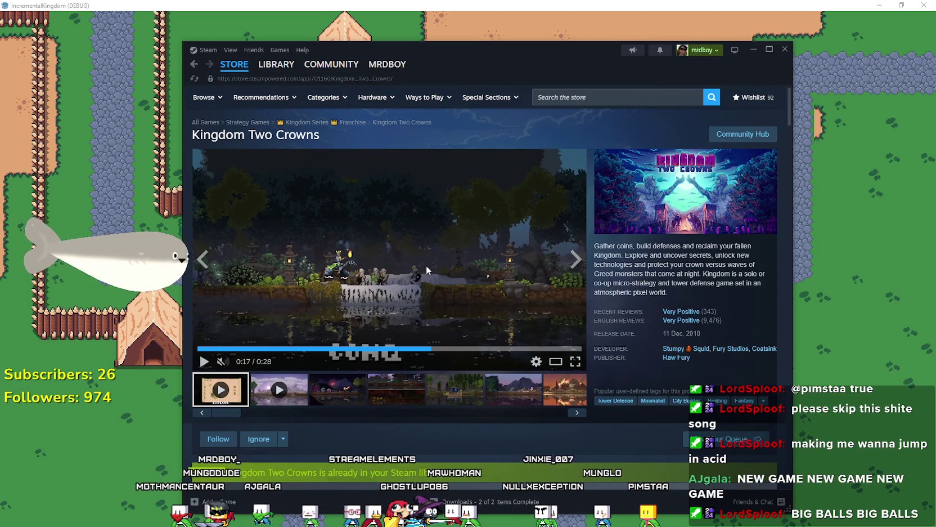
click(416, 352)
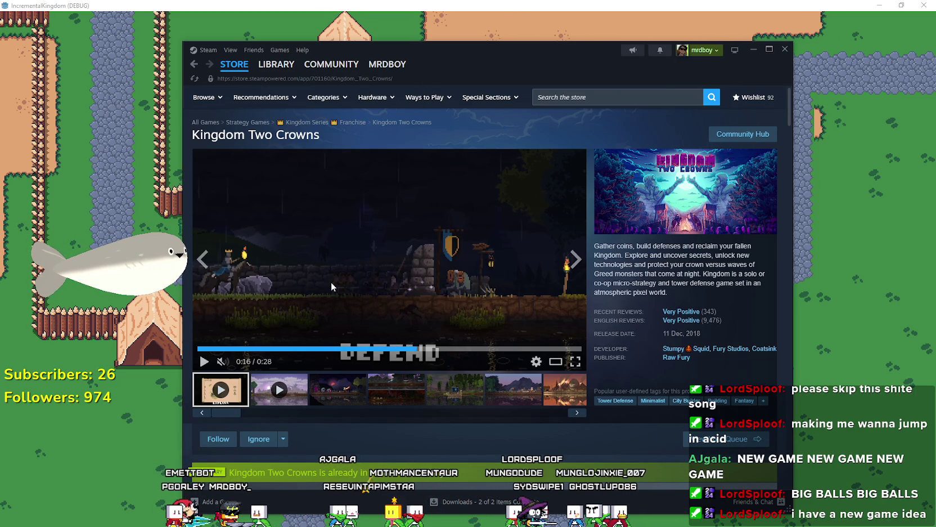
click(339, 5)
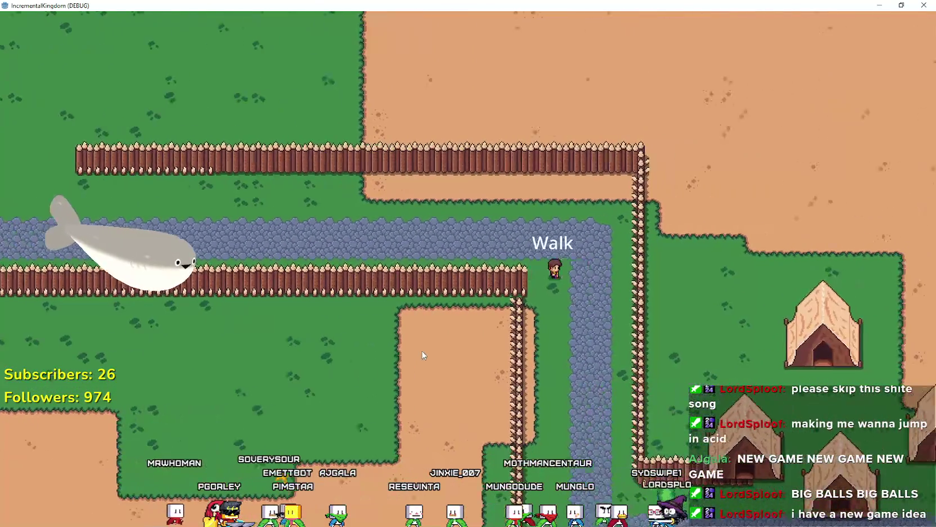
key(F8)
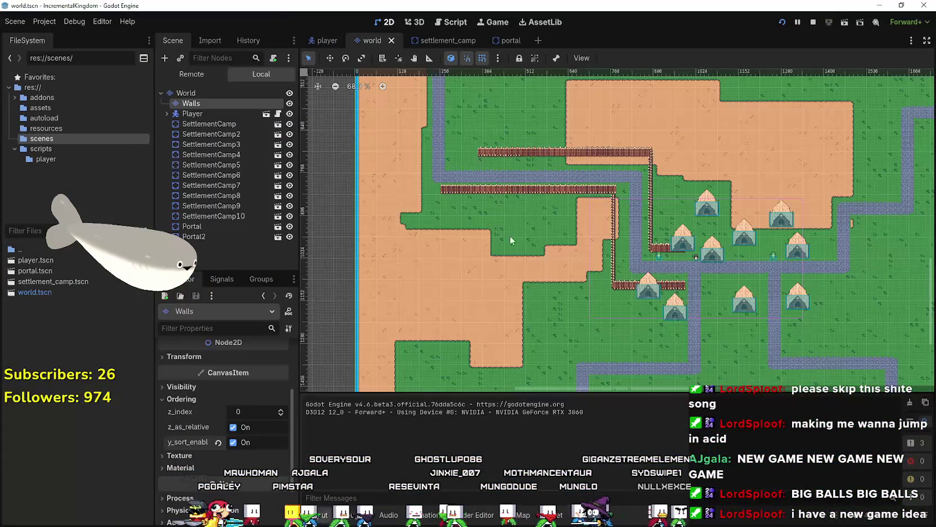
Move the SettlementCamp5 tent up to (544, 848) beside the left fence row, then select Walls.
scroll(614, 267, up, 4)
click(656, 295)
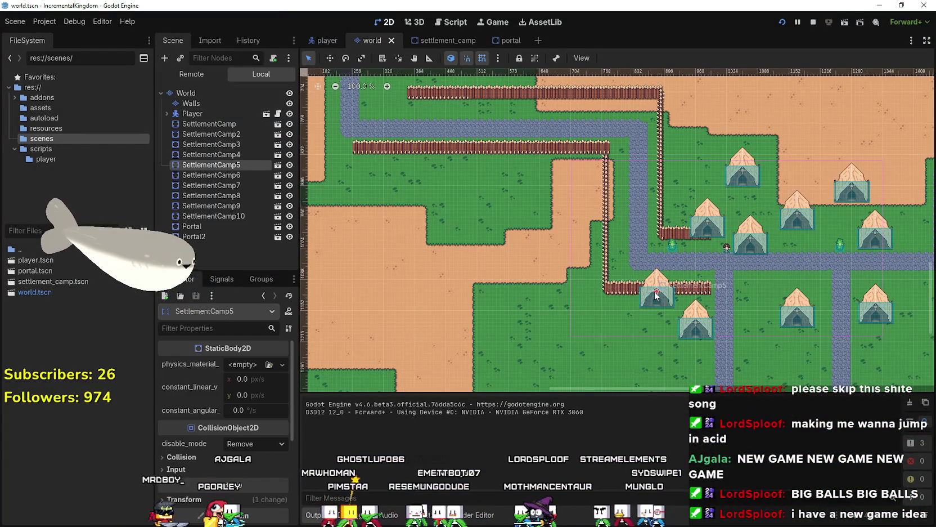
drag(491, 166, 492, 166)
scroll(492, 167, up, 2)
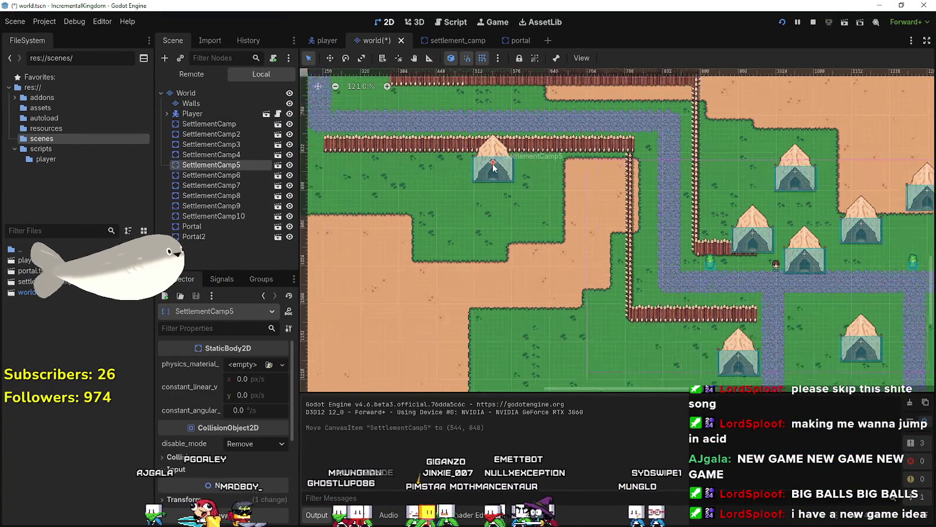
click(221, 100)
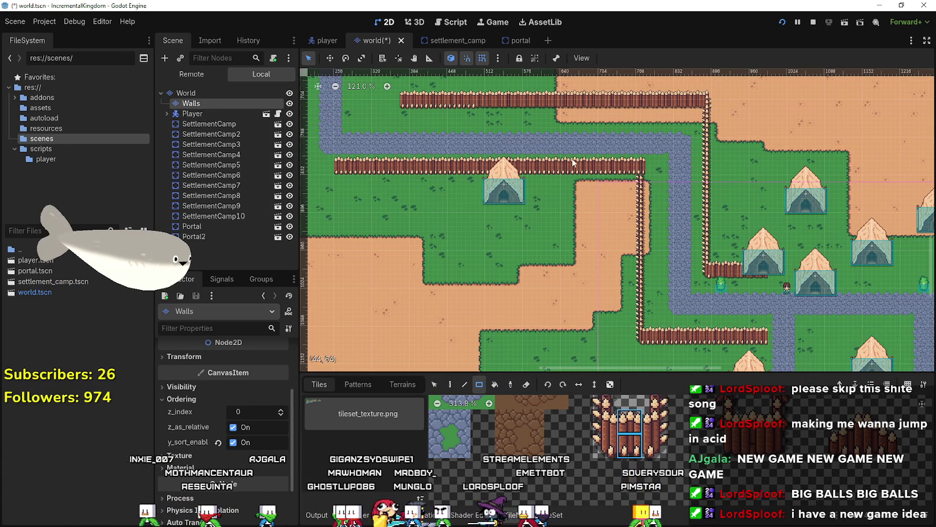
Paint Walls fence tiles around the relocated tent, opening a gap and closing it with columns.
drag(494, 175, 496, 172)
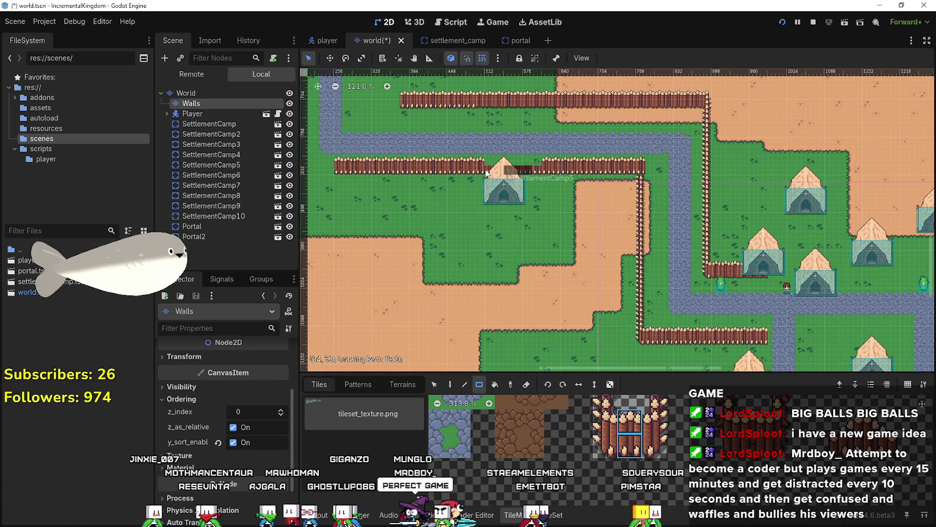
drag(541, 193, 545, 210)
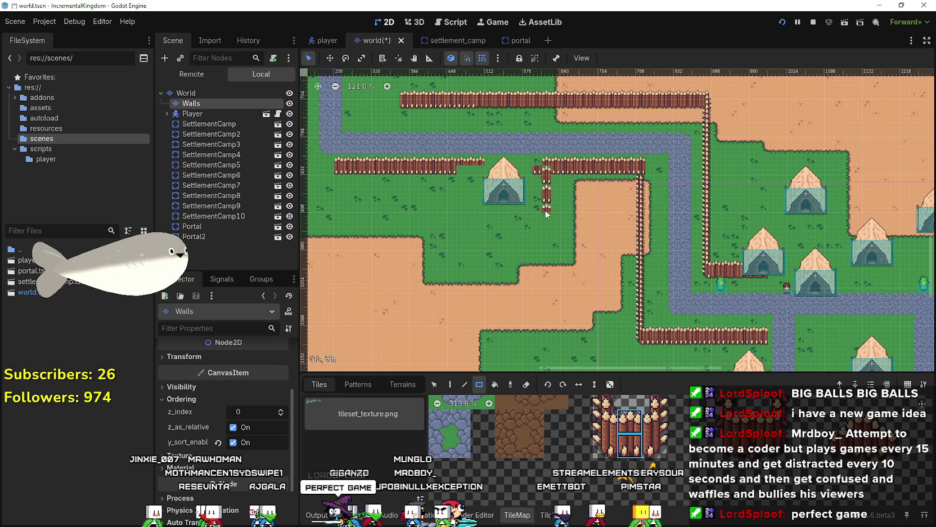
drag(449, 213, 447, 170)
Draw a new stepped fence row on the upper grassland above the existing fence.
scroll(493, 200, down, 2)
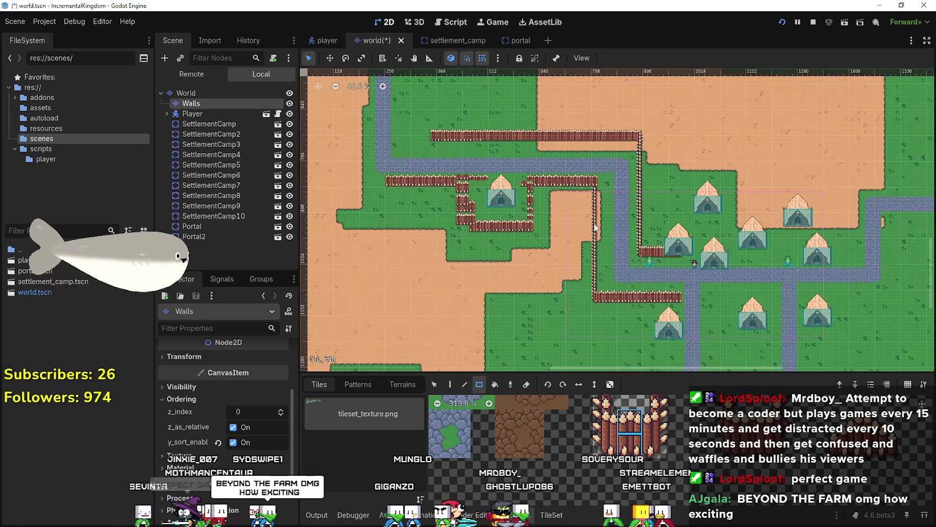
scroll(758, 311, up, 1)
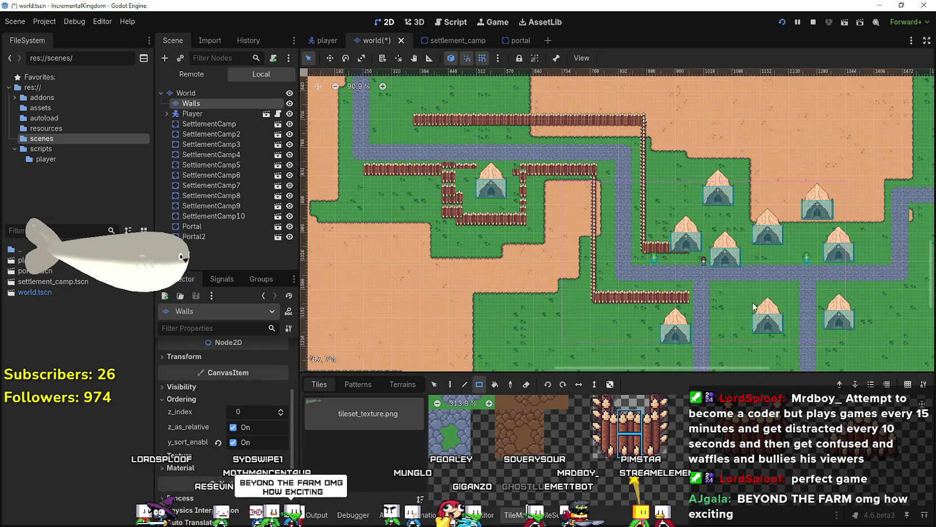
scroll(476, 200, up, 3)
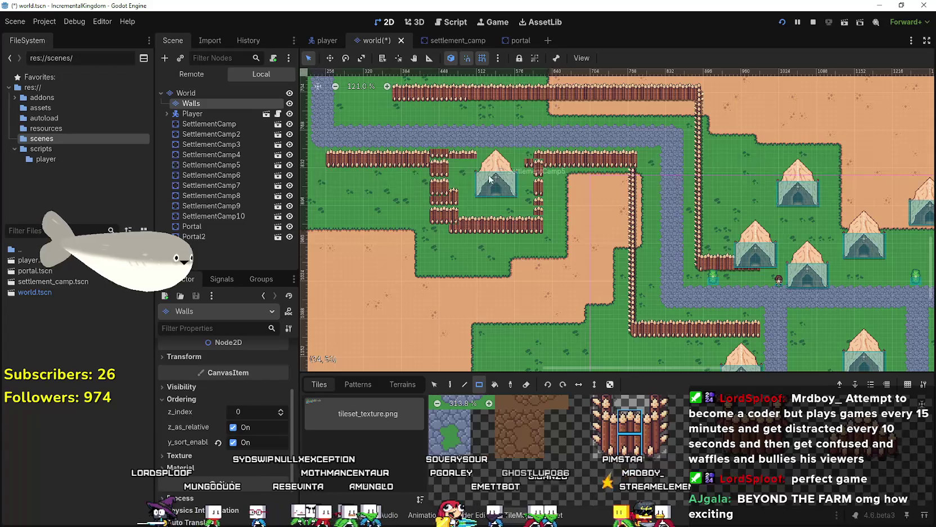
scroll(455, 200, down, 2)
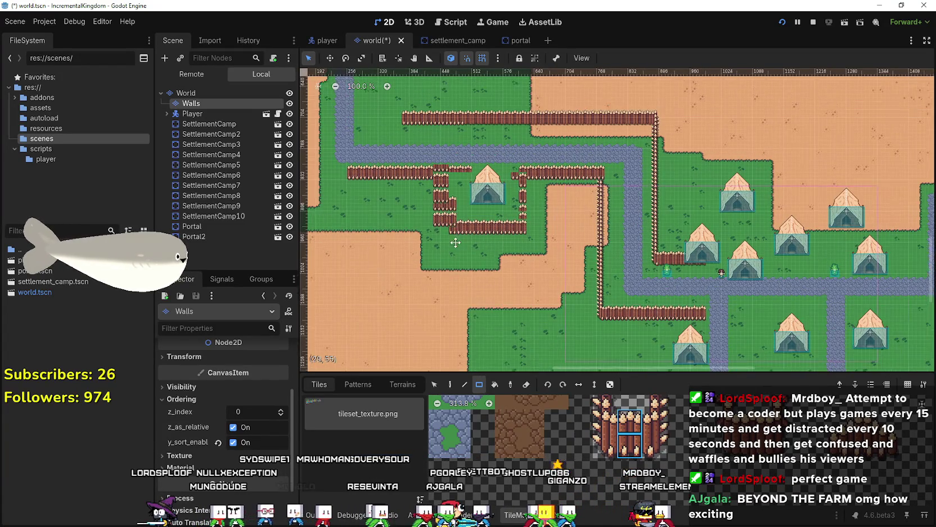
scroll(518, 186, up, 1)
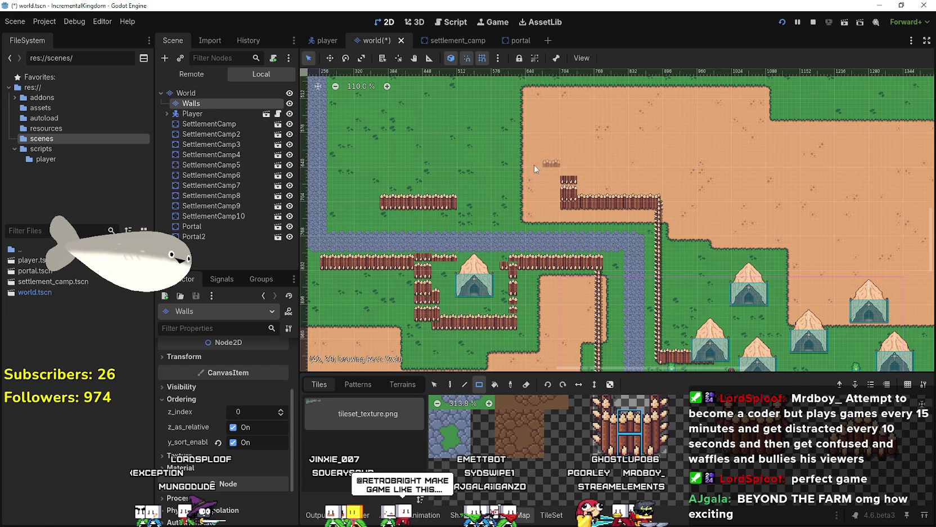
drag(508, 165, 496, 163)
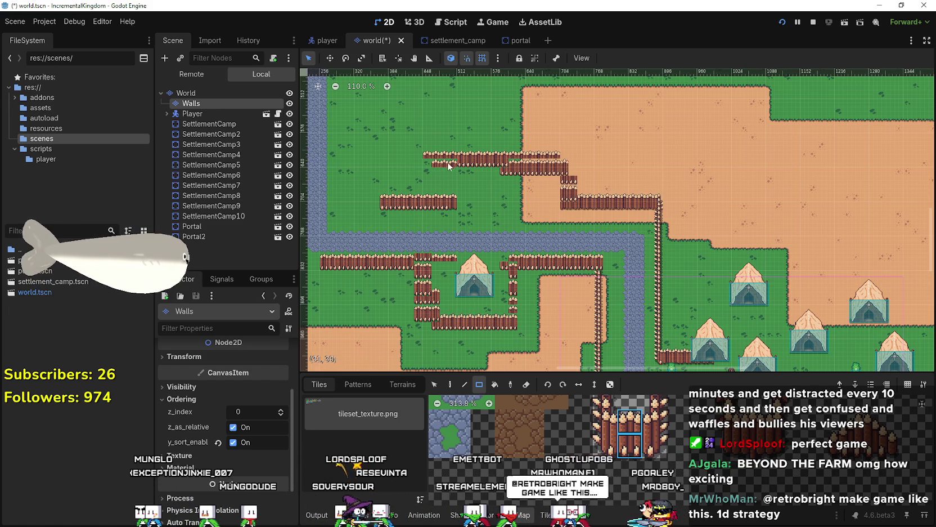
scroll(525, 224, down, 1)
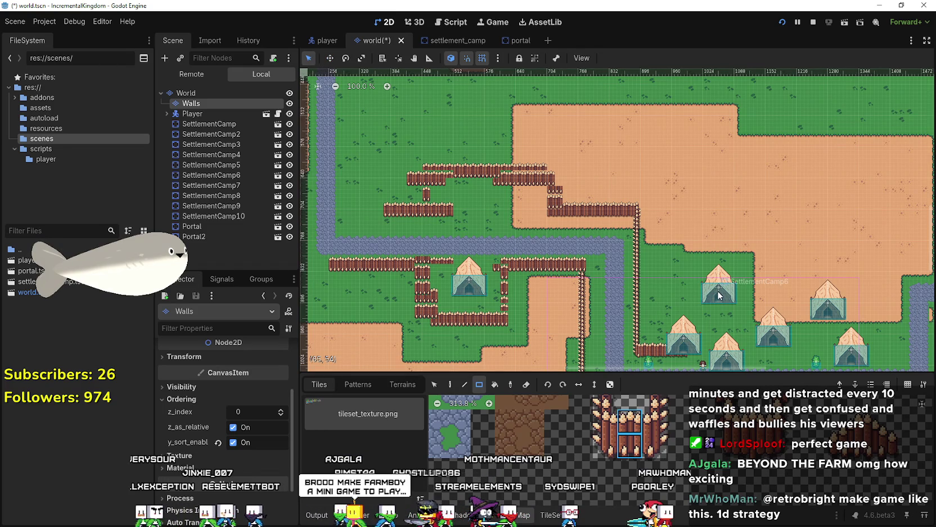
click(224, 136)
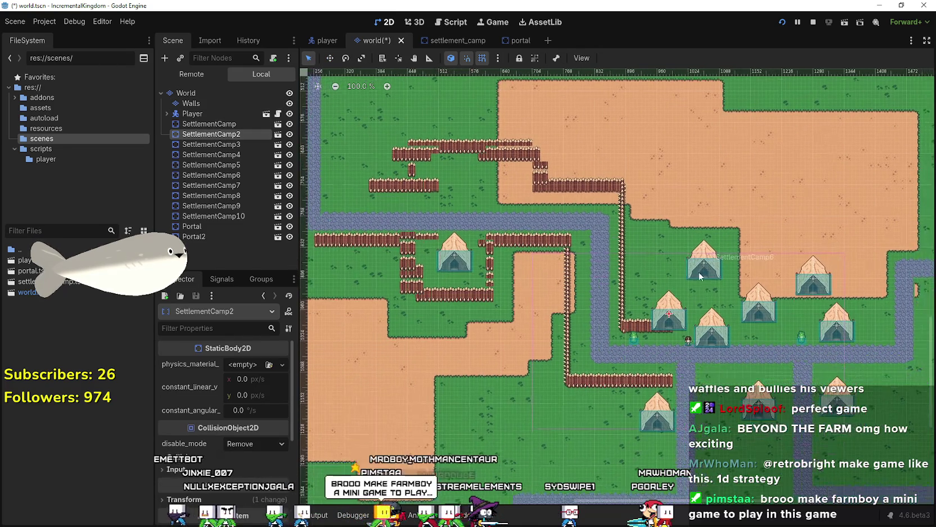
click(330, 58)
drag(670, 319, 485, 184)
scroll(485, 184, up, 2)
key(F5)
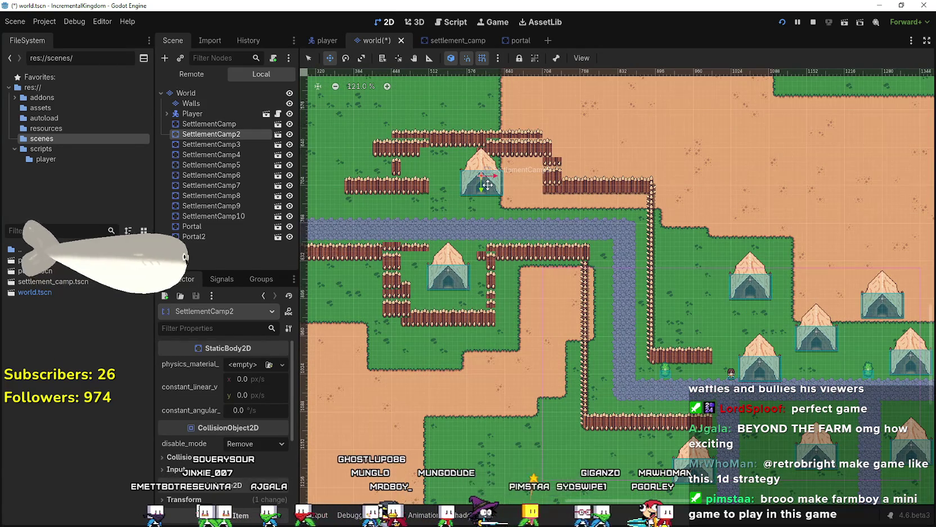
key(alt+Tab)
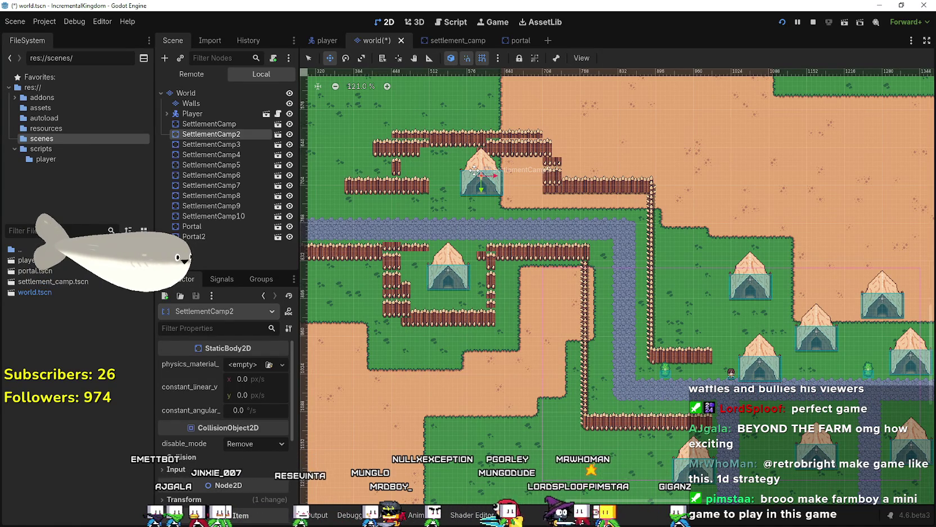
scroll(474, 170, up, 3)
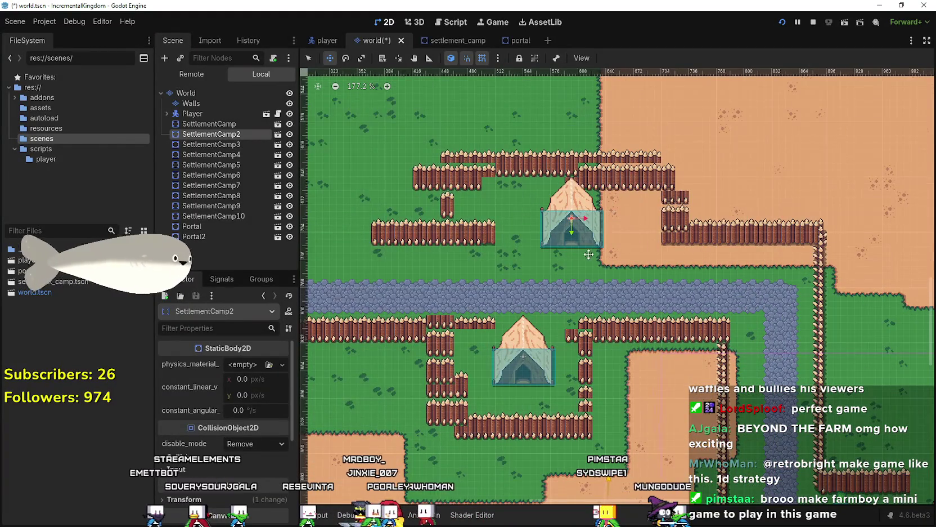
scroll(619, 283, down, 3)
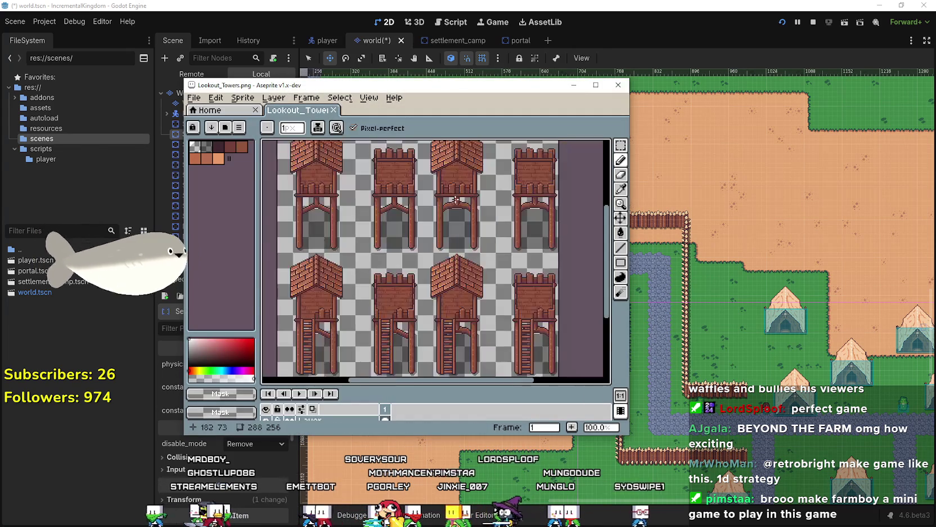
scroll(420, 263, down, 3)
scroll(421, 263, up, 2)
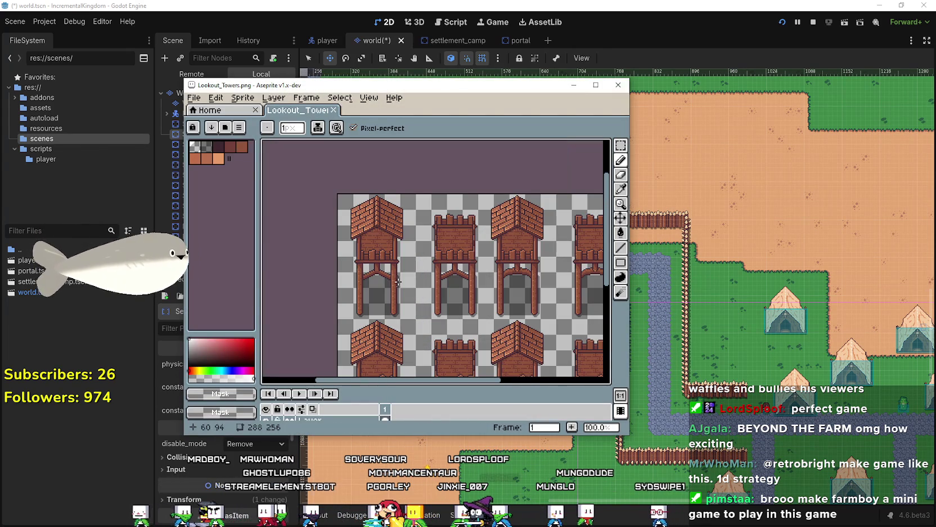
click(652, 6)
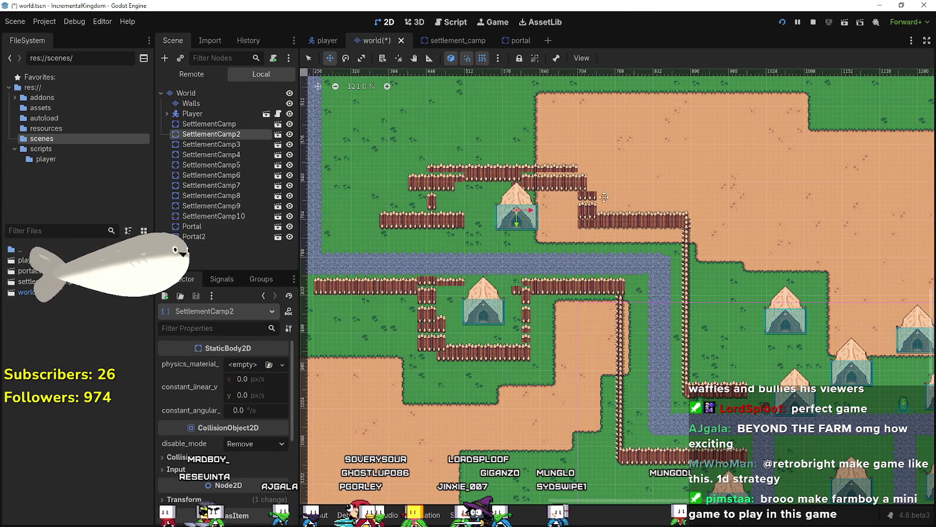
scroll(500, 287, right, 5)
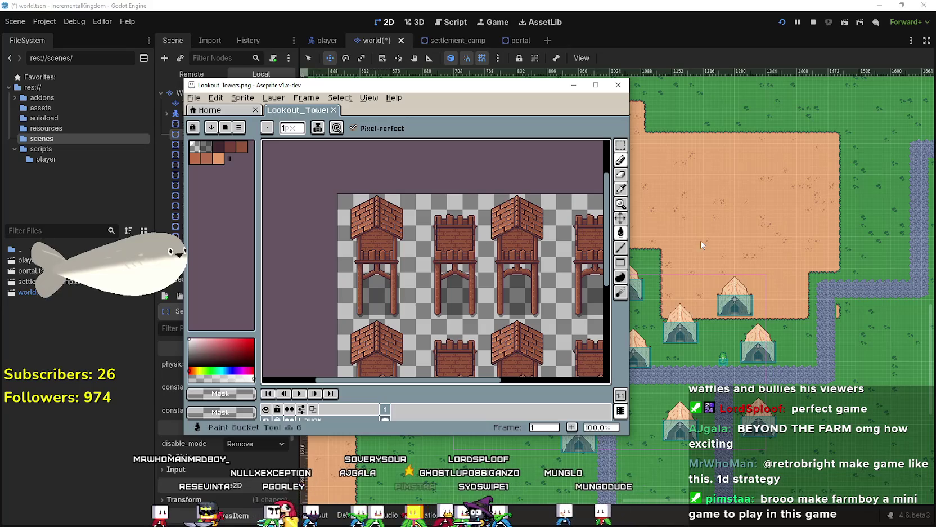
scroll(530, 255, right, 5)
scroll(531, 255, right, 2)
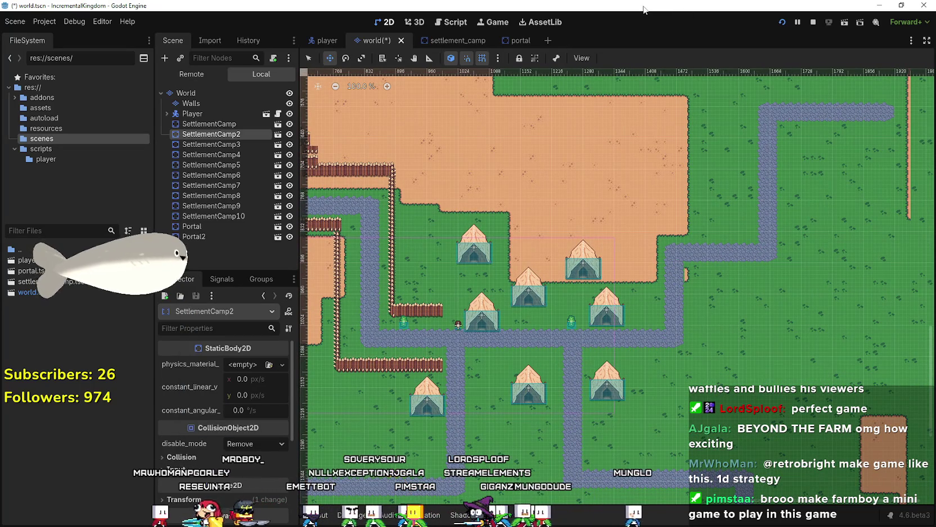
scroll(546, 229, up, 1)
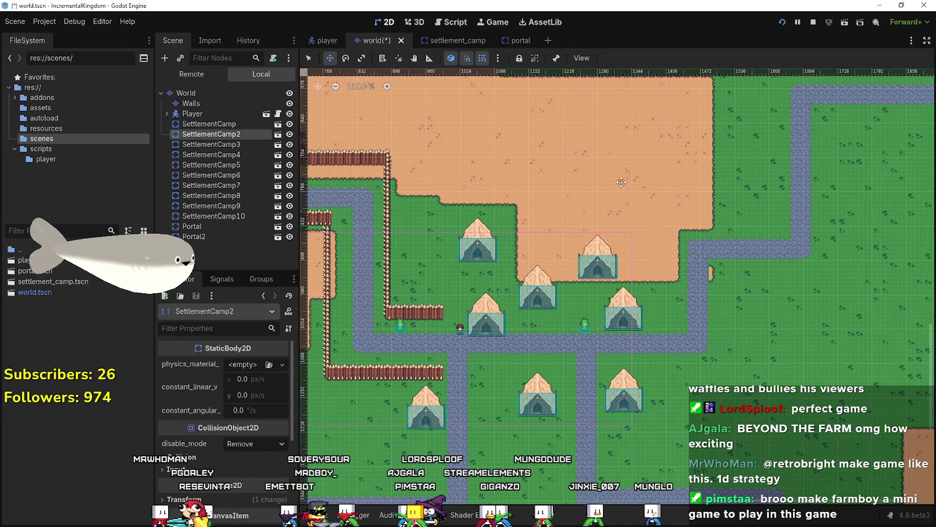
scroll(489, 286, down, 3)
scroll(445, 292, left, 5)
scroll(401, 299, up, 2)
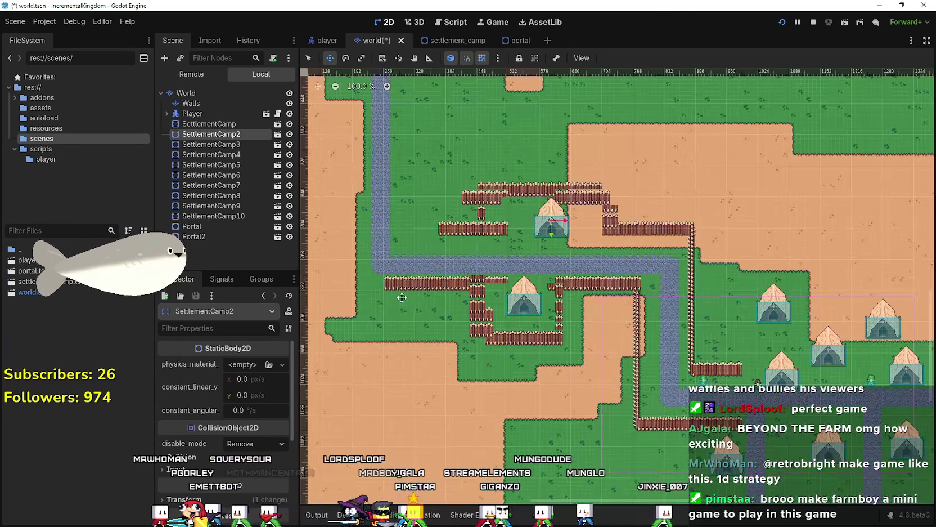
scroll(592, 385, left, 2)
scroll(687, 289, up, 2)
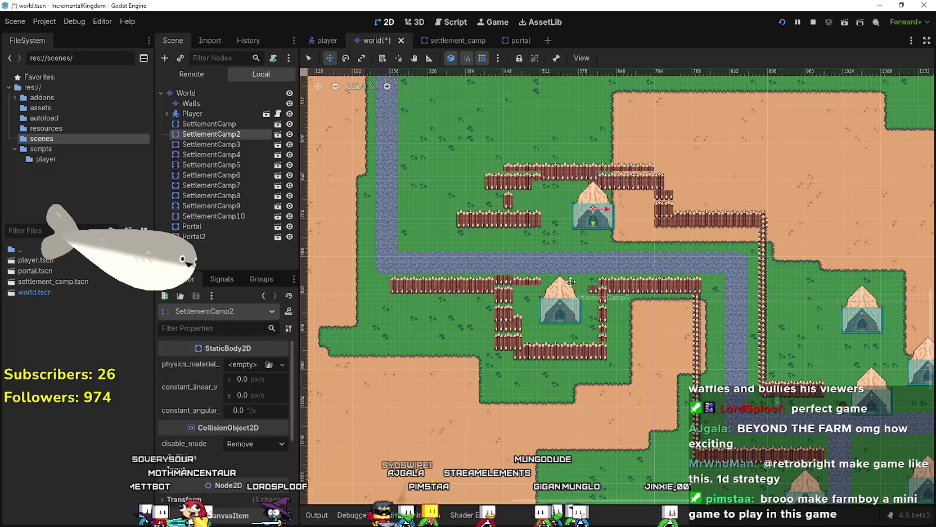
scroll(638, 359, down, 4)
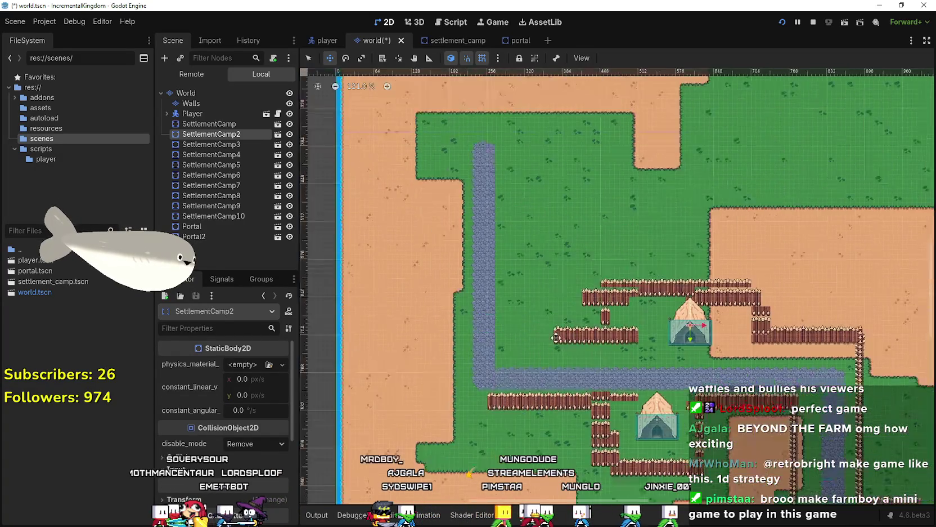
scroll(639, 359, down, 4)
scroll(559, 262, right, 6)
scroll(559, 262, up, 2)
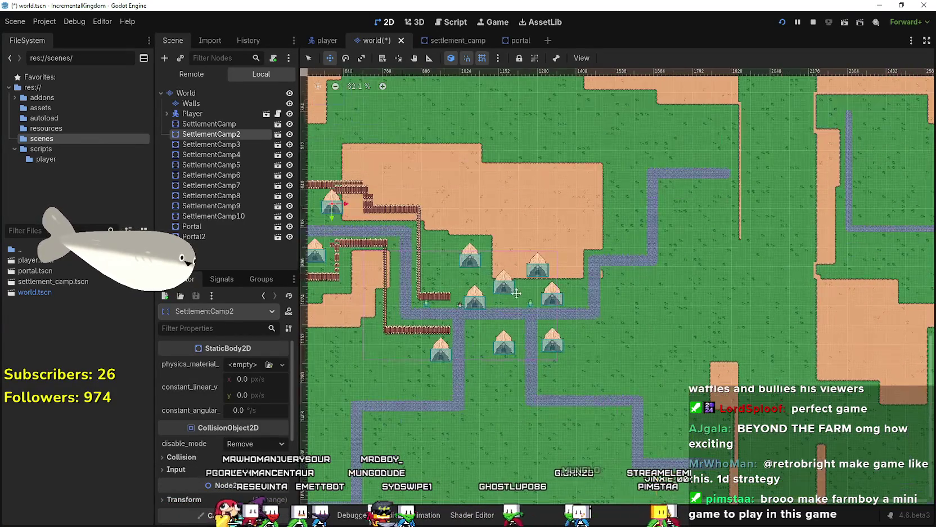
scroll(538, 327, left, 5)
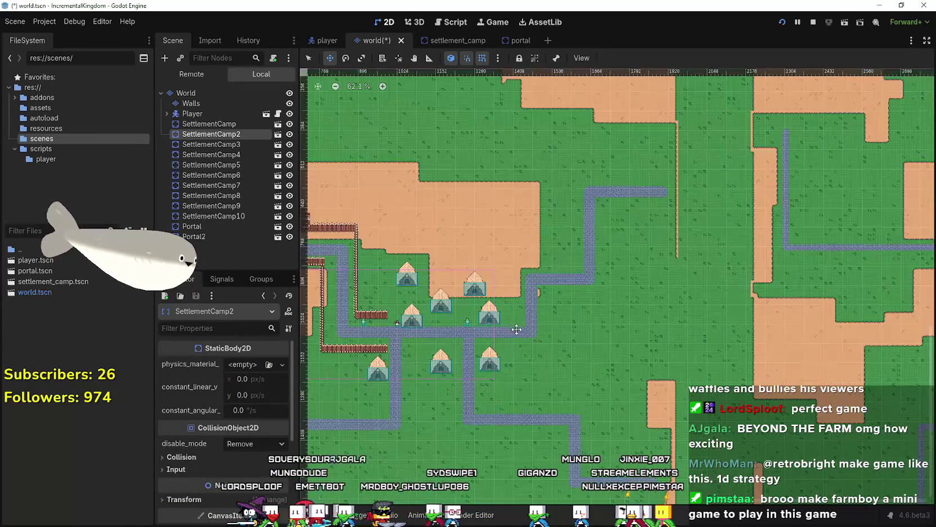
scroll(469, 281, up, 3)
scroll(468, 280, down, 2)
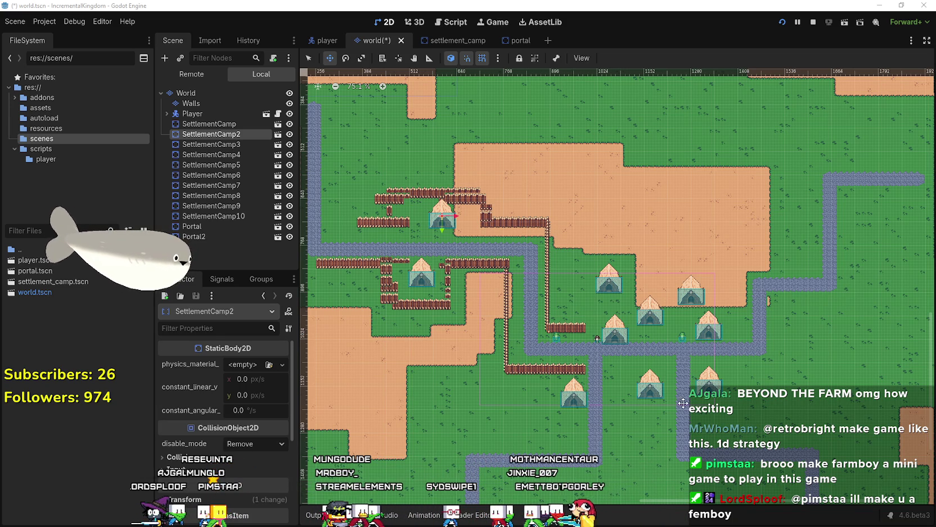
scroll(683, 403, up, 4)
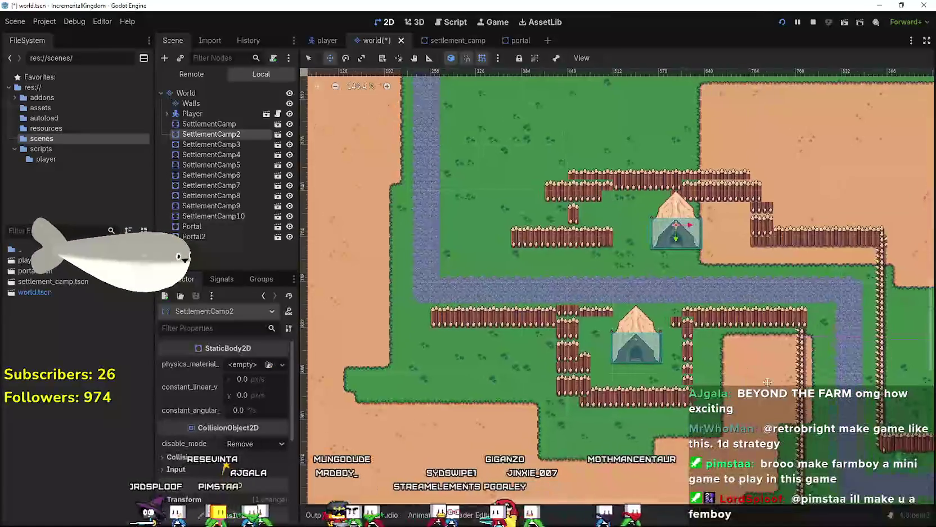
scroll(563, 306, down, 4)
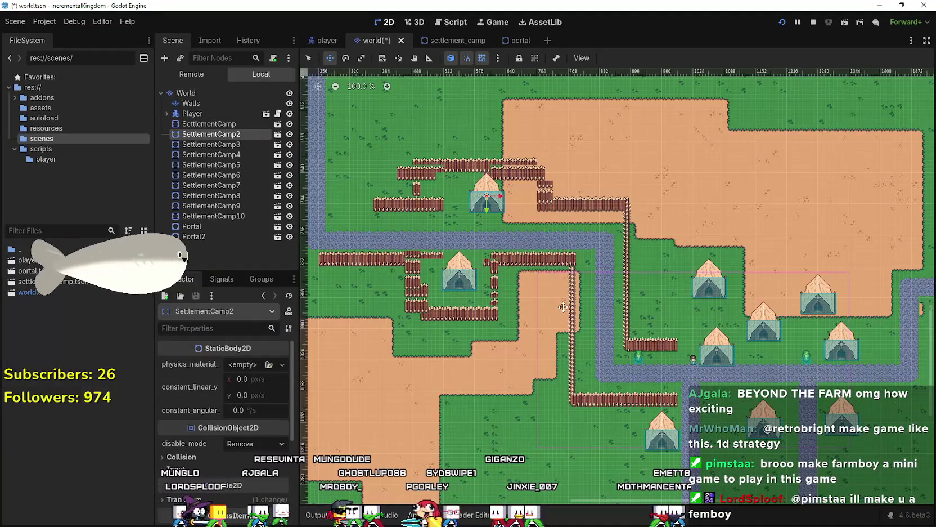
scroll(563, 306, down, 1)
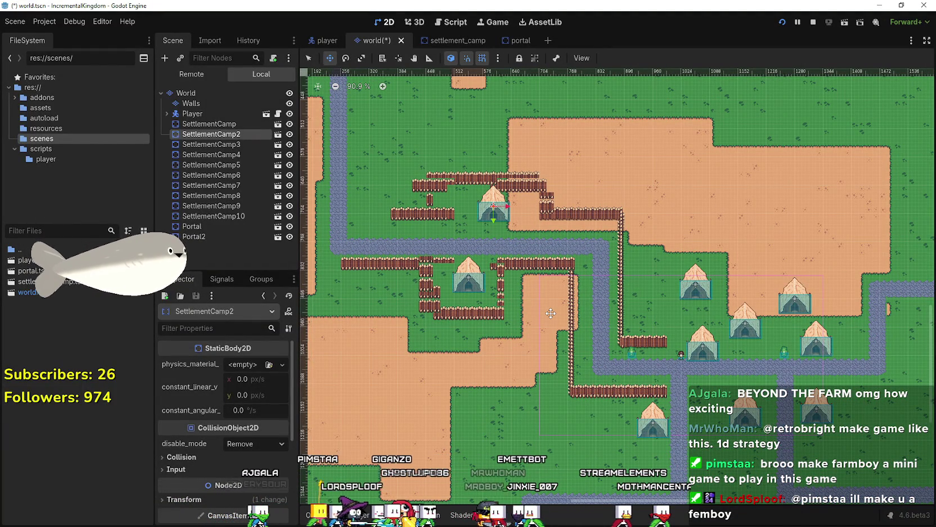
scroll(558, 305, down, 1)
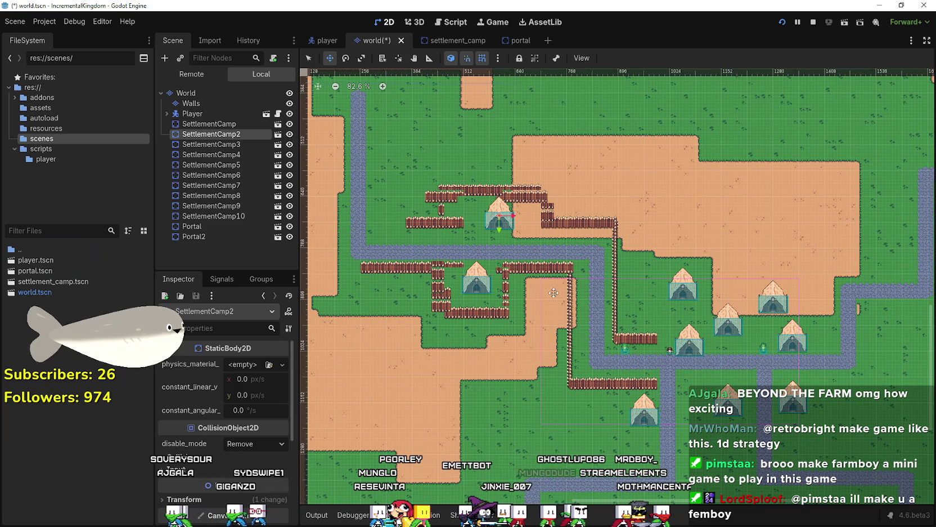
scroll(576, 309, right, 5)
scroll(557, 315, down, 4)
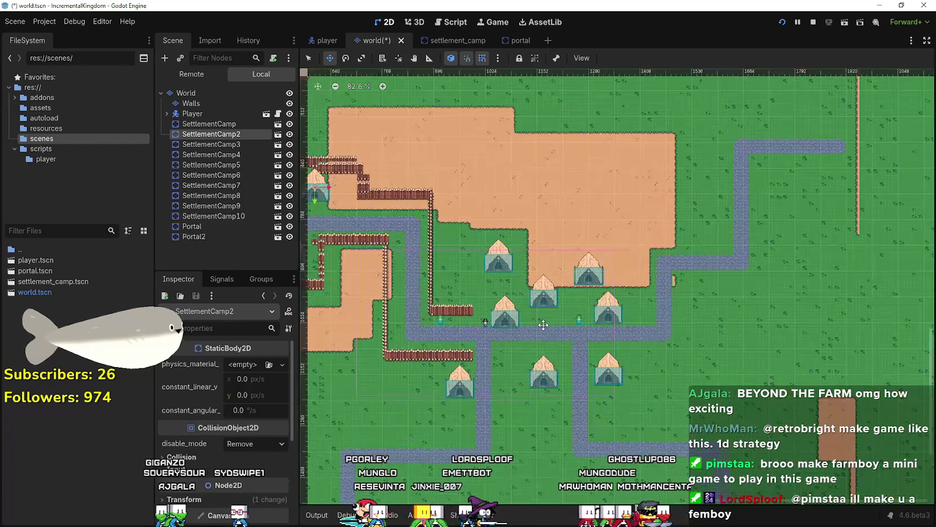
scroll(540, 323, up, 3)
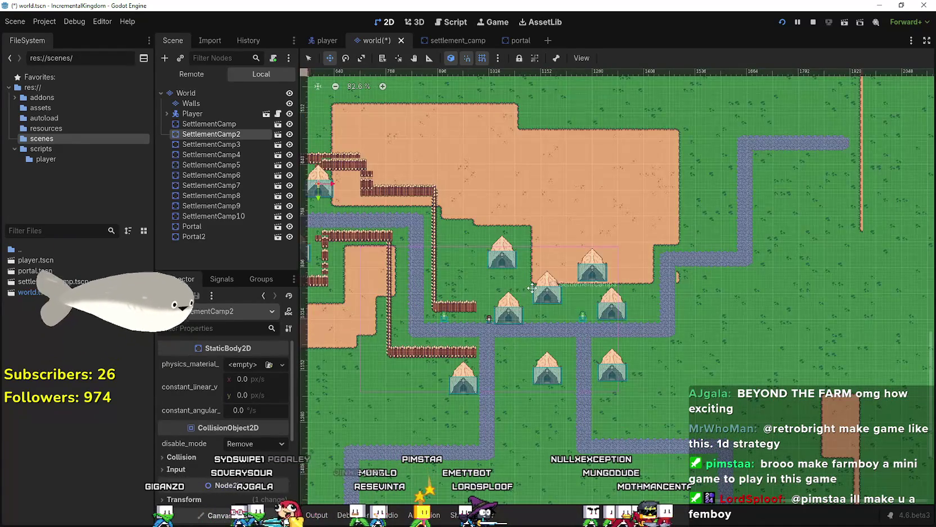
scroll(521, 298, up, 1)
scroll(562, 315, left, 6)
scroll(618, 335, up, 2)
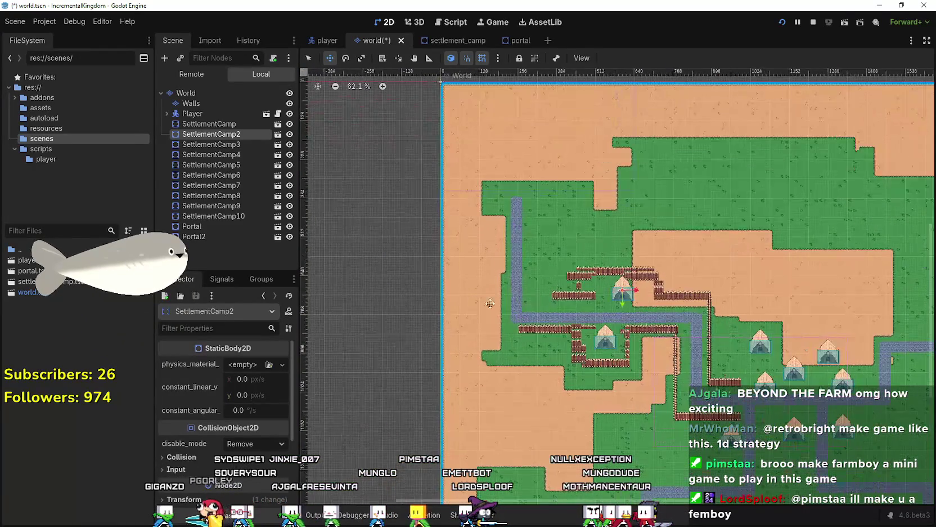
scroll(618, 335, up, 4)
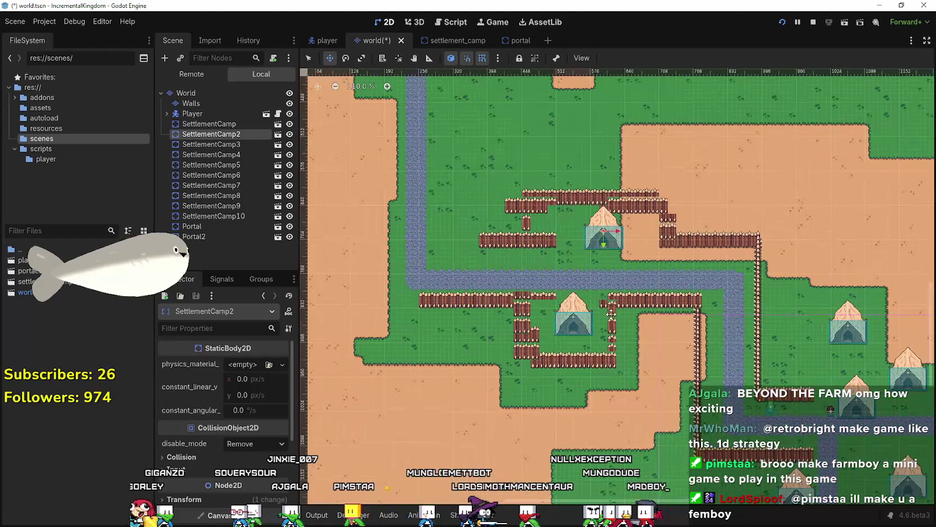
scroll(601, 306, down, 8)
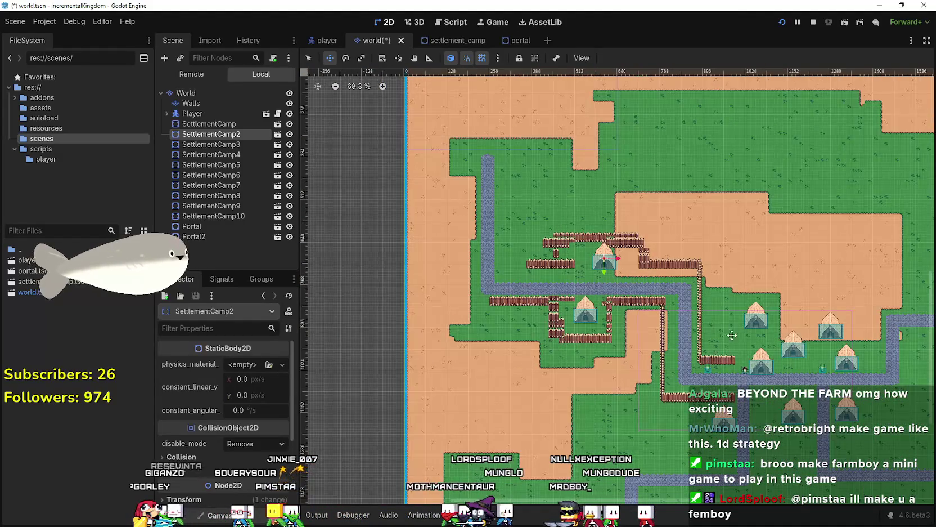
scroll(582, 306, down, 1)
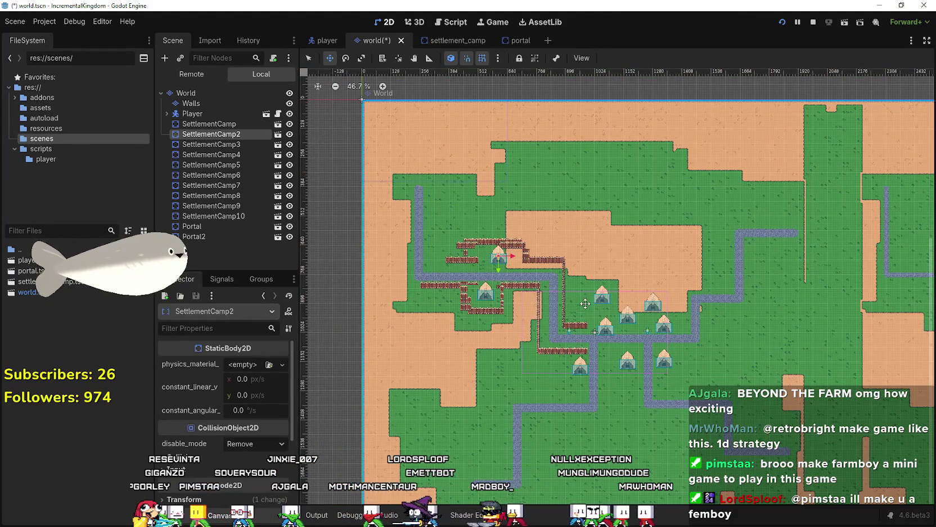
scroll(582, 306, up, 2)
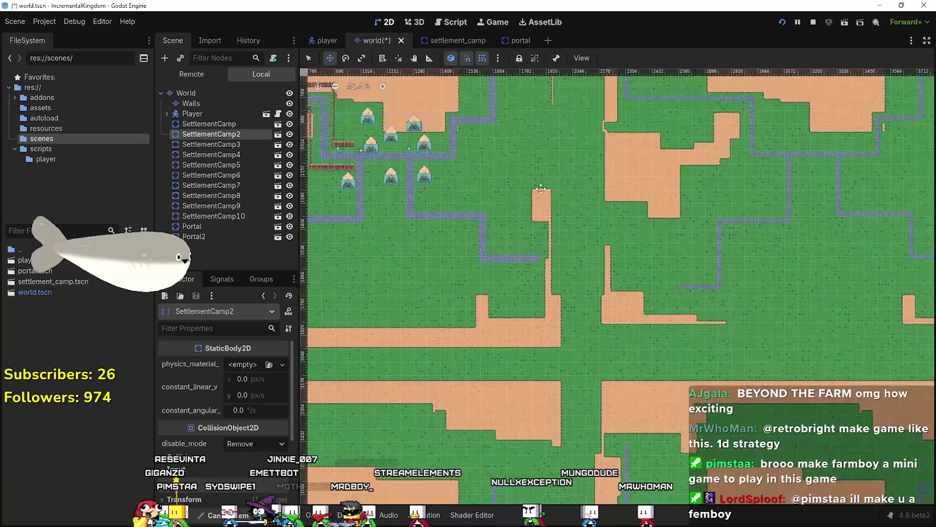
scroll(591, 270, down, 2)
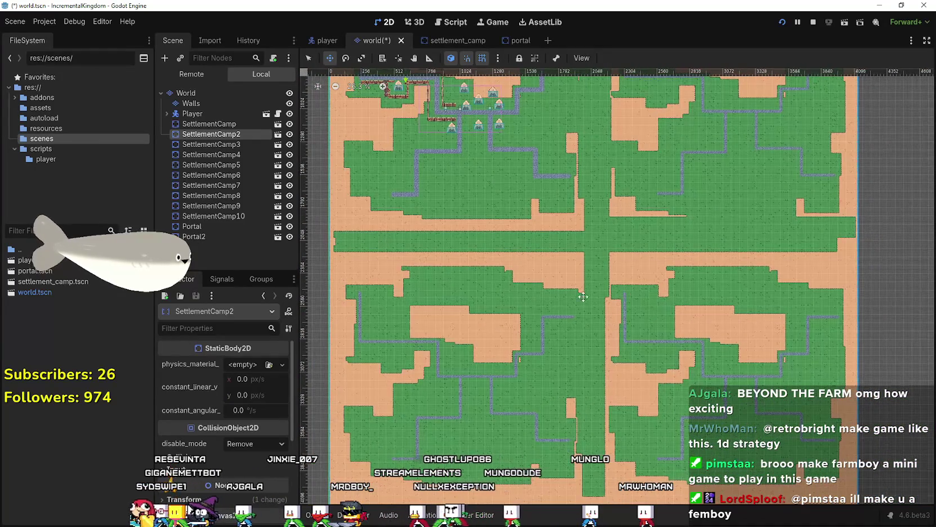
scroll(444, 401, up, 2)
scroll(606, 351, down, 2)
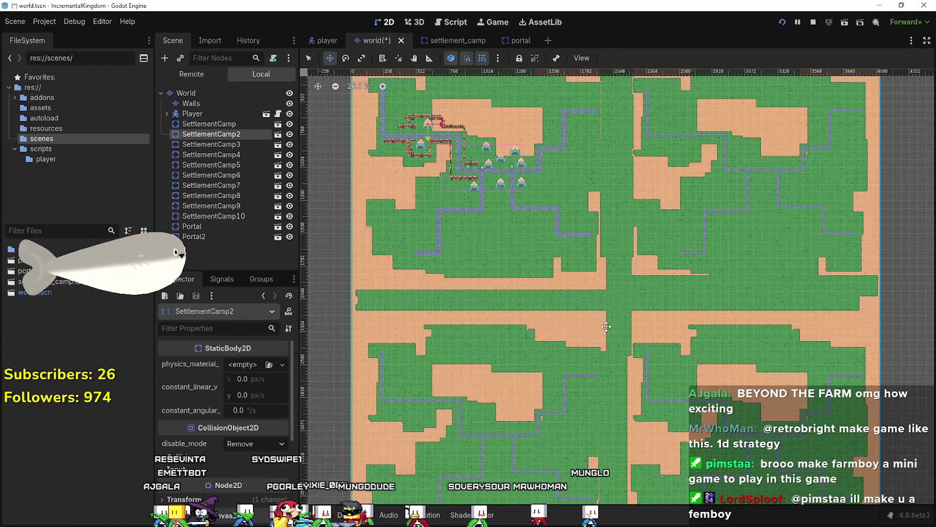
scroll(618, 306, up, 1)
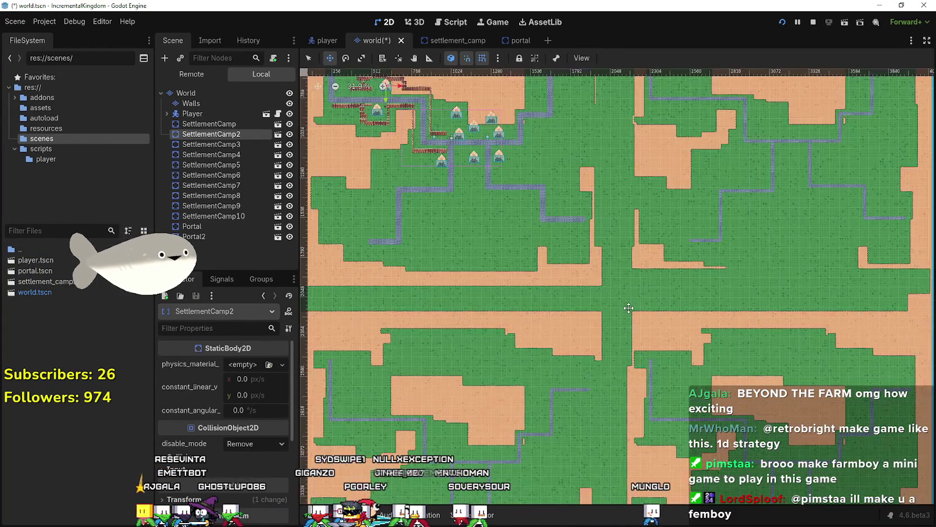
scroll(621, 307, down, 1)
scroll(625, 301, up, 1)
scroll(624, 300, down, 3)
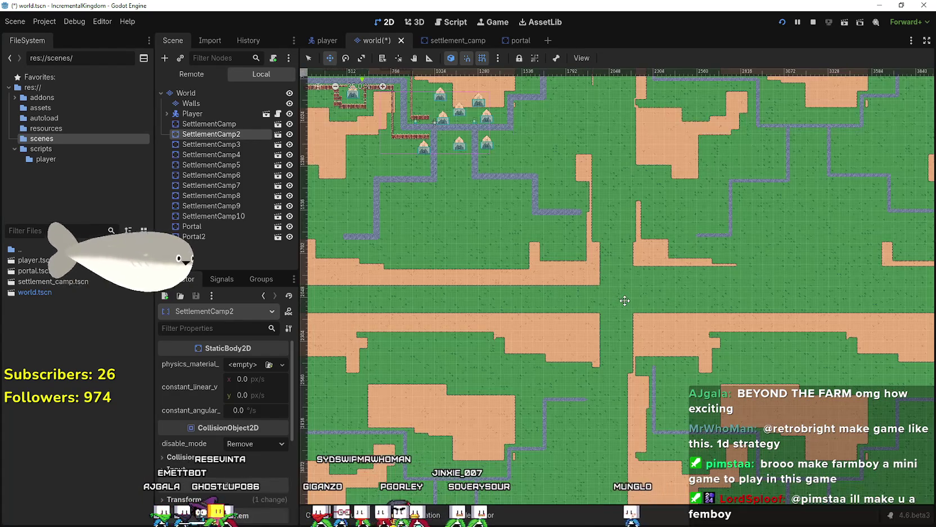
scroll(485, 347, up, 4)
scroll(485, 348, up, 5)
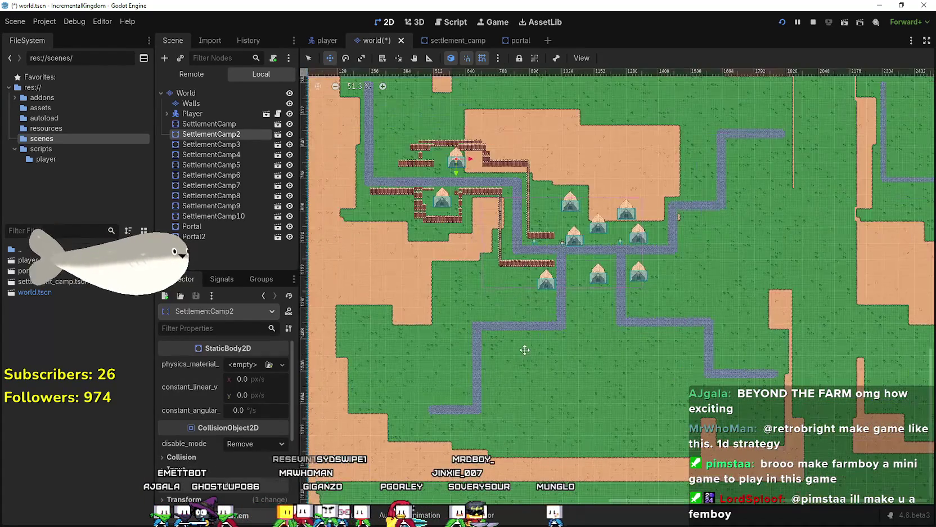
scroll(603, 249, down, 2)
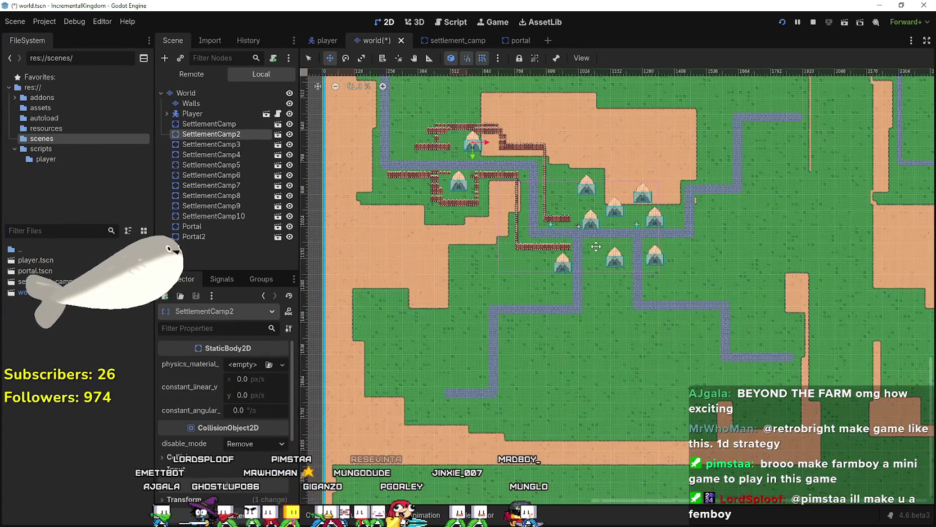
scroll(496, 292, up, 3)
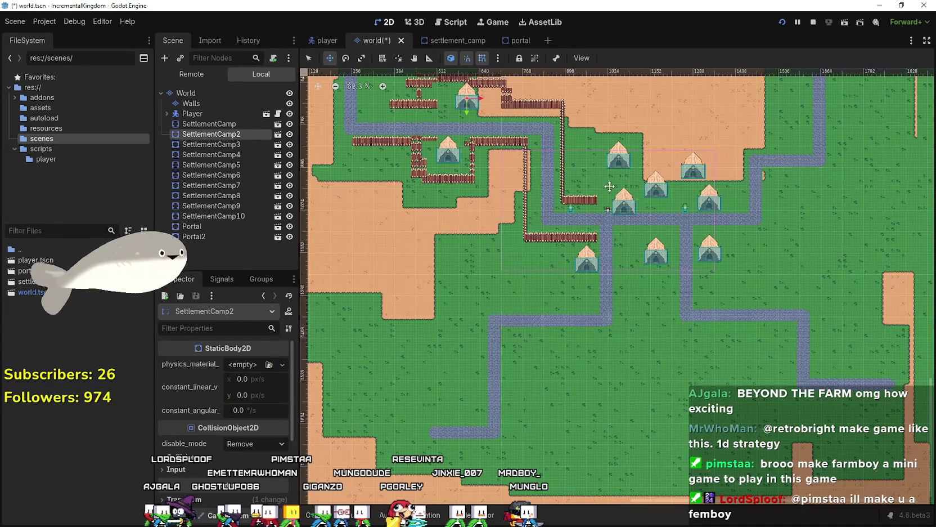
click(308, 59)
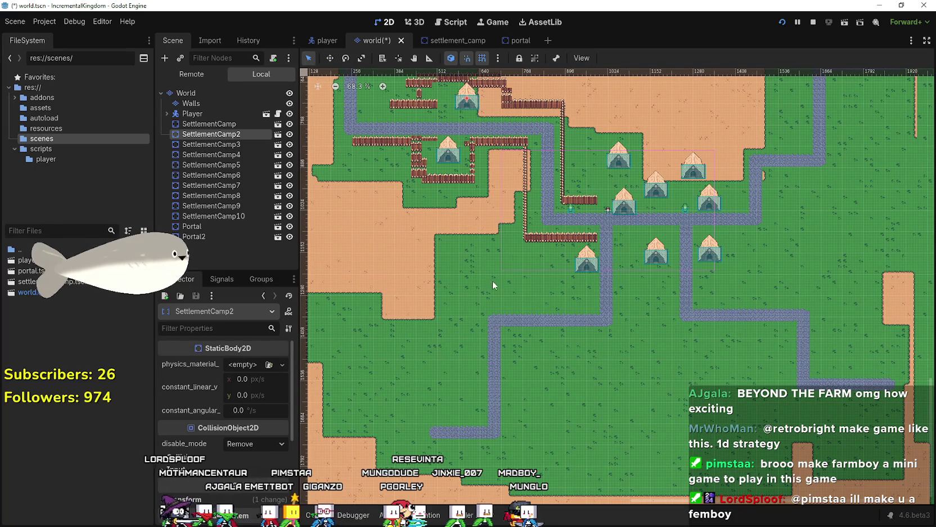
scroll(441, 313, up, 3)
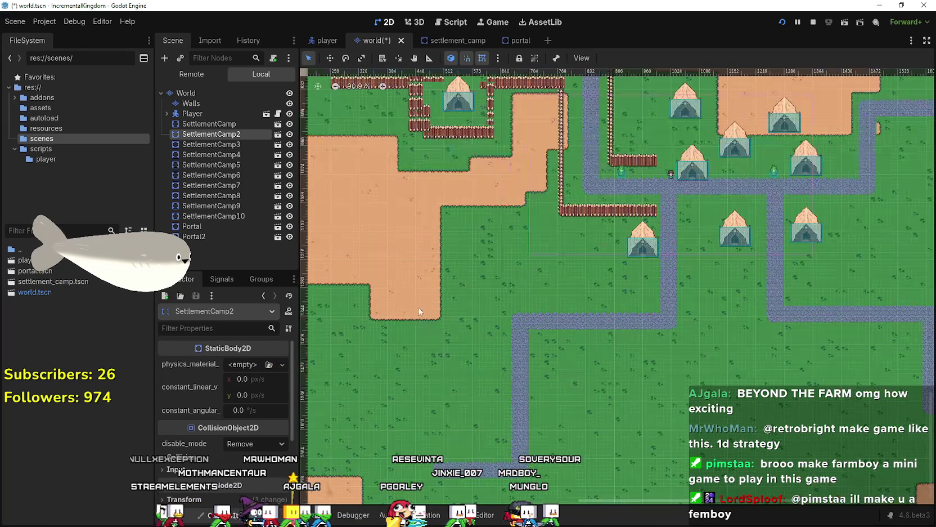
scroll(413, 256, down, 2)
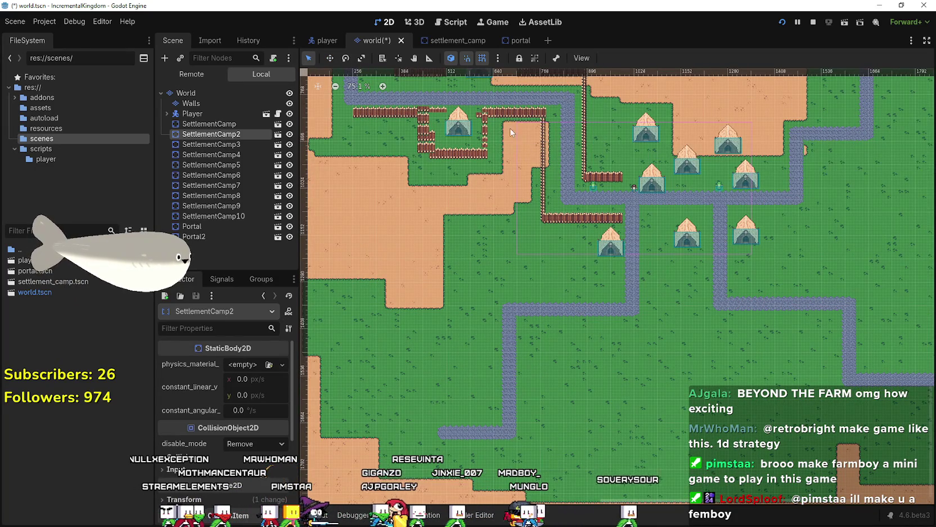
scroll(532, 328, down, 2)
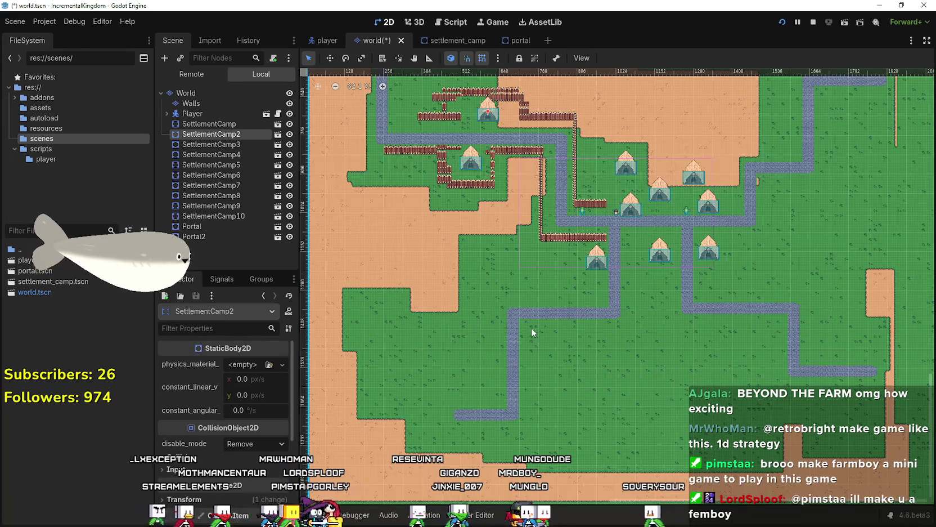
scroll(455, 298, down, 6)
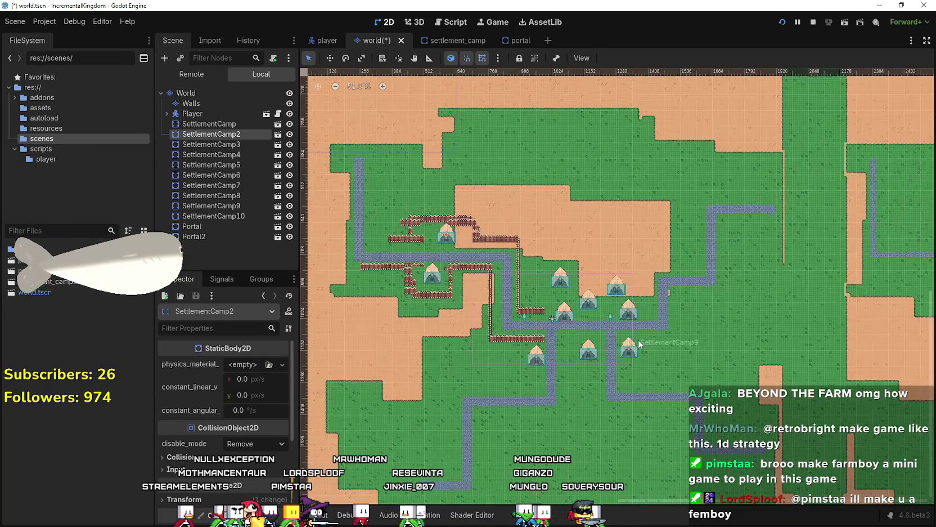
scroll(575, 294, down, 2)
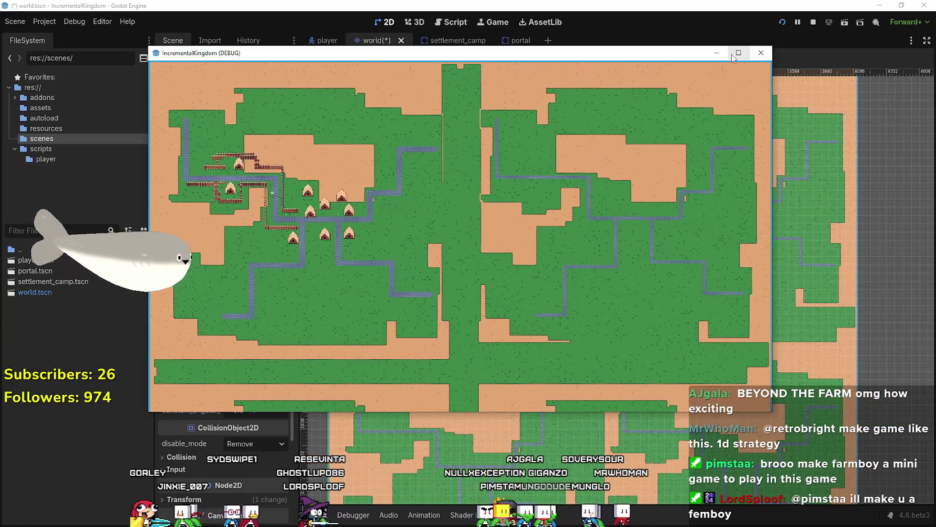
click(738, 53)
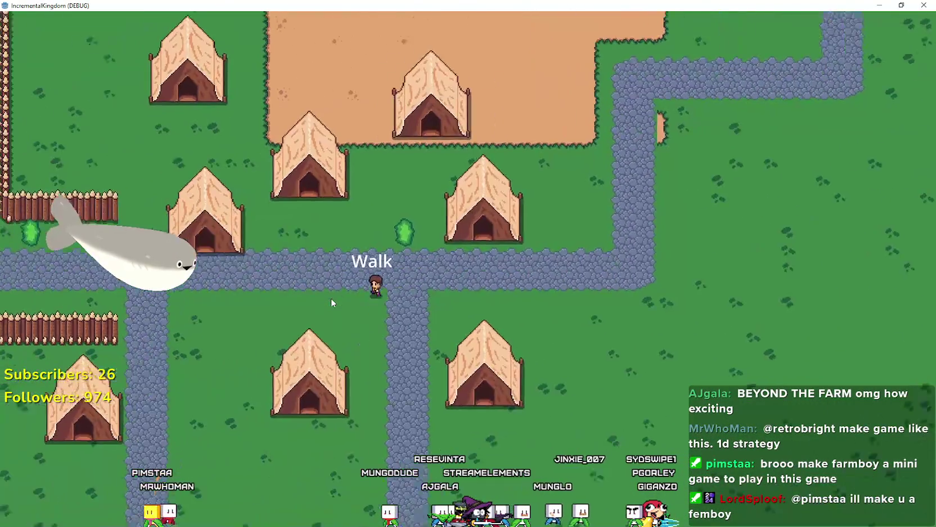
key(F8)
scroll(506, 206, up, 5)
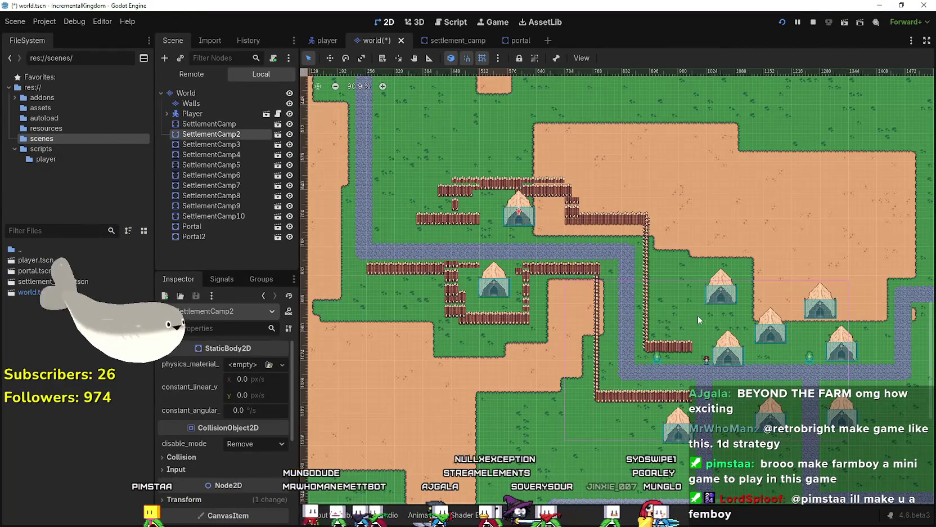
Zoom in and out around the tent settlement in the 2D viewport.
scroll(589, 277, down, 4)
scroll(588, 277, up, 2)
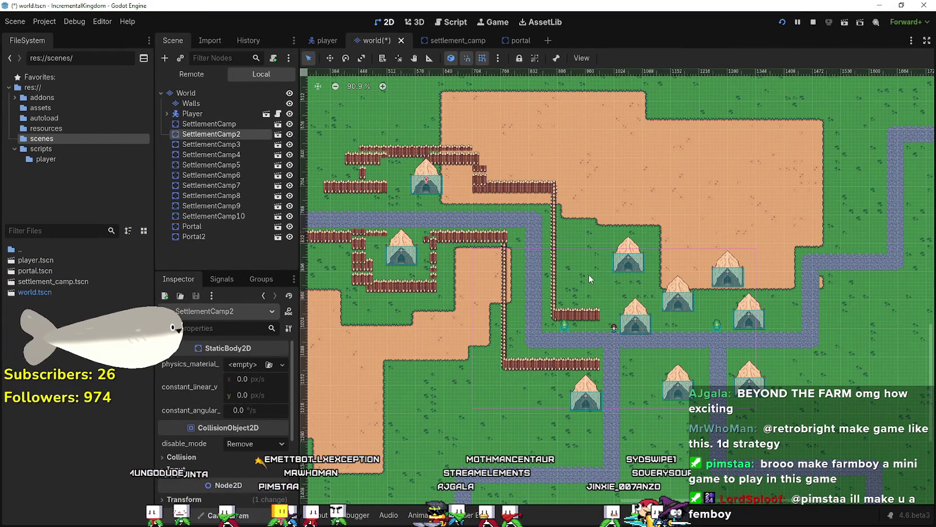
scroll(589, 278, down, 8)
scroll(588, 274, up, 5)
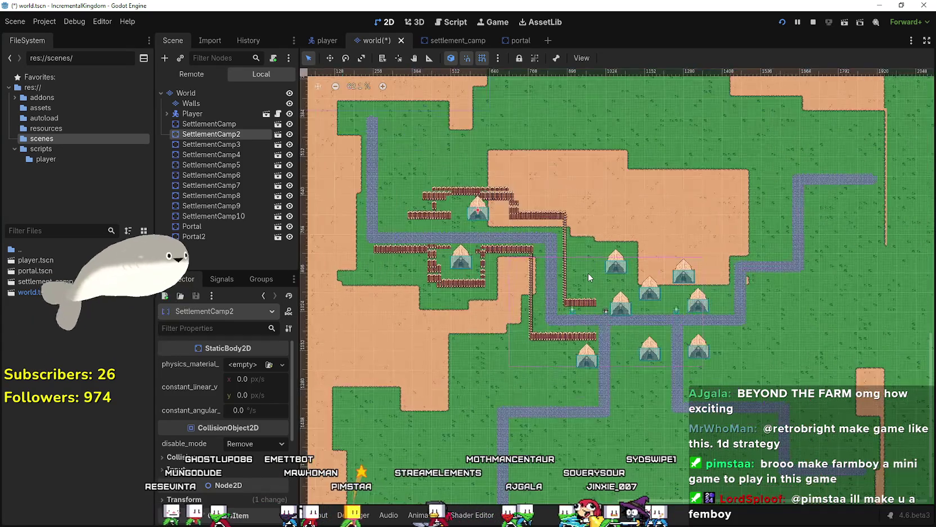
scroll(739, 348, up, 3)
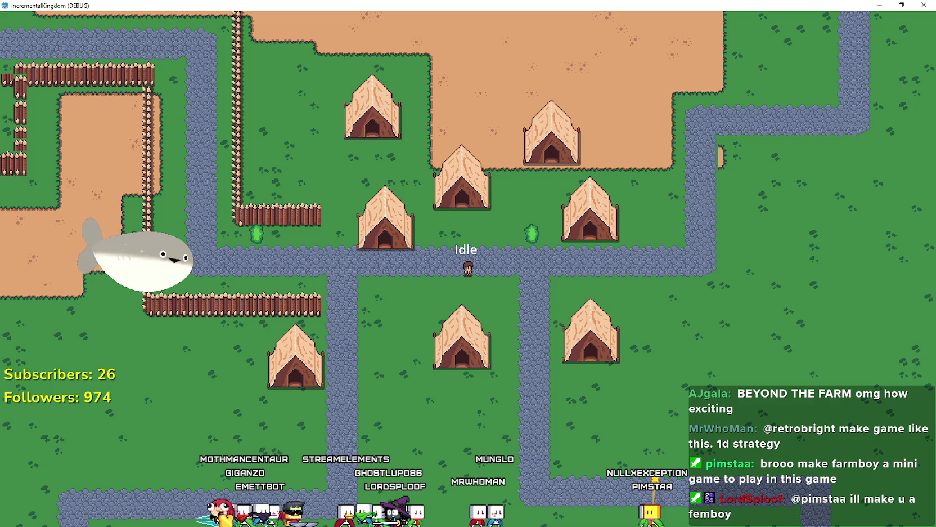
Switch from the running game to the Kingdom Two Crowns Steam page with Alt+Tab.
key(alt+Tab)
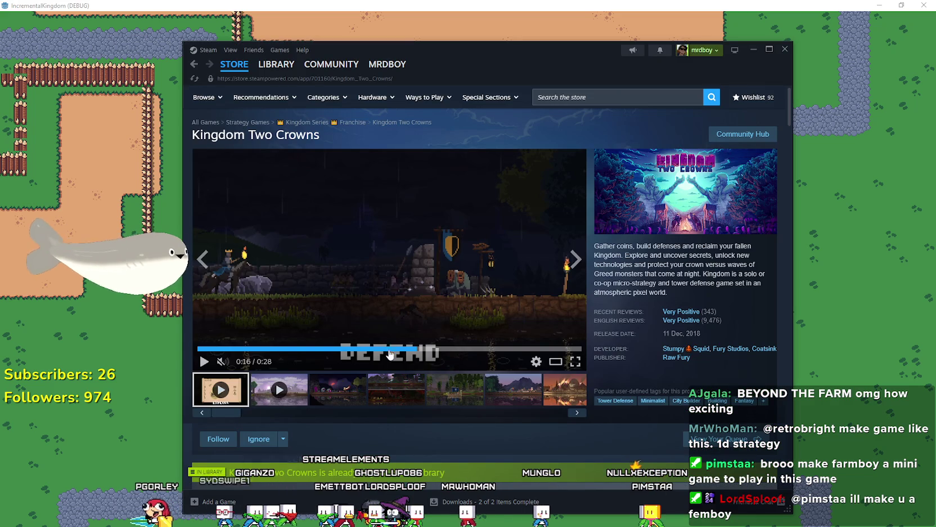